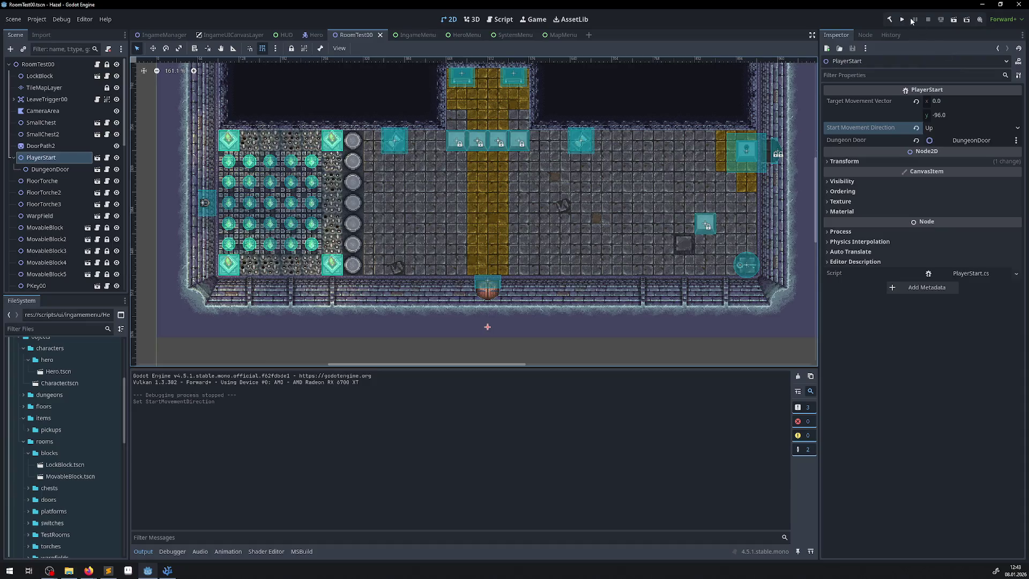
- Run the project with F5, push the stone block aside and step onto the blue switch
key(F5)
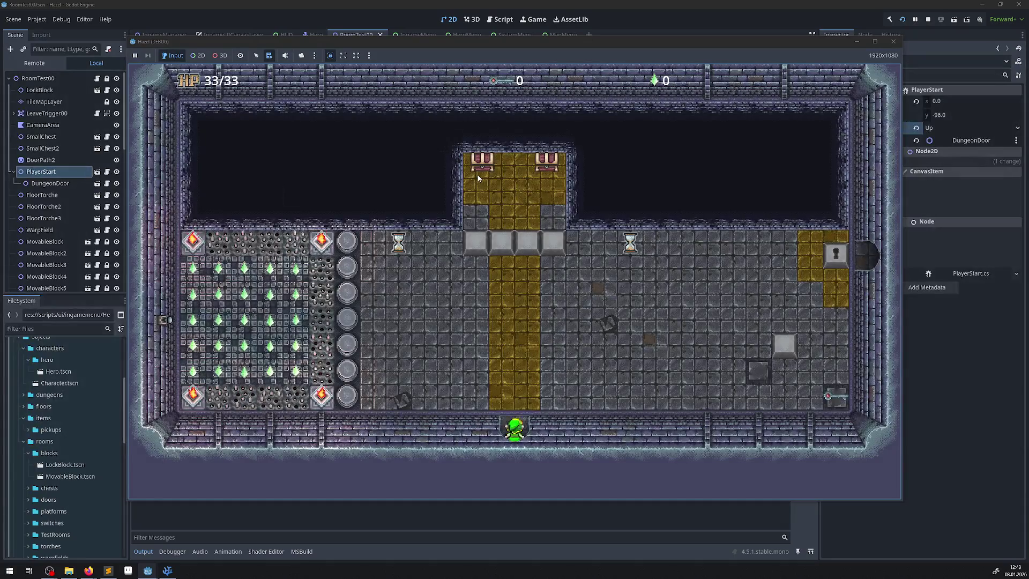
key(Right)
key(Up)
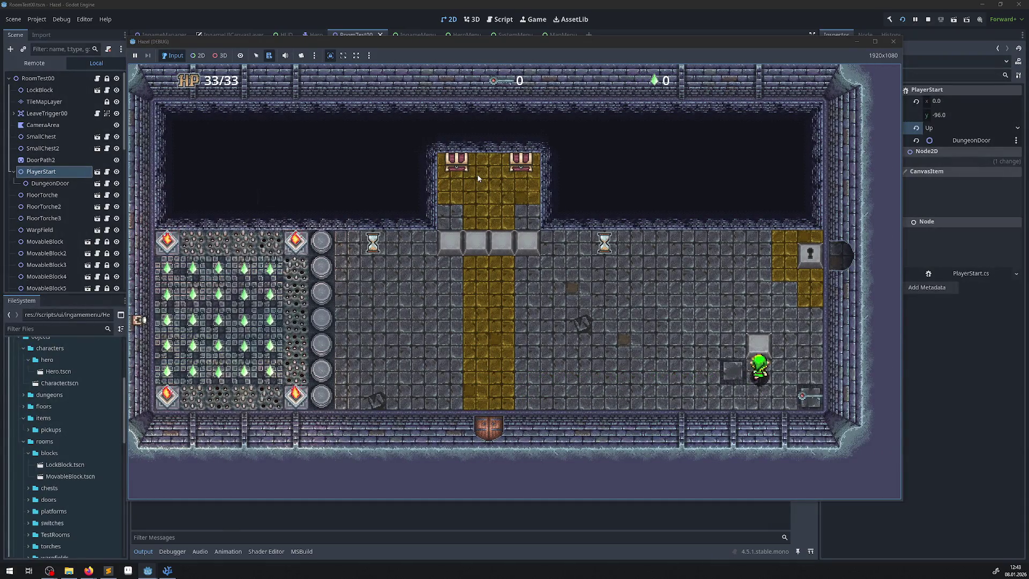
key(Left)
key(Right)
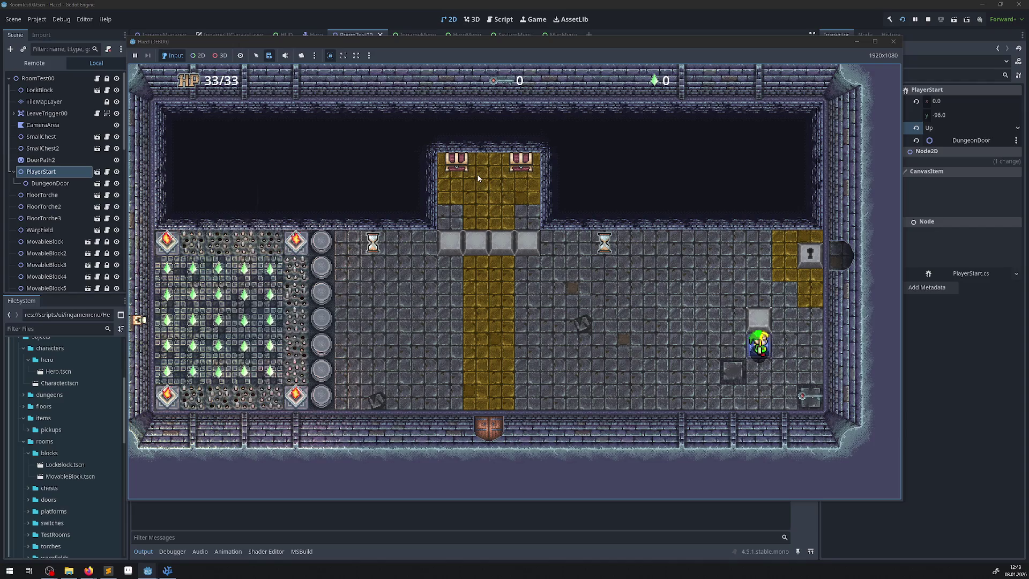
- Walk the hero through the bottom door to another room, then back toward the switch
key(Right)
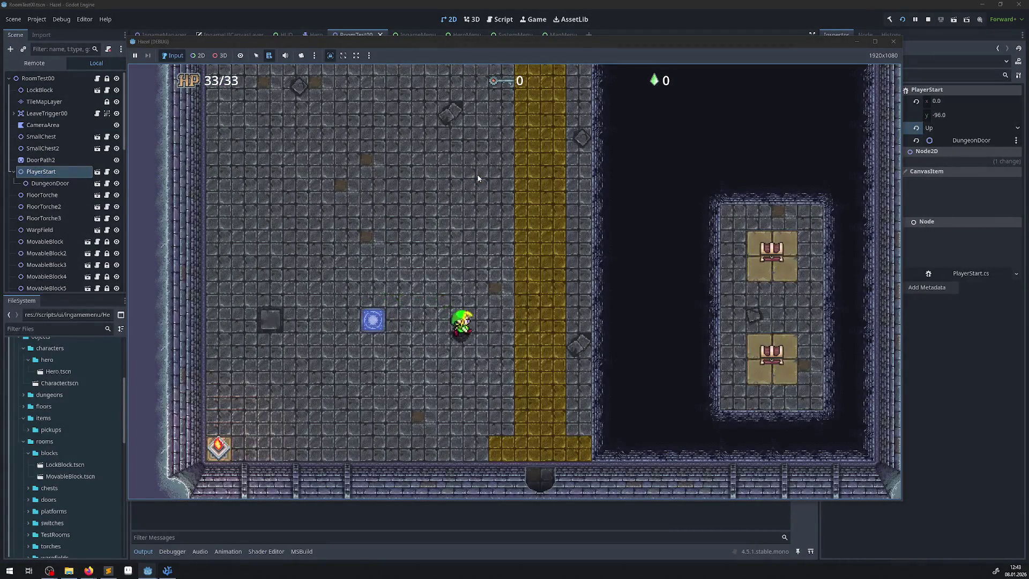
key(Down)
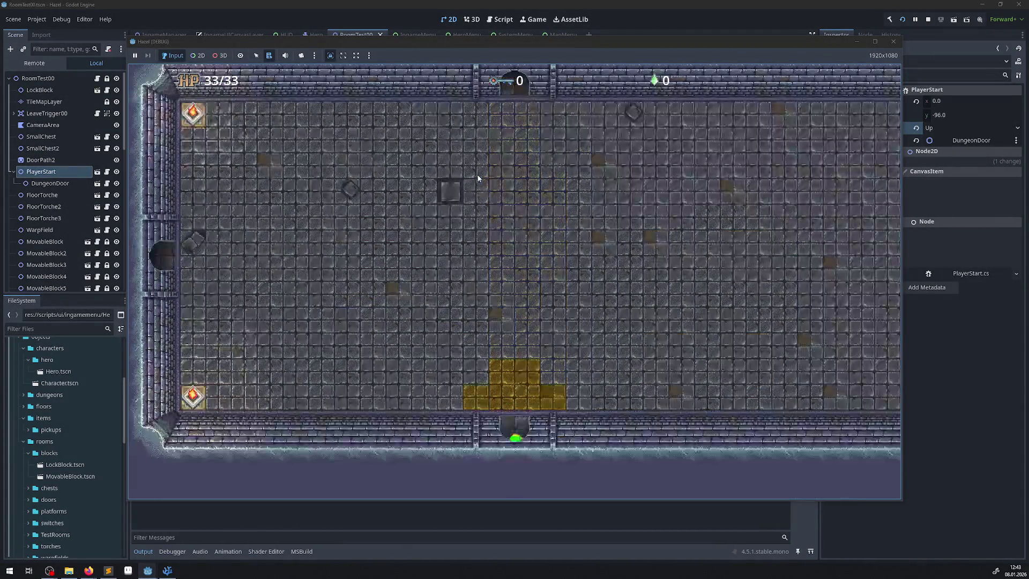
key(Down)
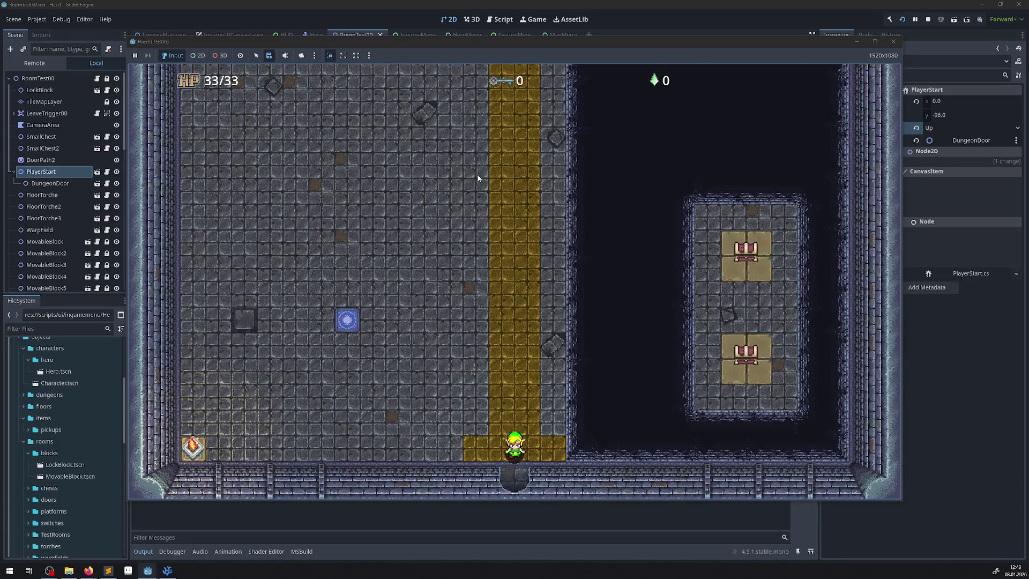
key(Up)
key(Down)
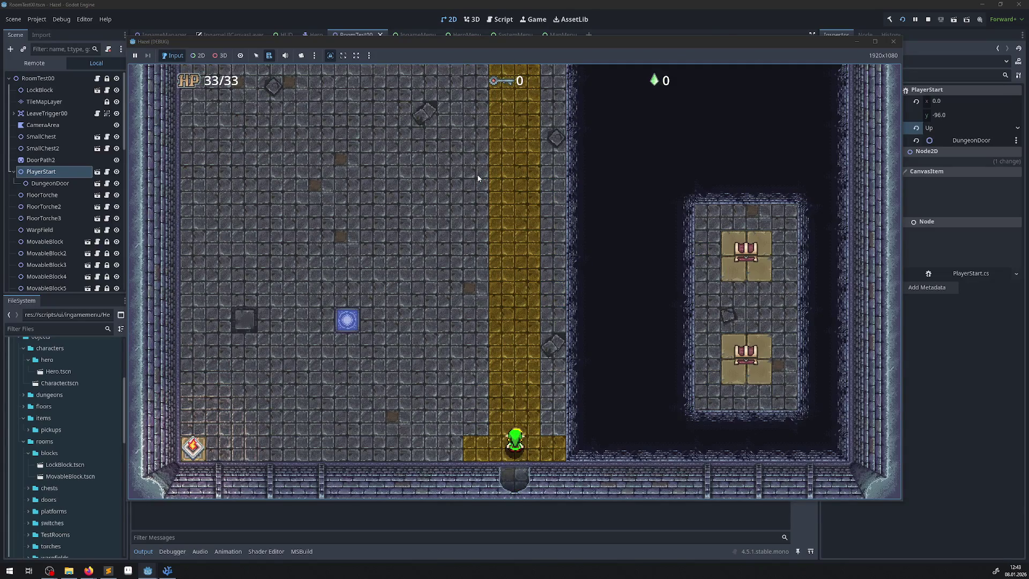
key(Up)
key(Left)
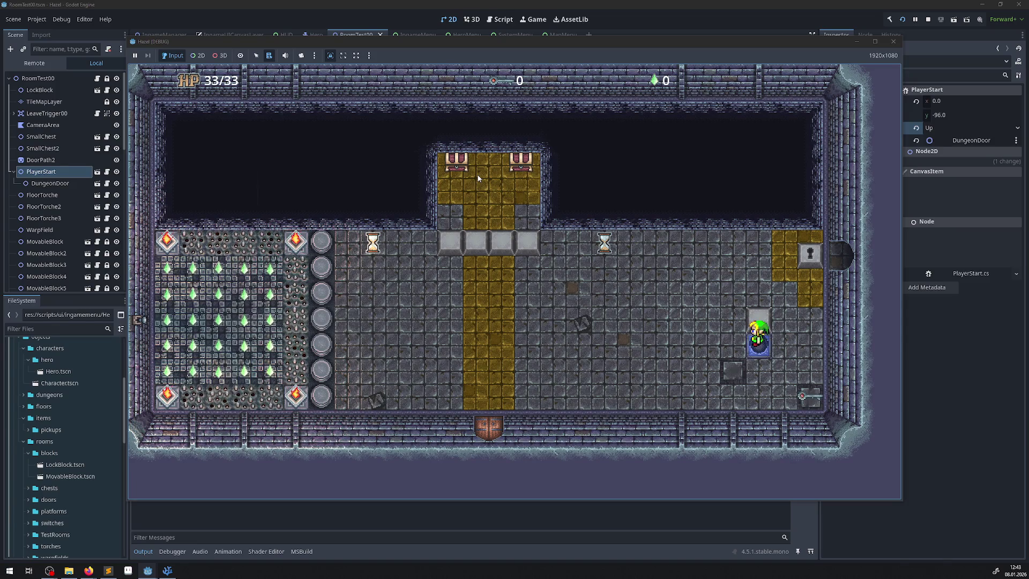
key(Left)
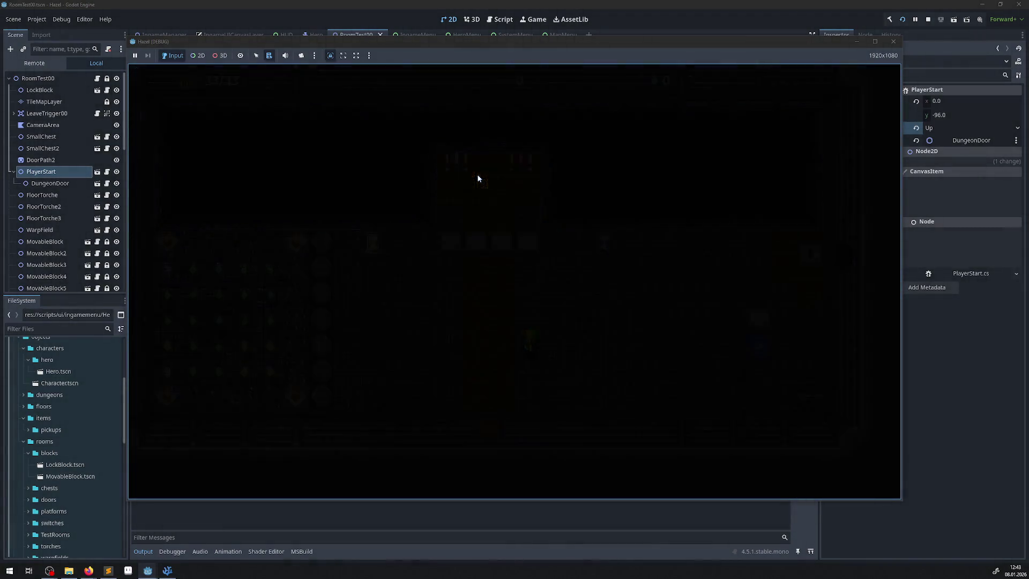
- Close the hero menu and walk the hero around the pillars to the pillar column
key(Escape)
key(Left)
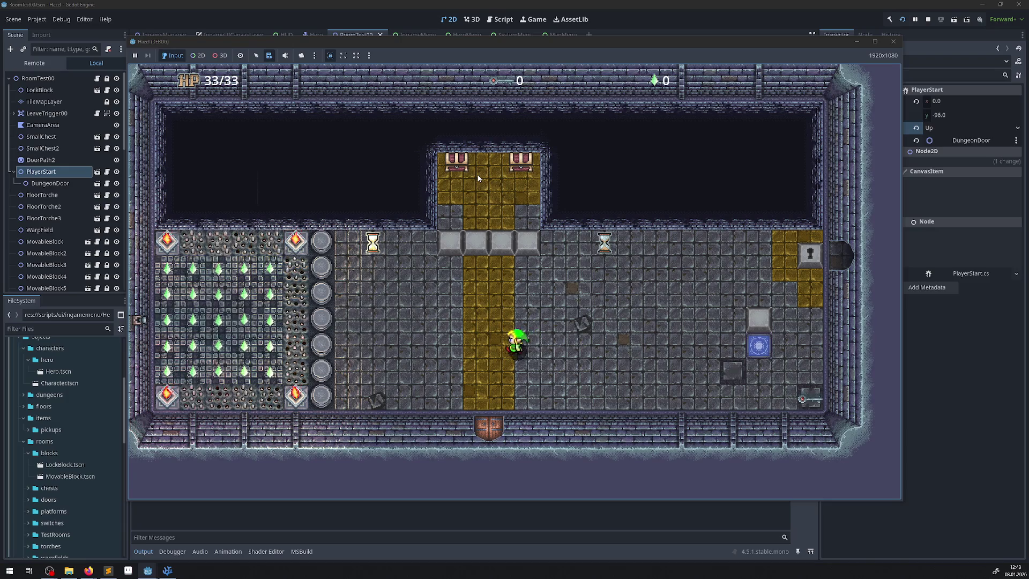
key(Up)
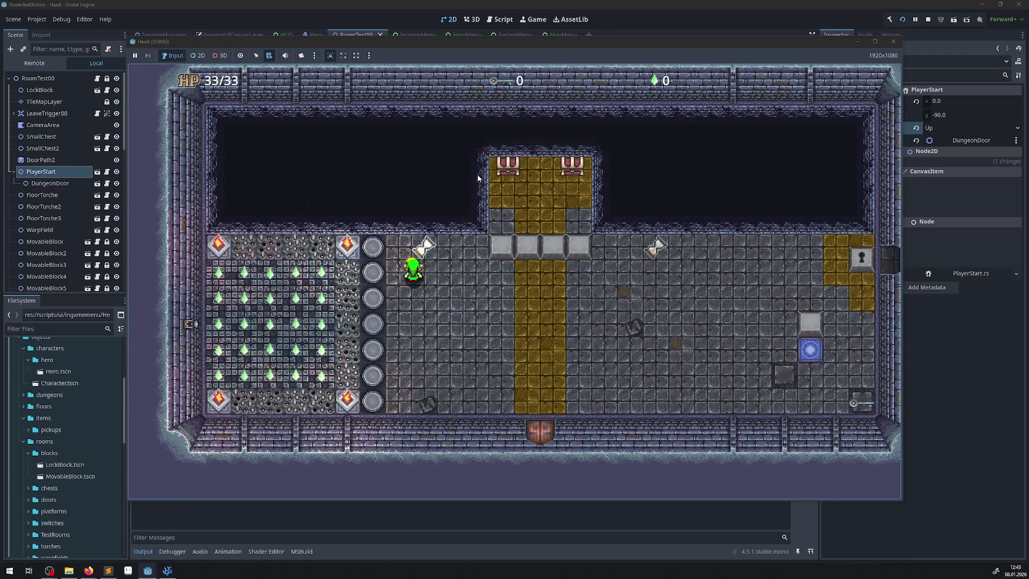
key(Left)
key(Up)
key(Right)
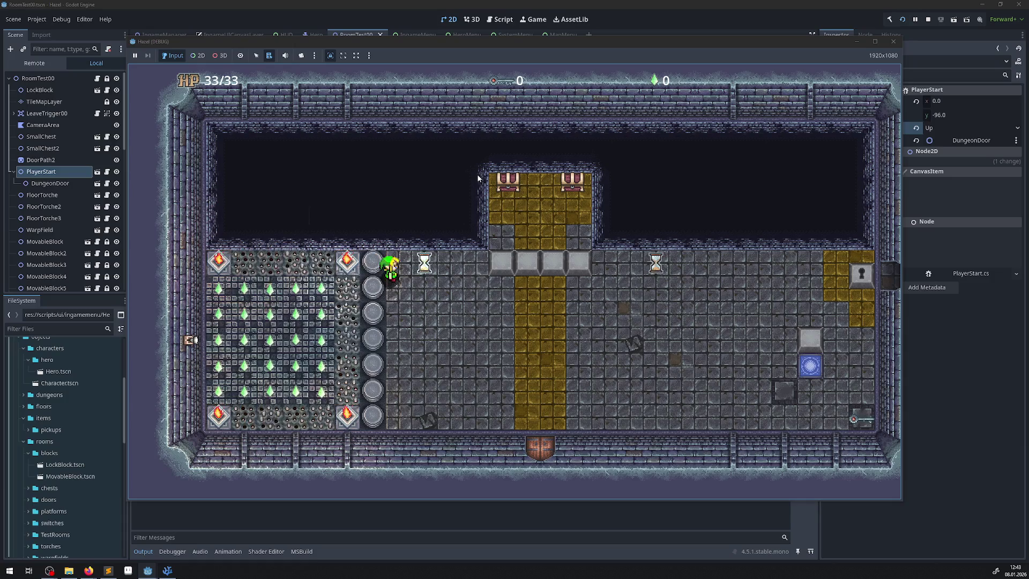
key(Up)
key(Left)
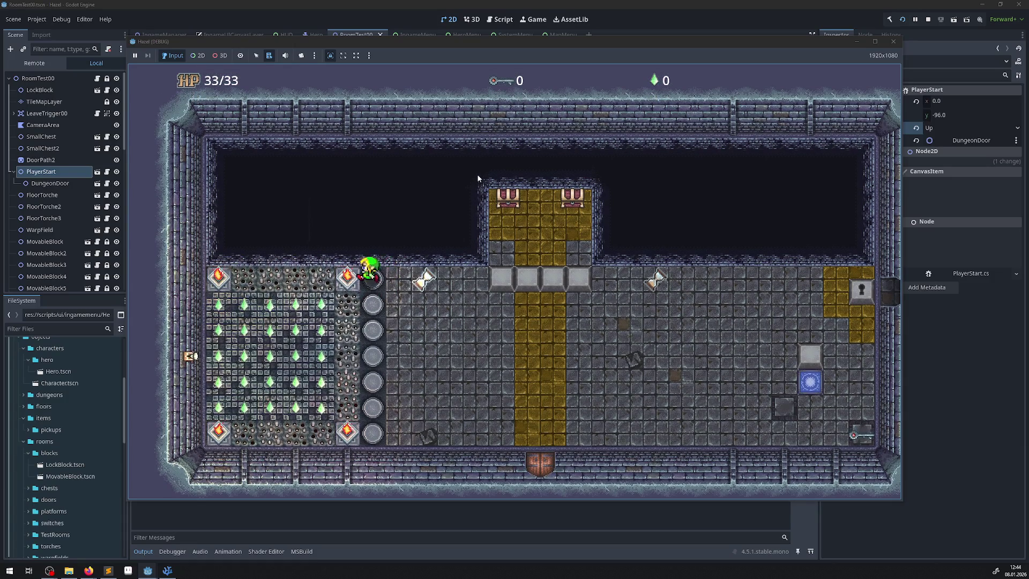
key(Right)
key(Down)
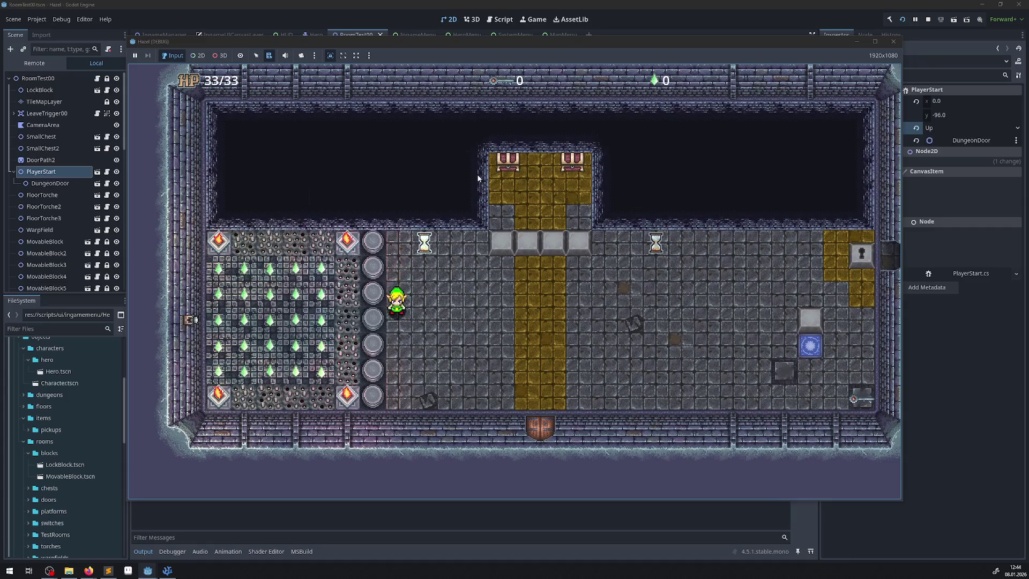
key(Up)
key(Left)
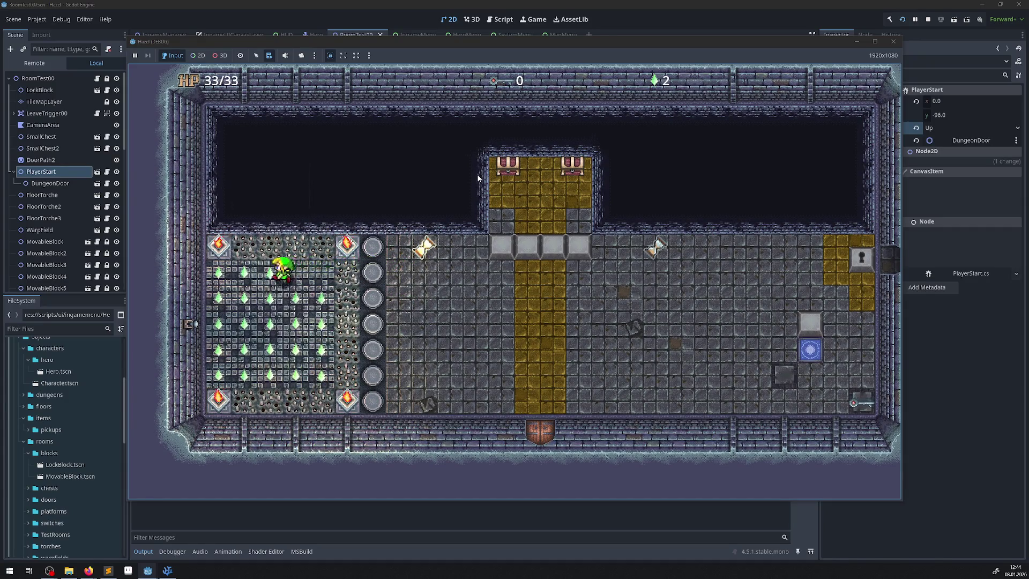
- Collect the gems scattered across the spiked gem field
key(Left)
key(Down)
key(Right)
key(Up)
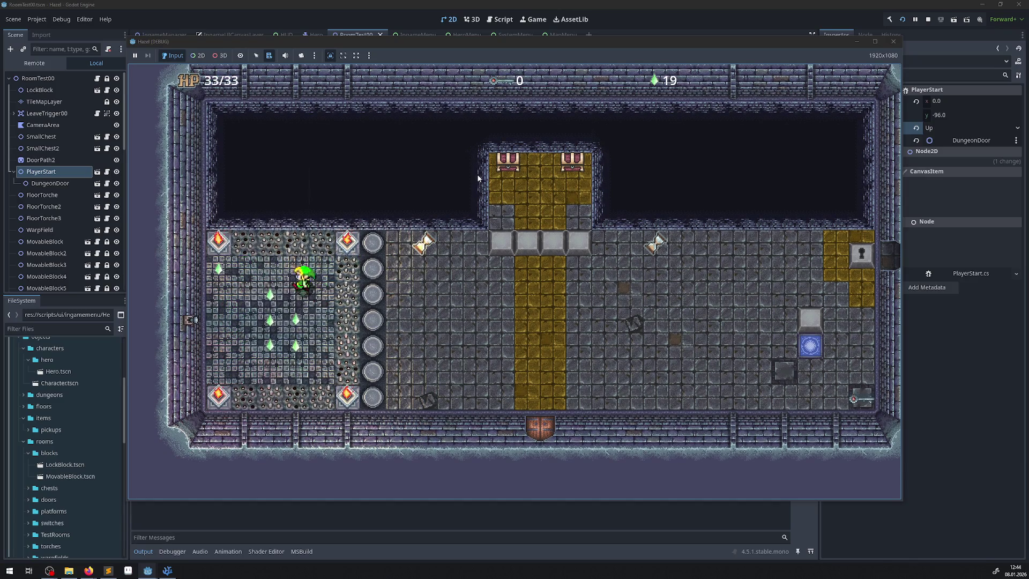
key(Left)
key(Down)
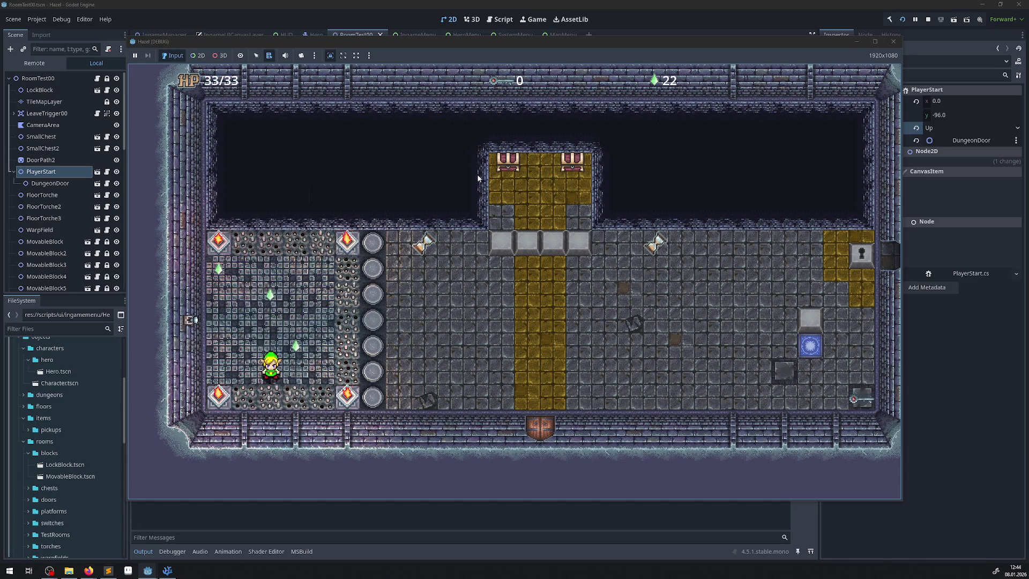
key(Up)
key(Left)
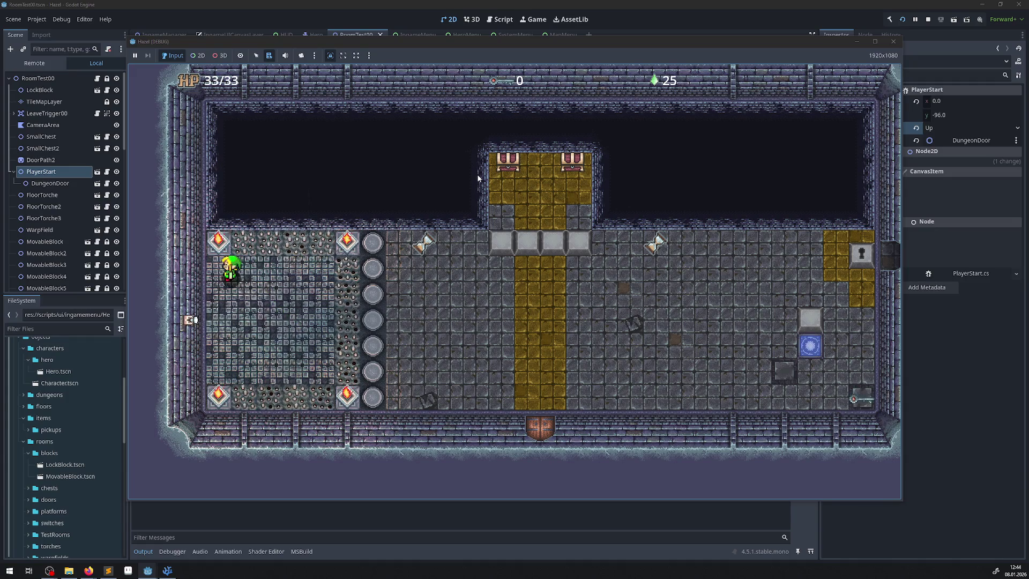
- Walk out onto the gold path and pick up the key in the bottom-right corner
key(Right)
key(Down)
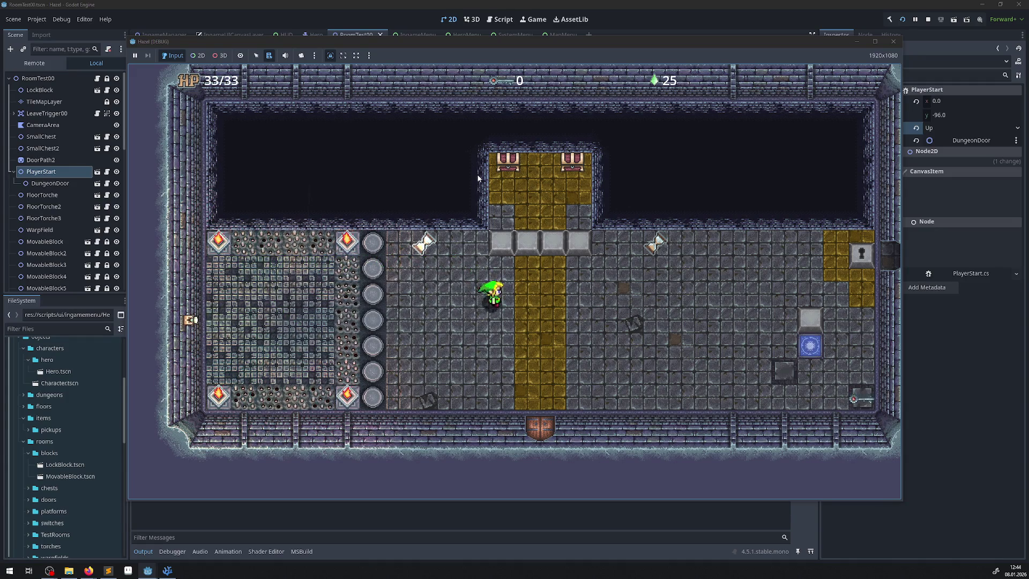
key(Down)
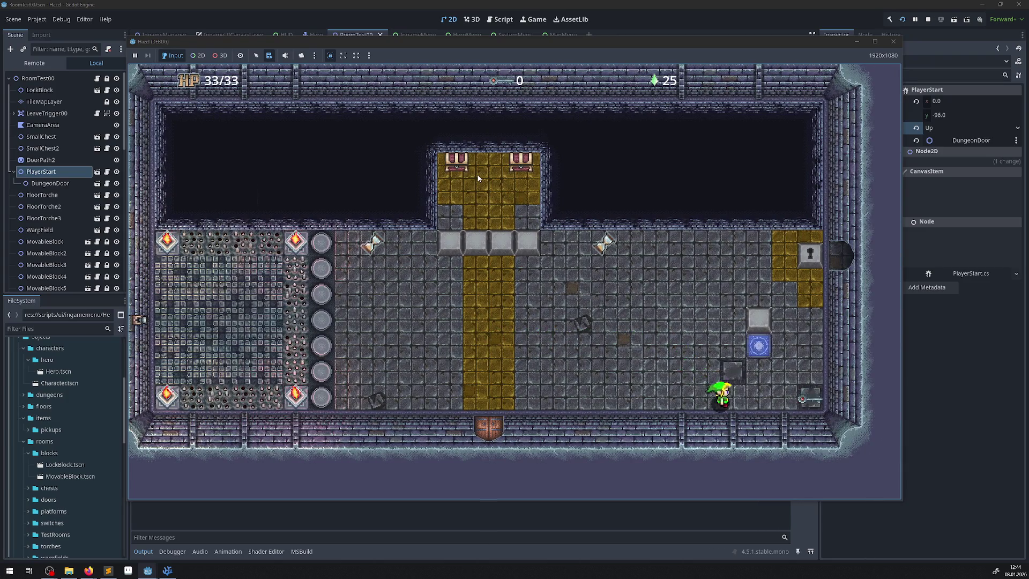
key(Right)
key(Up)
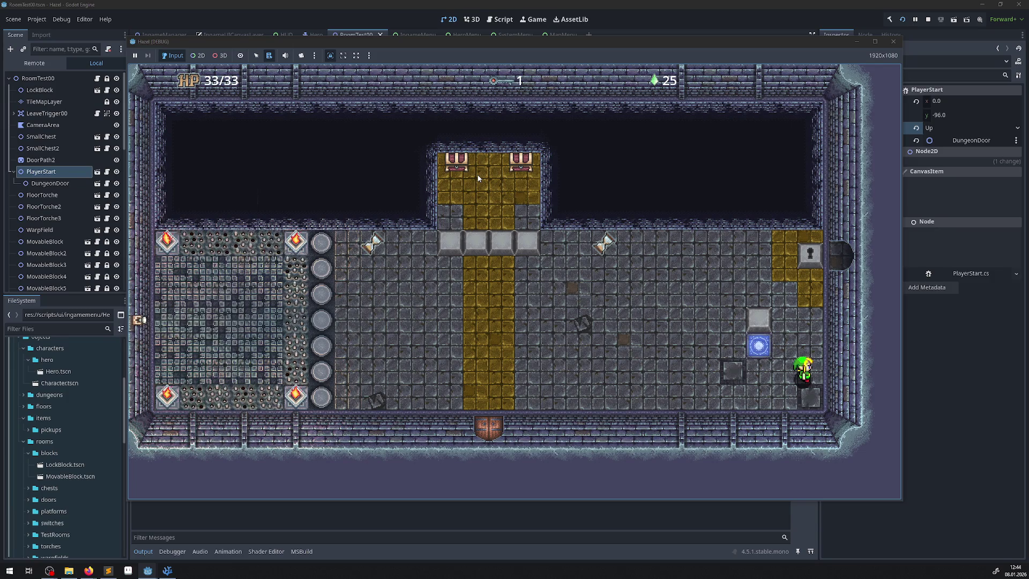
- Push the stone blocks below the alcove and open the chest for a second key
key(Left)
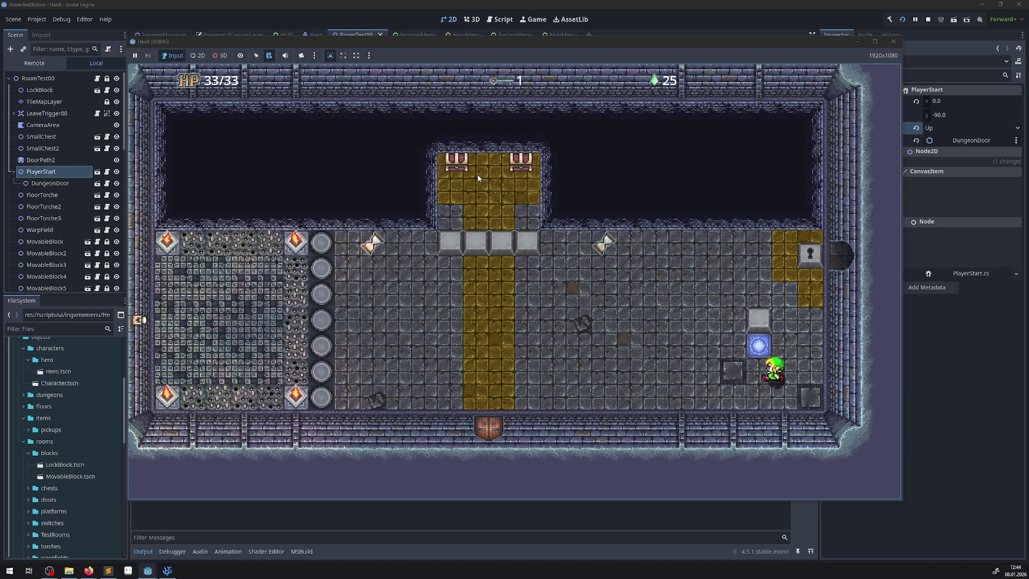
key(Up)
key(Left)
key(Up)
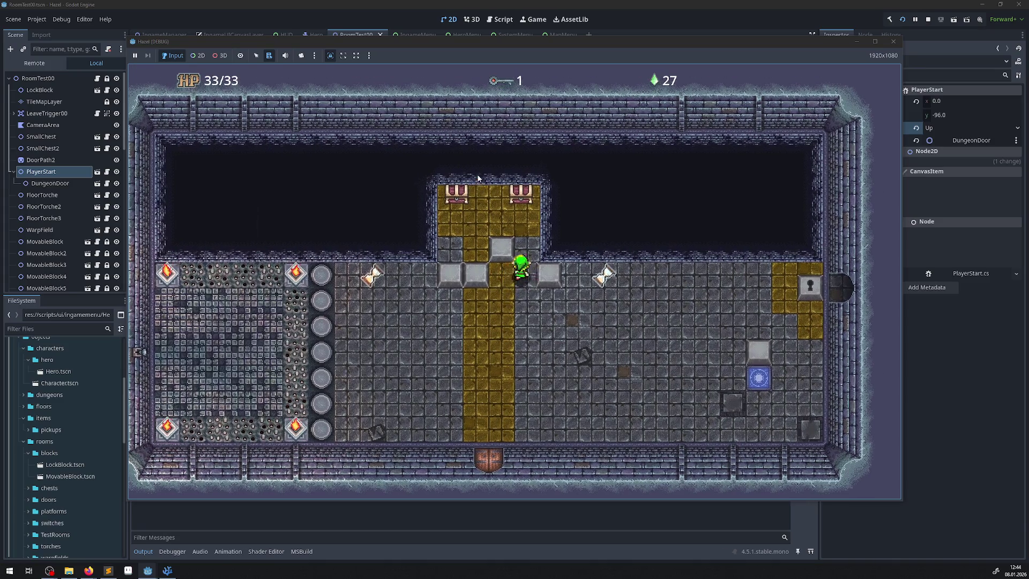
key(Up)
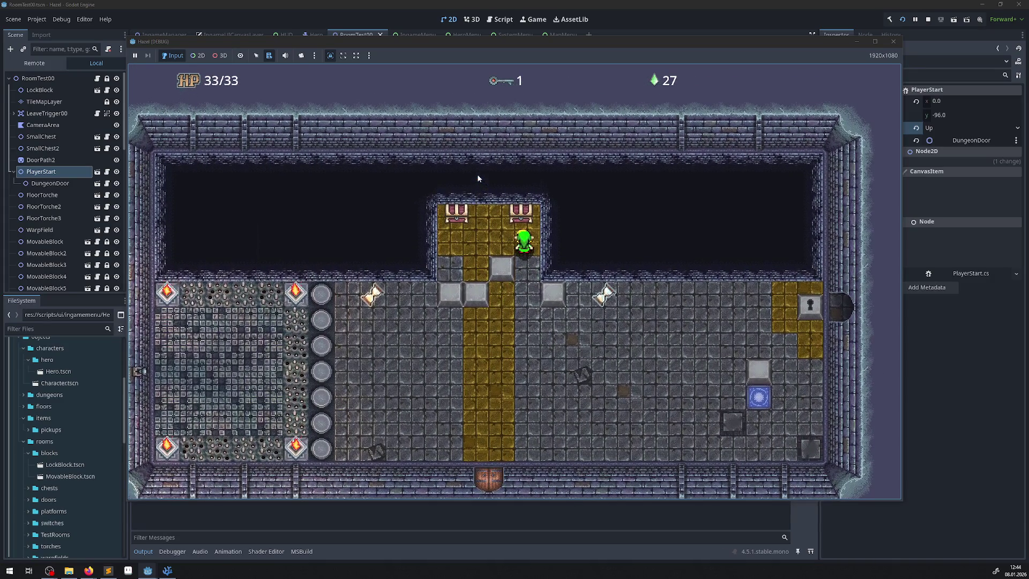
key(Left)
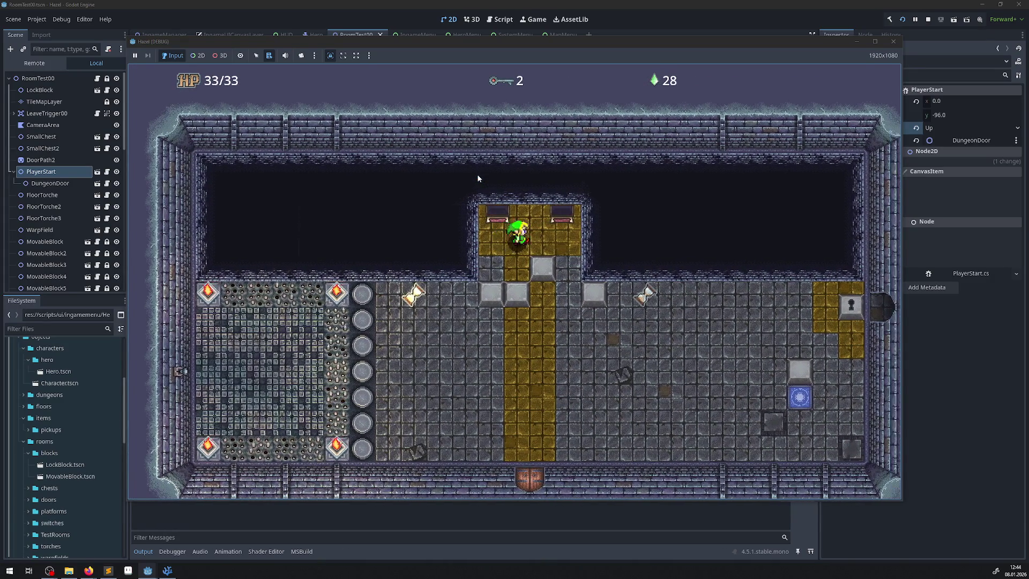
- Push a stone block down and walk the hero across toward the lock block
key(Down)
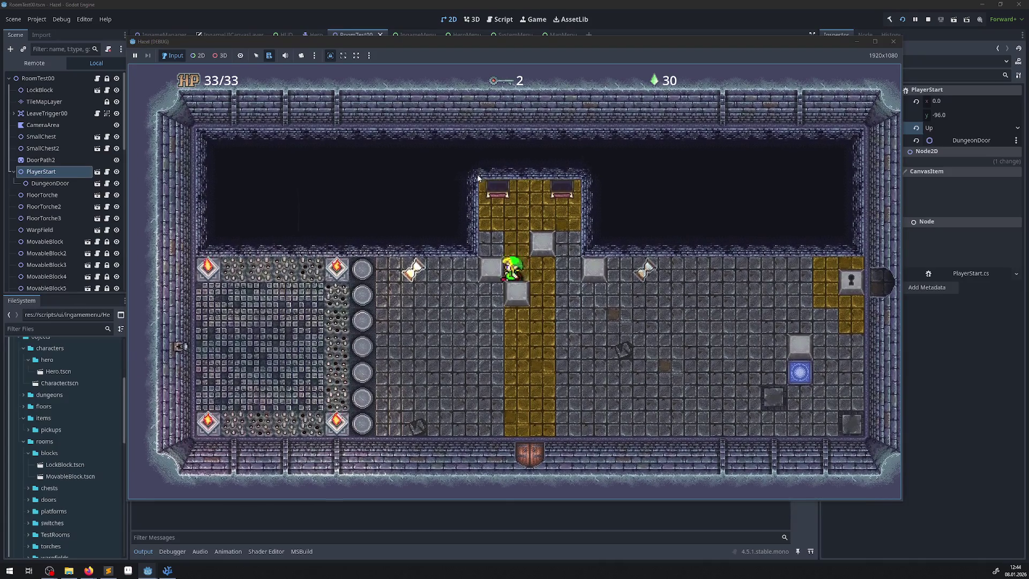
key(Left)
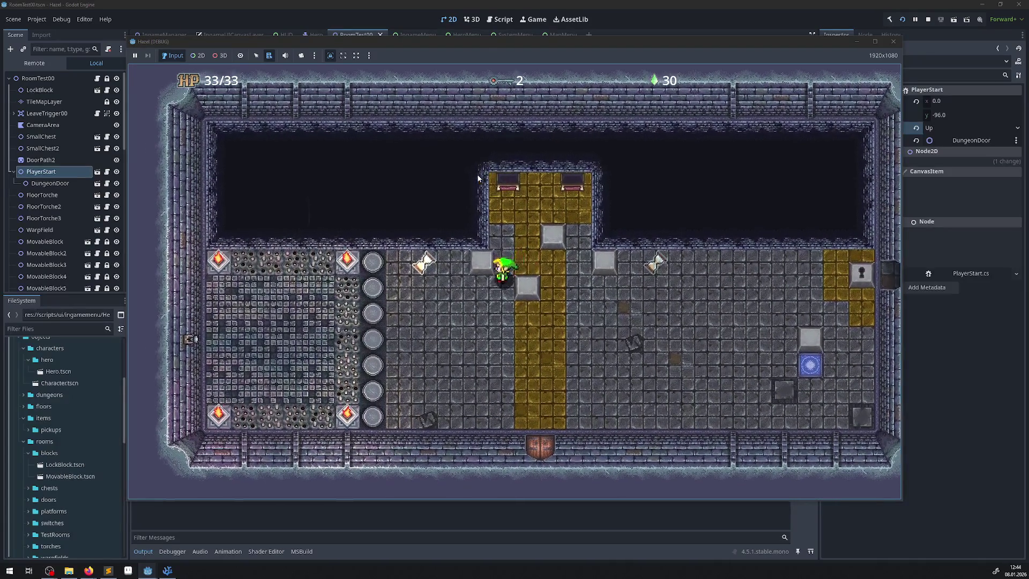
key(Down)
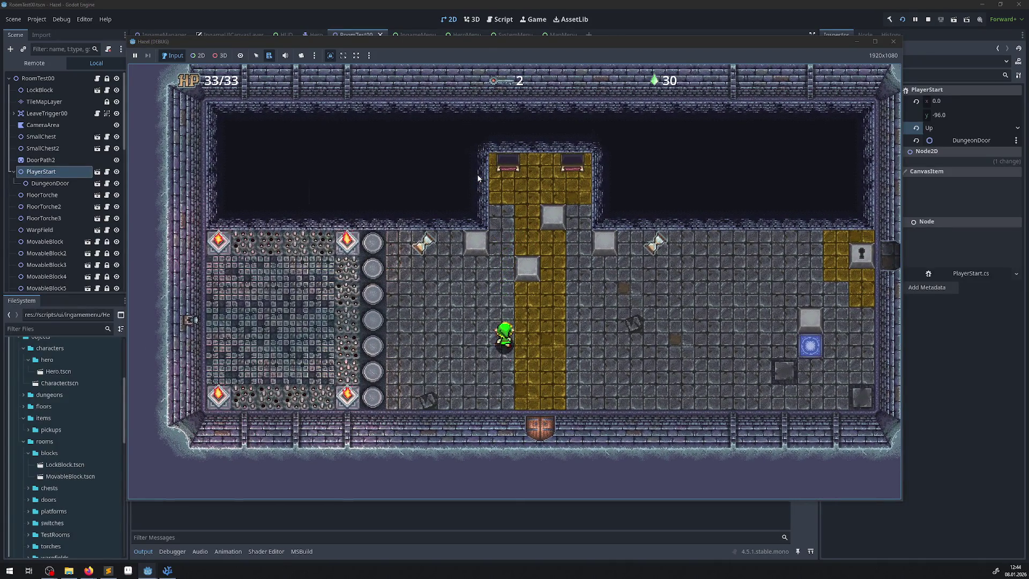
key(Up)
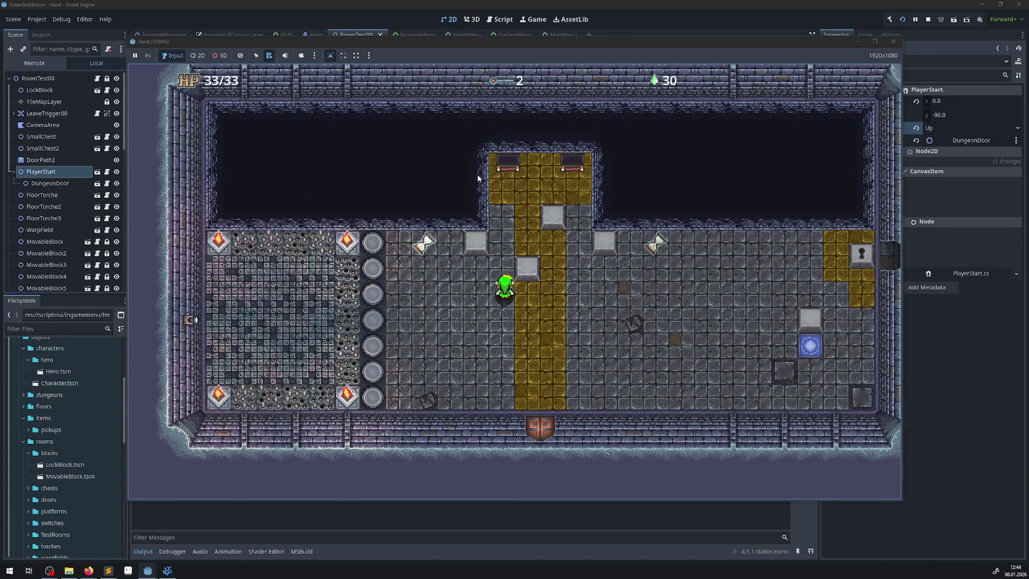
key(Right)
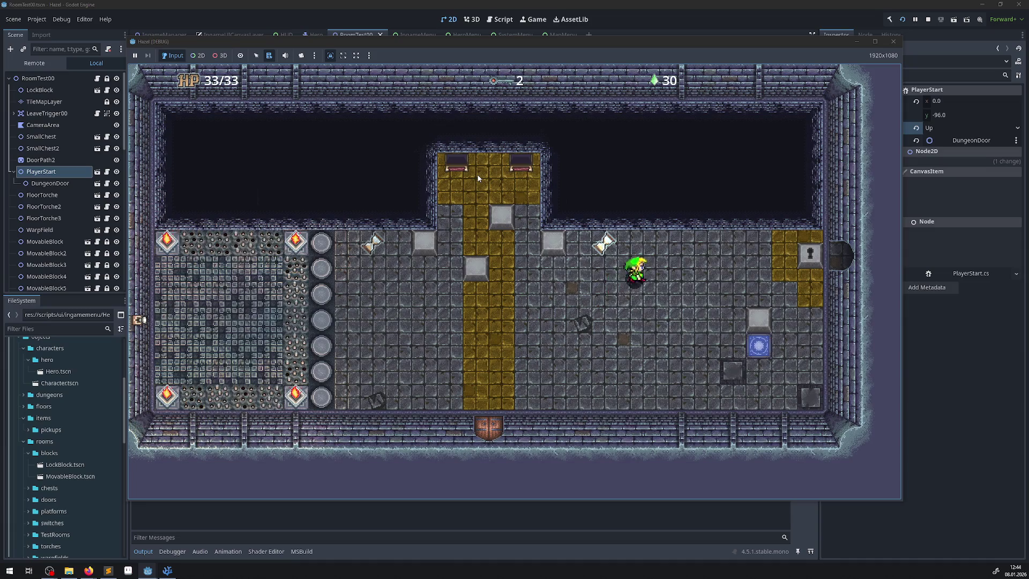
key(Right)
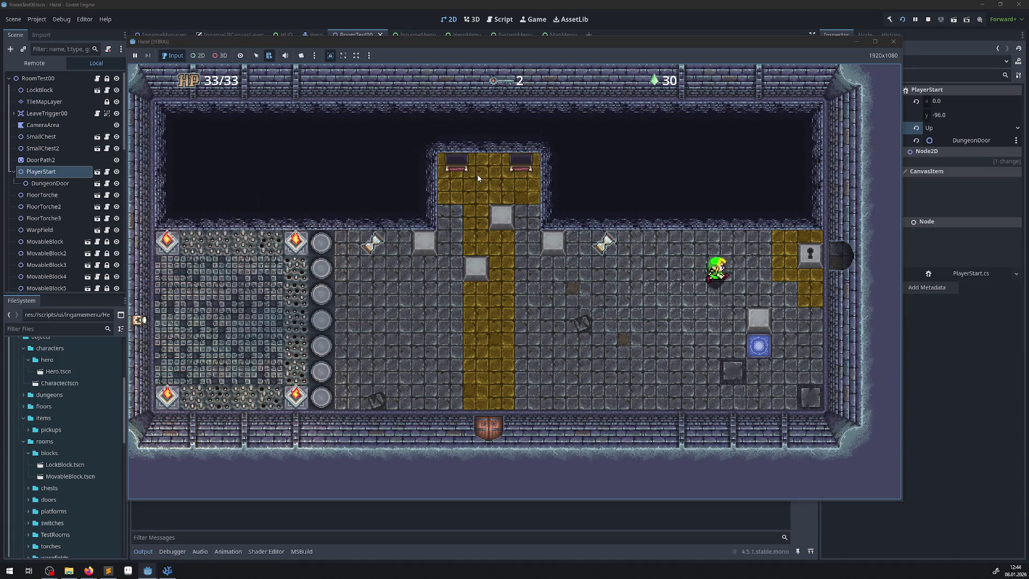
- Unlock the lock block with a key and push the stone block left tile by tile
key(Down)
key(Down)
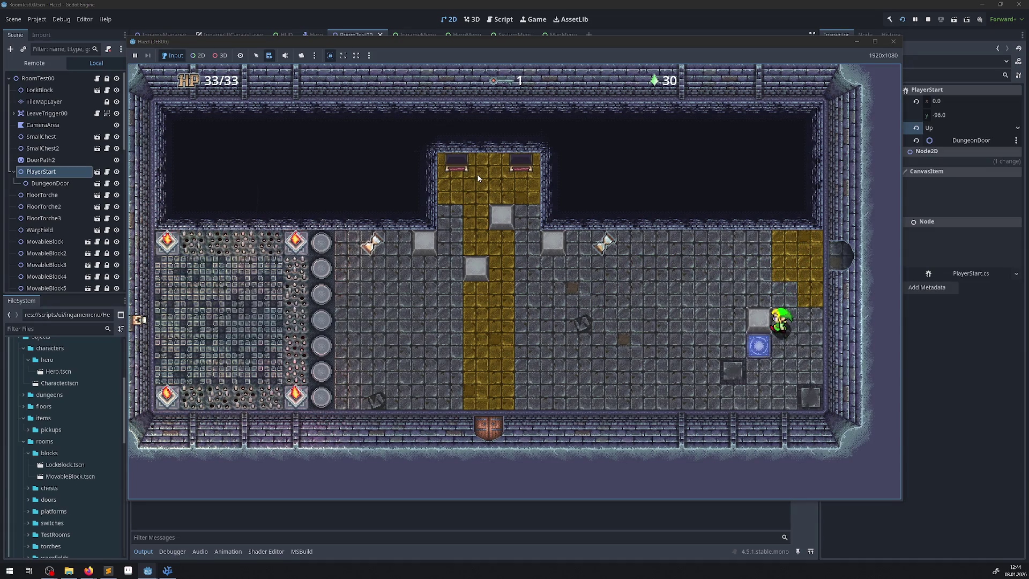
key(Left)
key(Left)
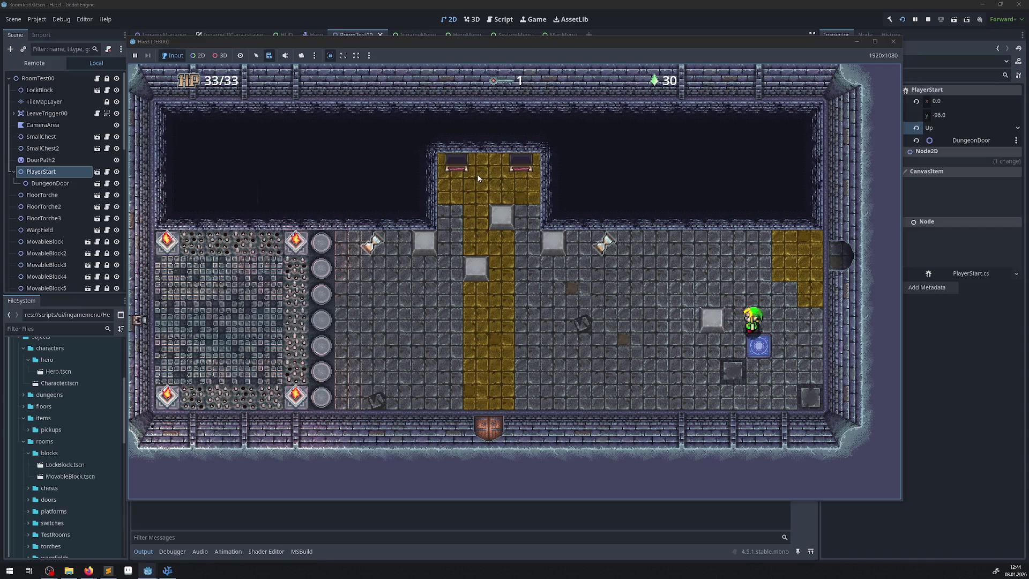
key(Left)
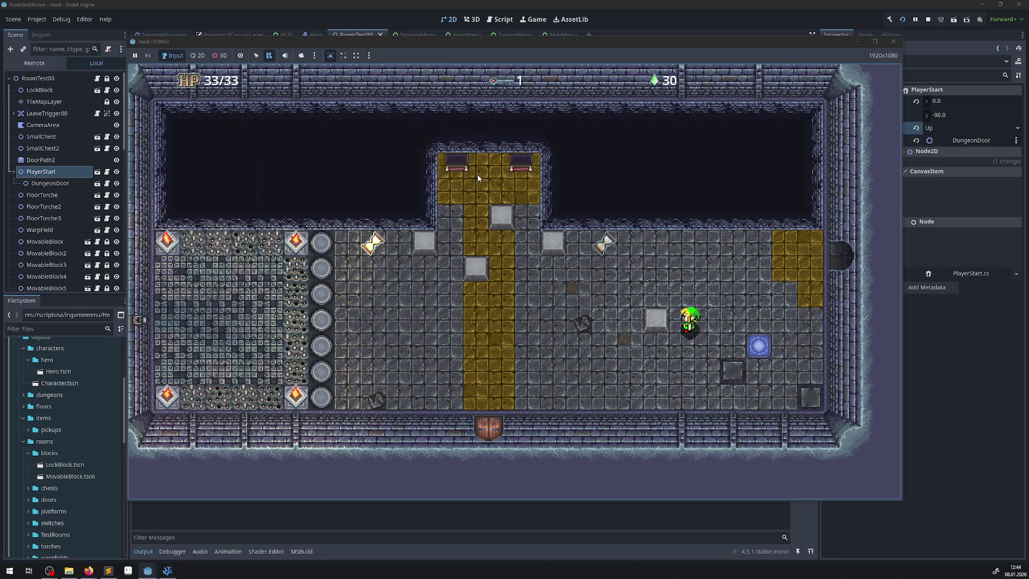
key(Left)
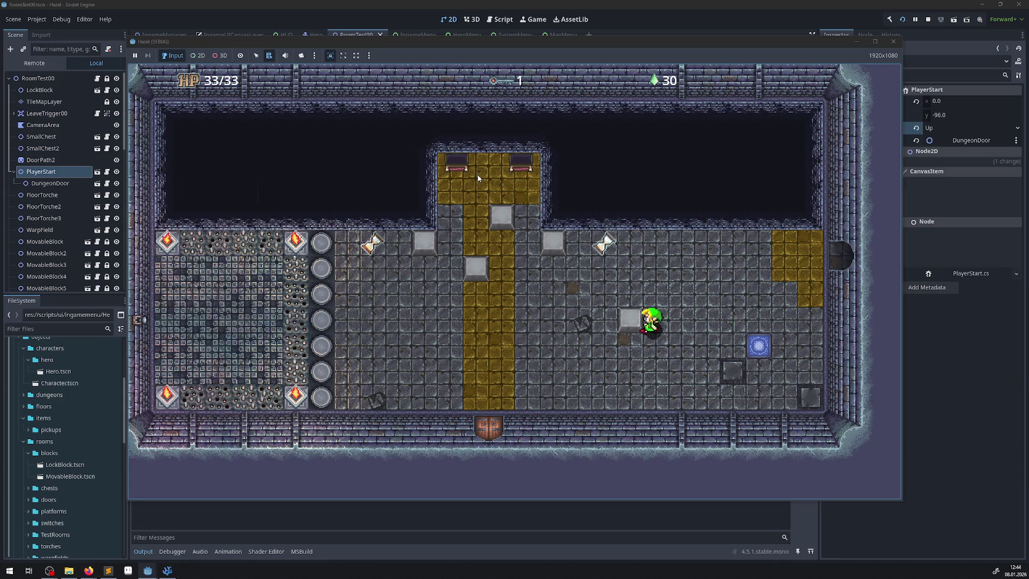
key(Left)
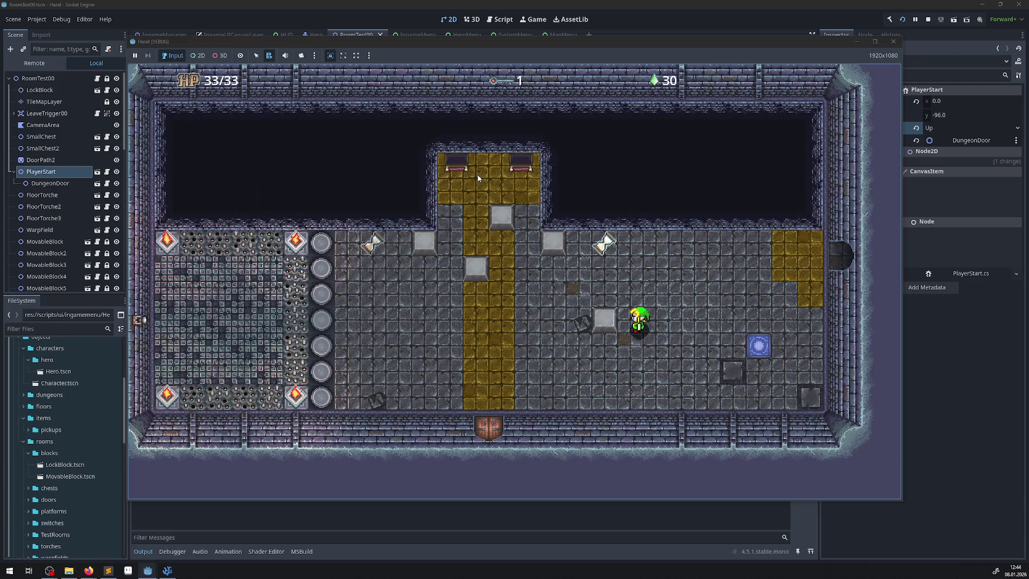
key(Left)
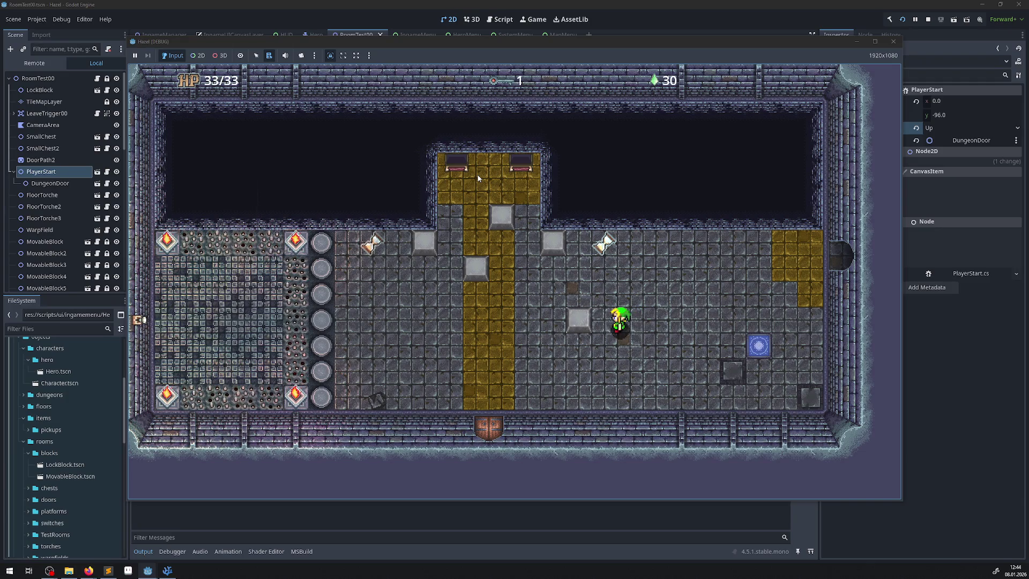
key(Left)
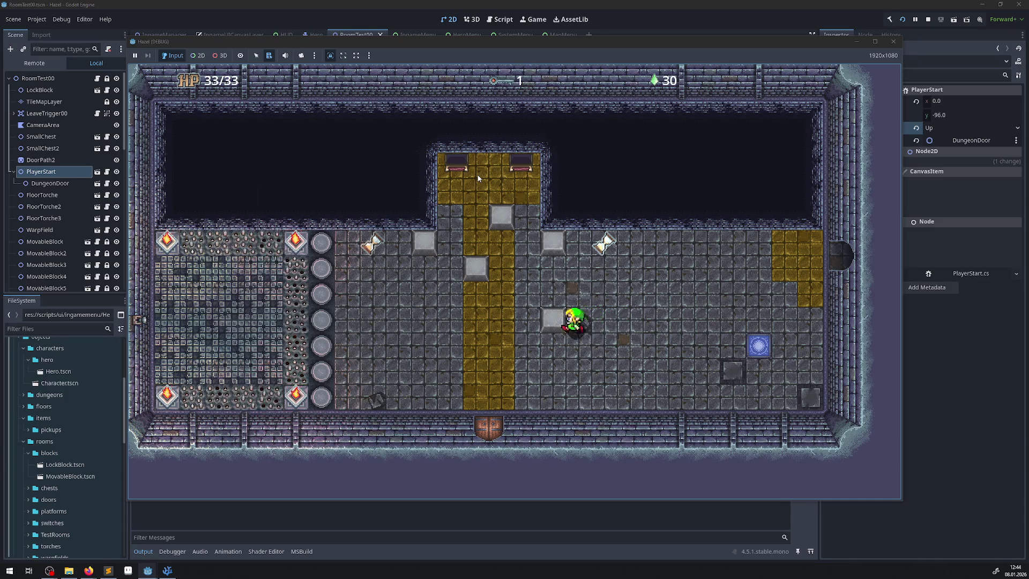
- Push the stone block against the pillar column, then stop the running game
key(Left)
key(Left)
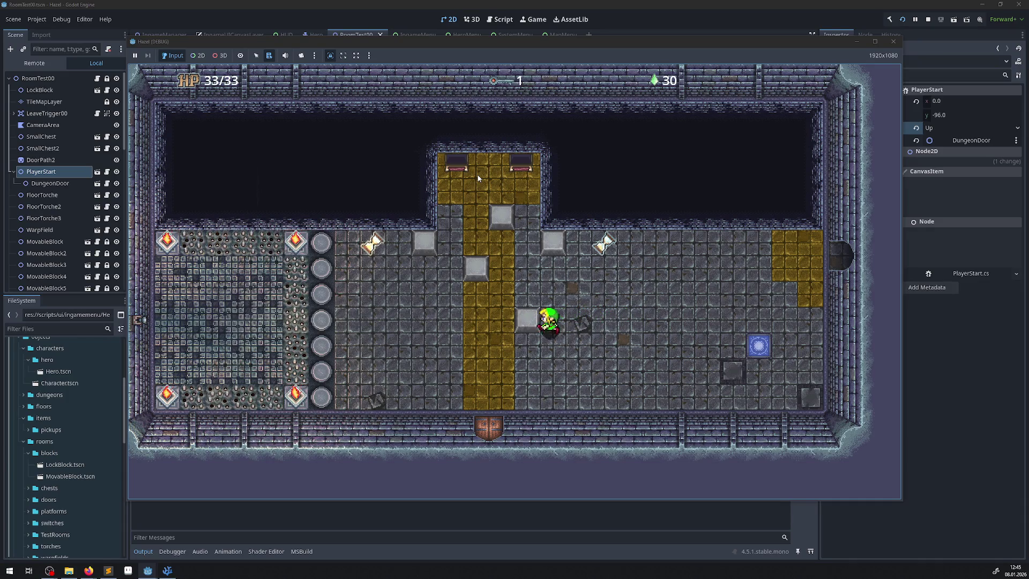
key(Left)
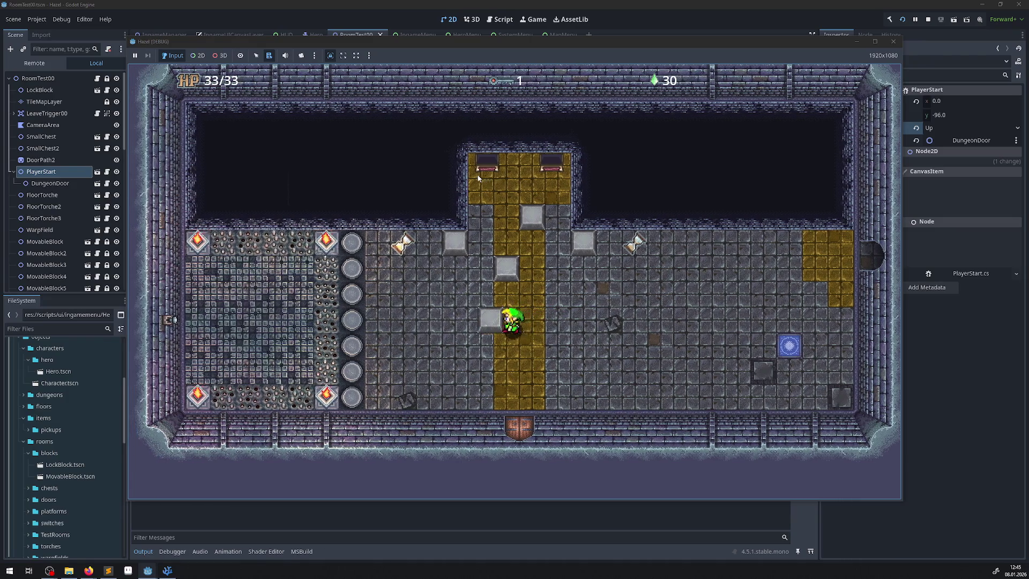
key(Left)
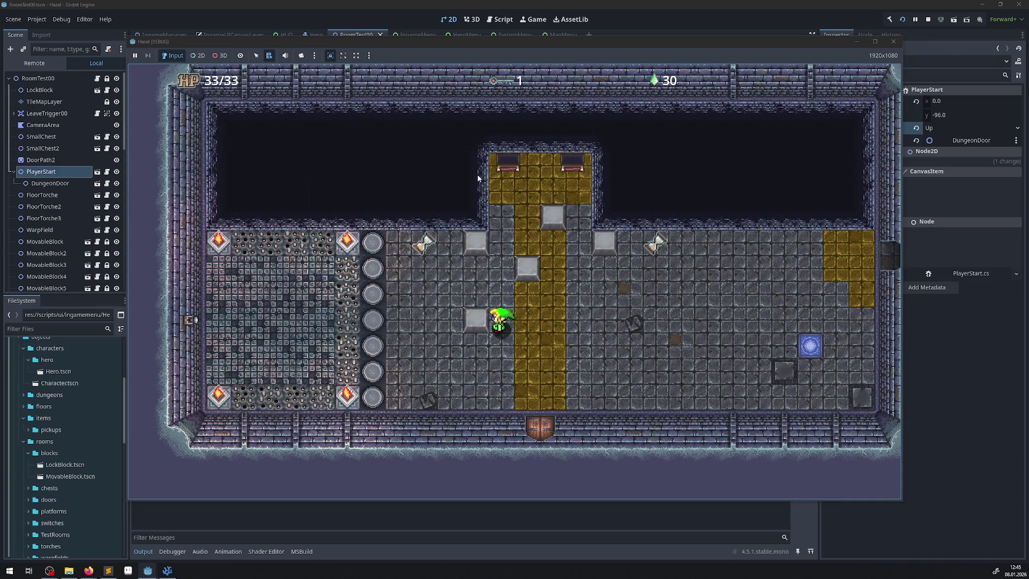
key(Left)
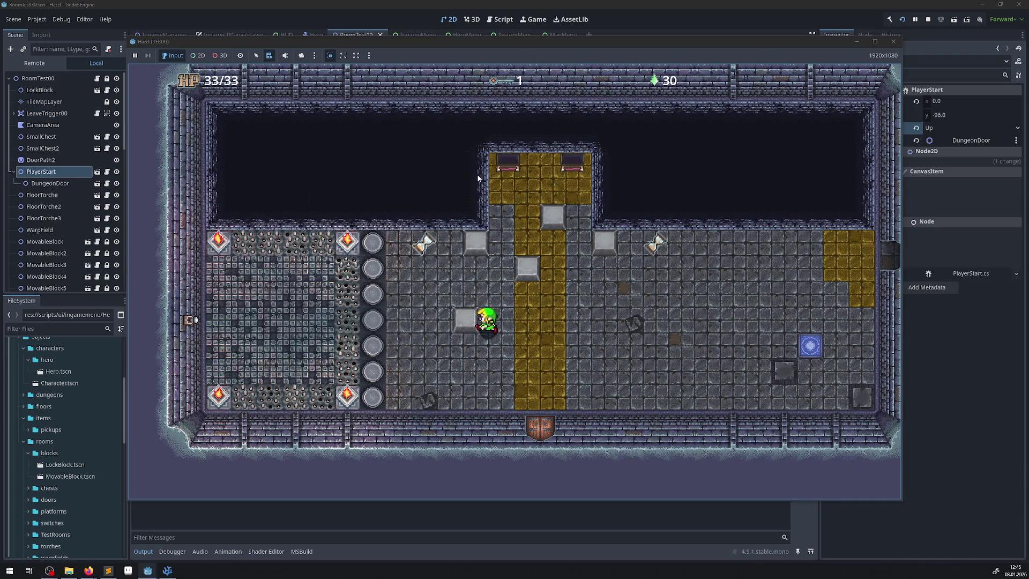
key(Left)
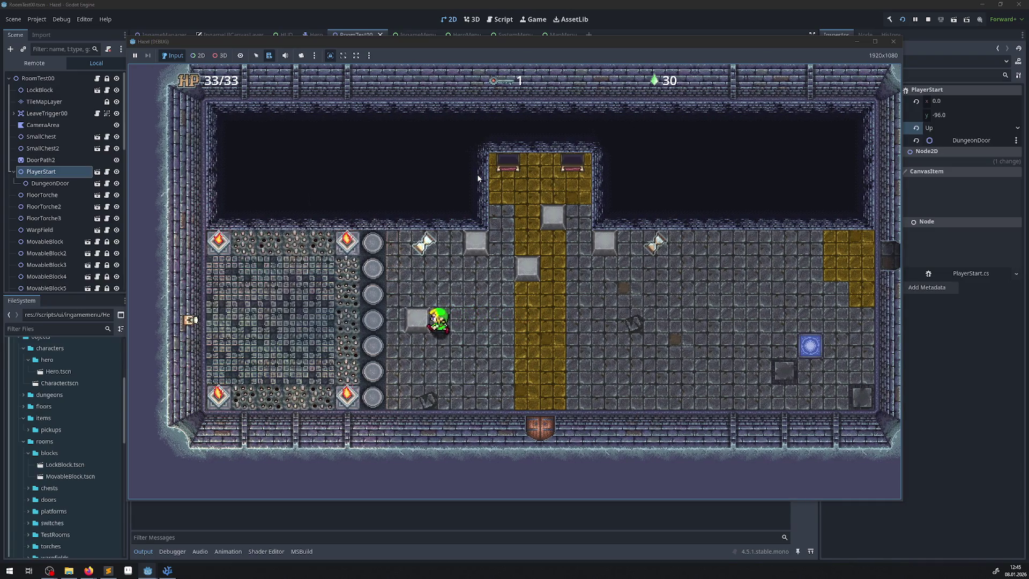
key(Left)
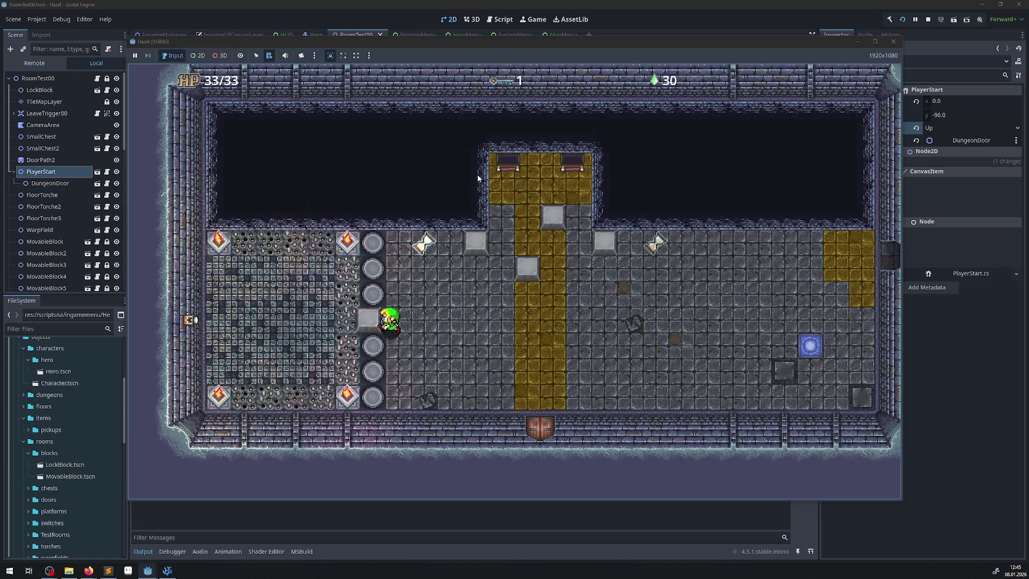
key(Right)
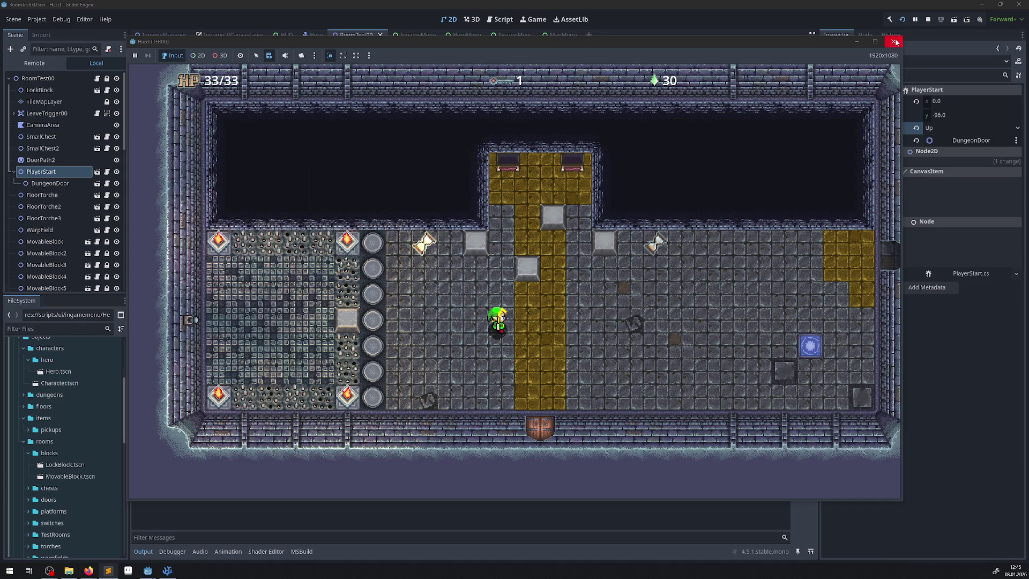
click(895, 42)
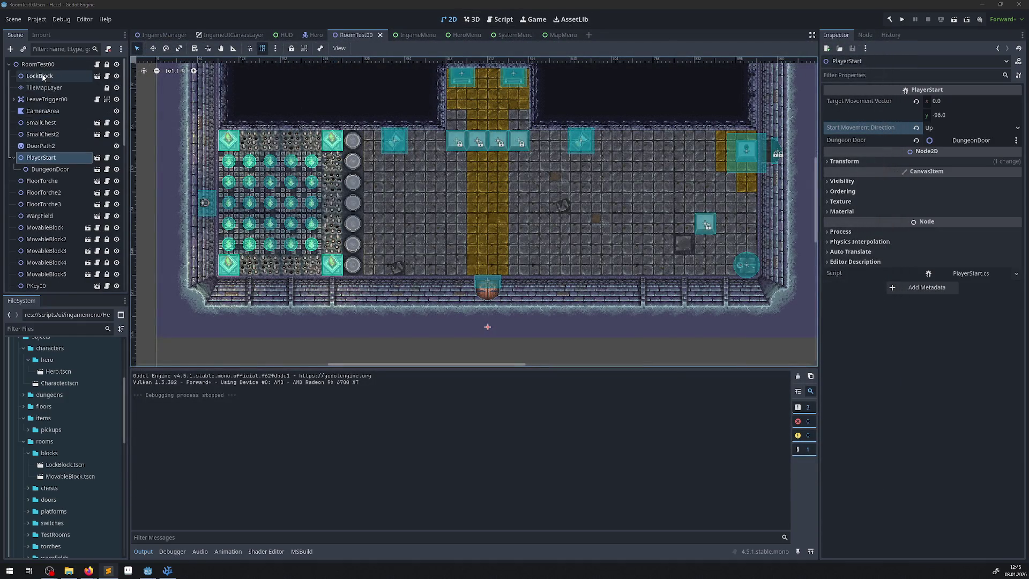
- Paste the room's TileMapLayer into the HeroMenu scene, save, and test-run the project
click(44, 90)
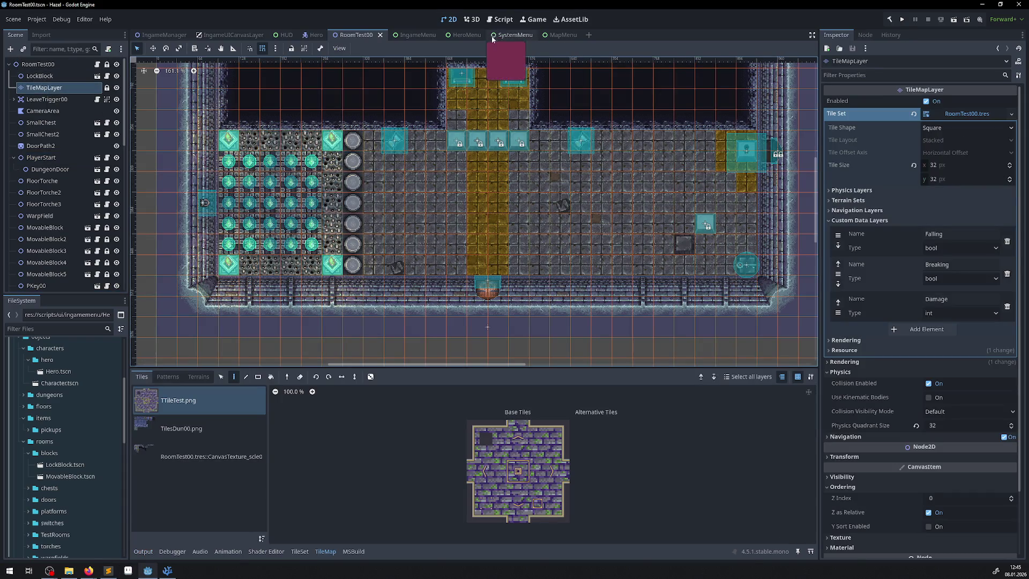
click(463, 36)
click(36, 64)
key(ctrl+v)
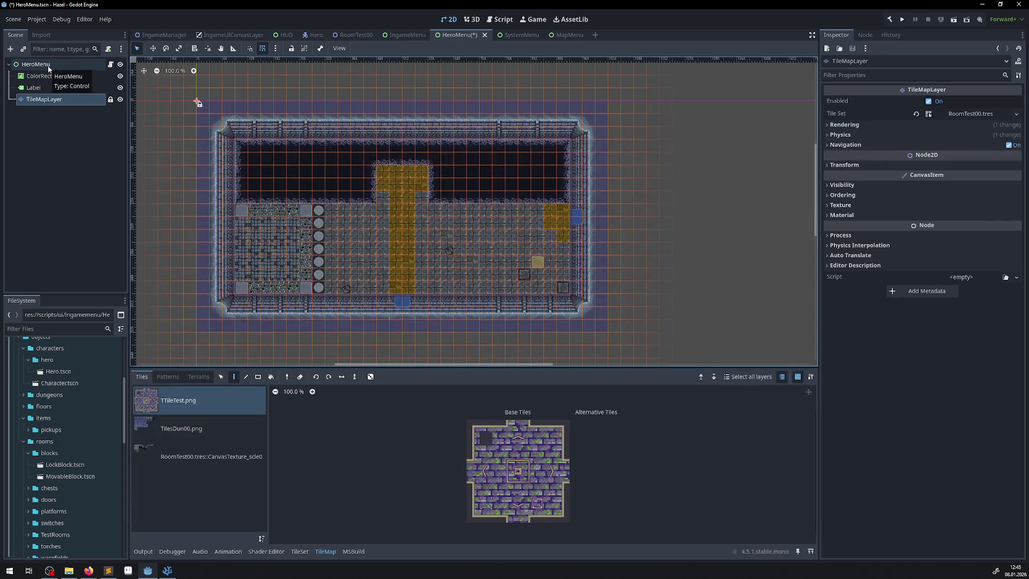
key(ctrl+s)
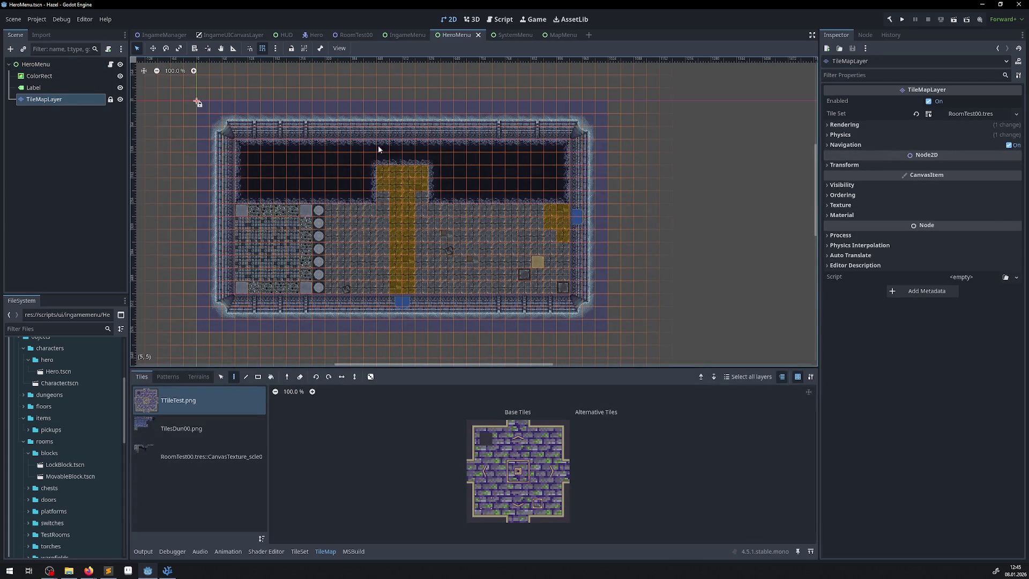
click(904, 20)
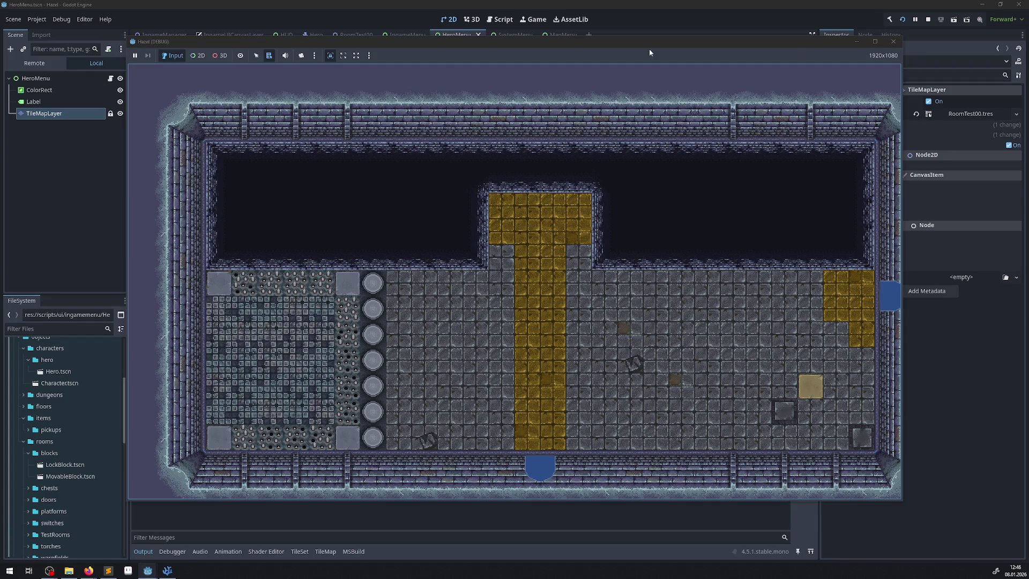
click(893, 41)
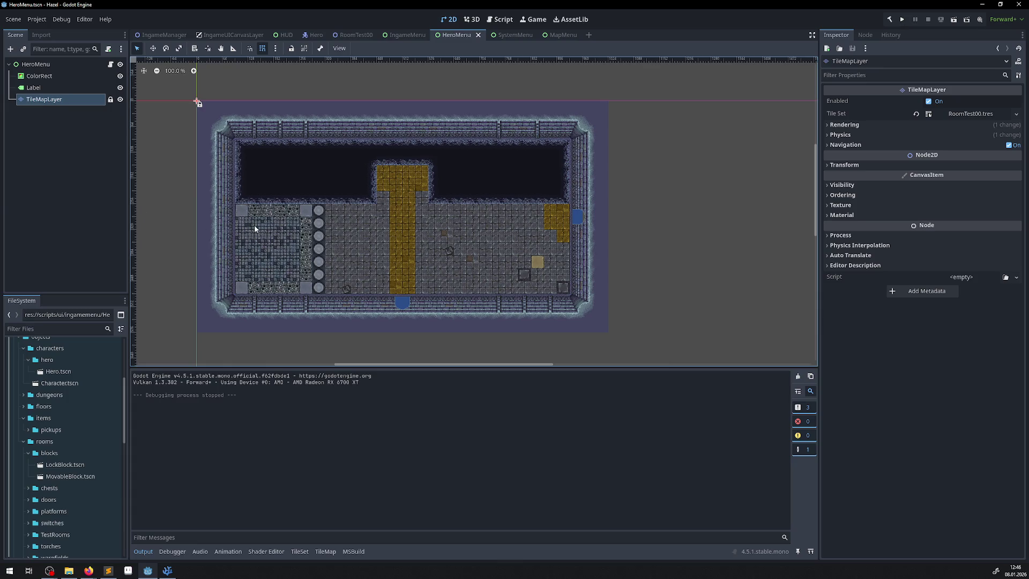
- Unlock the TileMapLayer, move it to (-32, -32), then save and test-run again
click(153, 49)
click(110, 99)
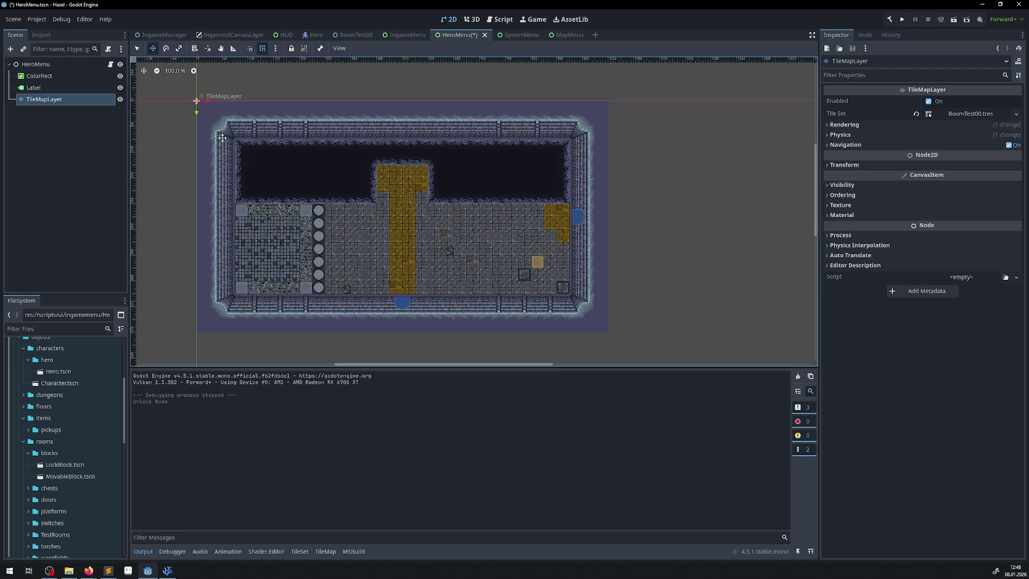
drag(223, 138, 207, 125)
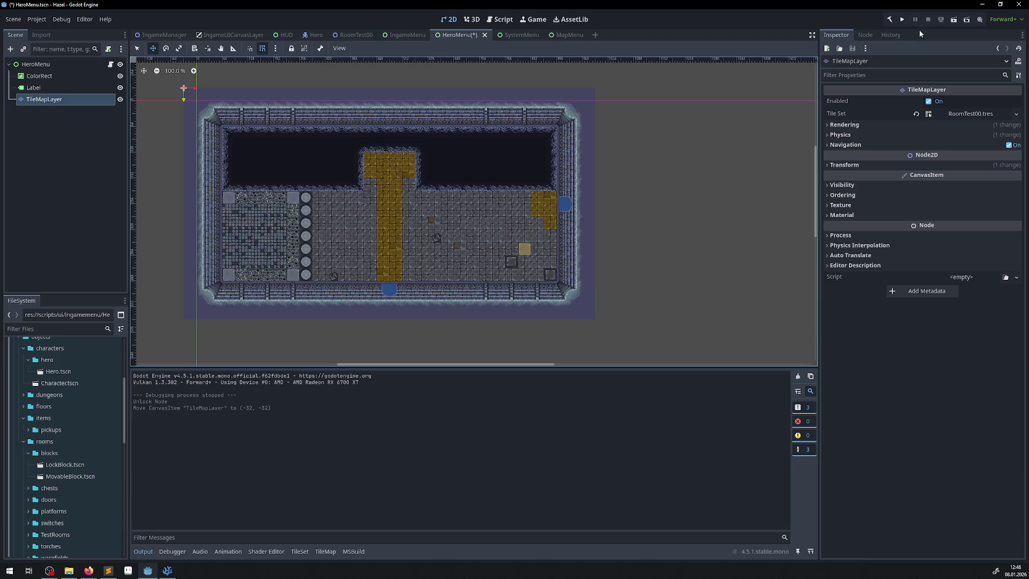
click(903, 19)
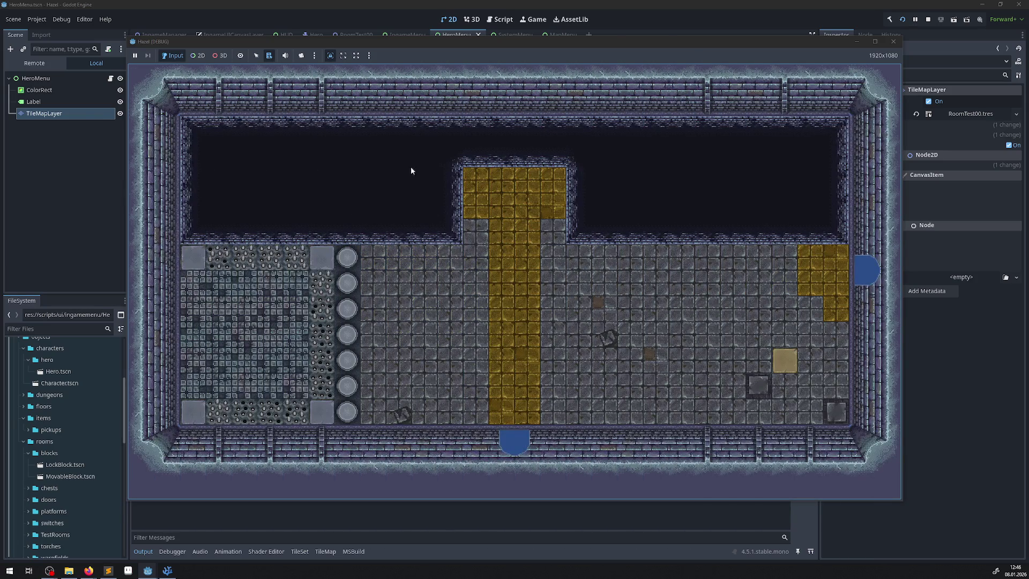
click(893, 41)
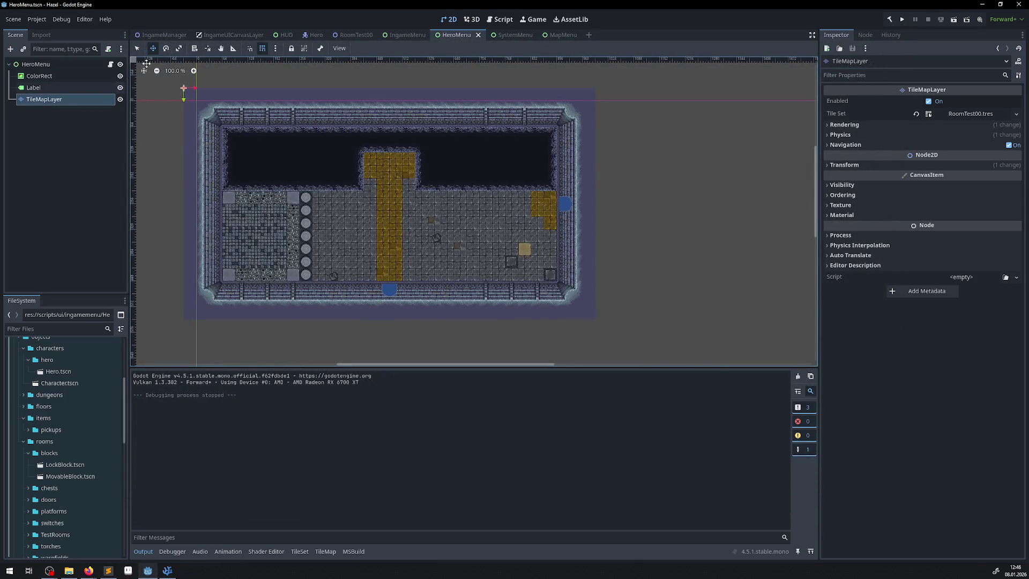
ctrl+click(74, 100)
- Delete the TileMapLayer from HeroMenu, confirm, and save the scene
click(74, 100)
key(Delete)
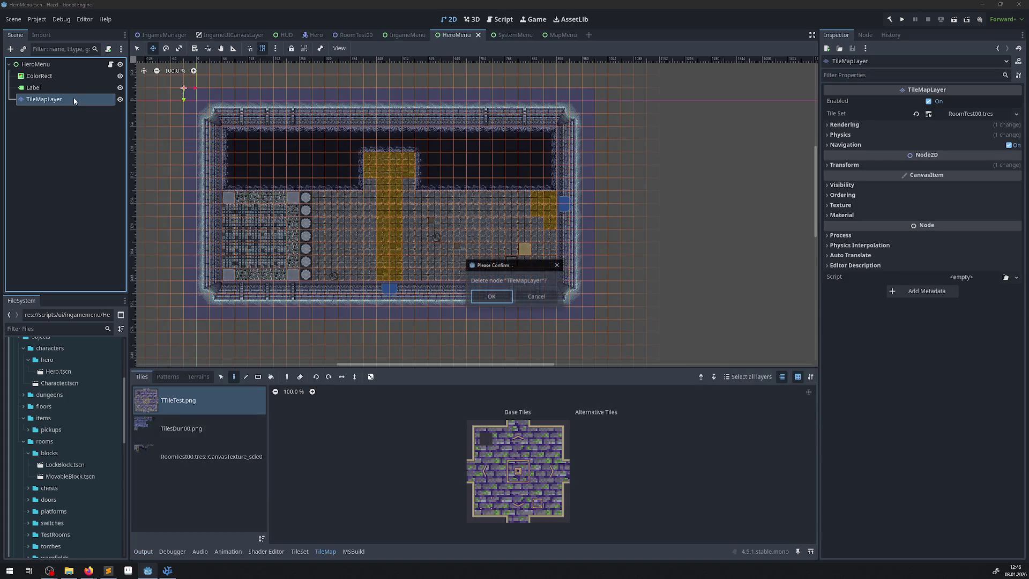
click(500, 300)
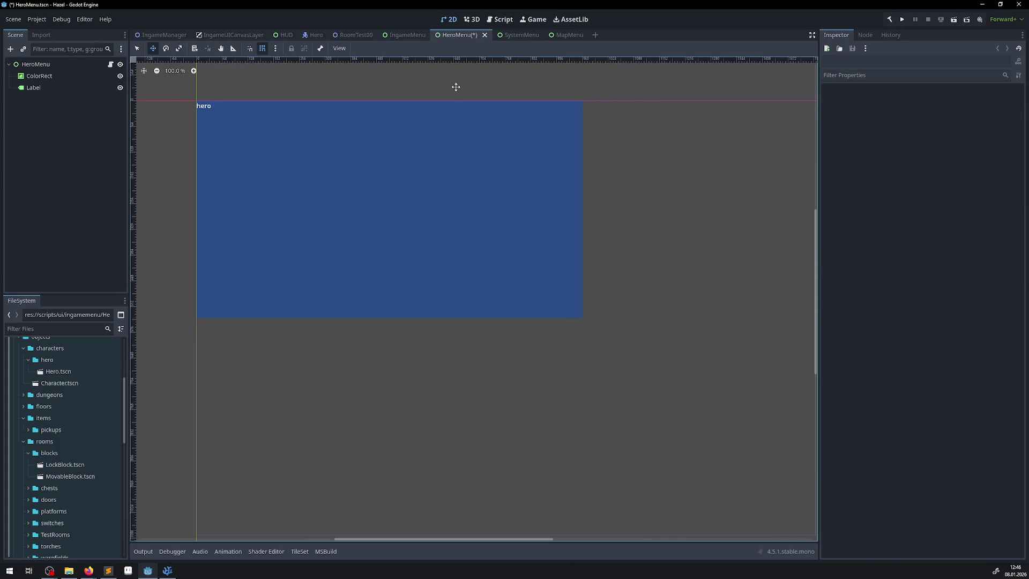
key(ctrl+s)
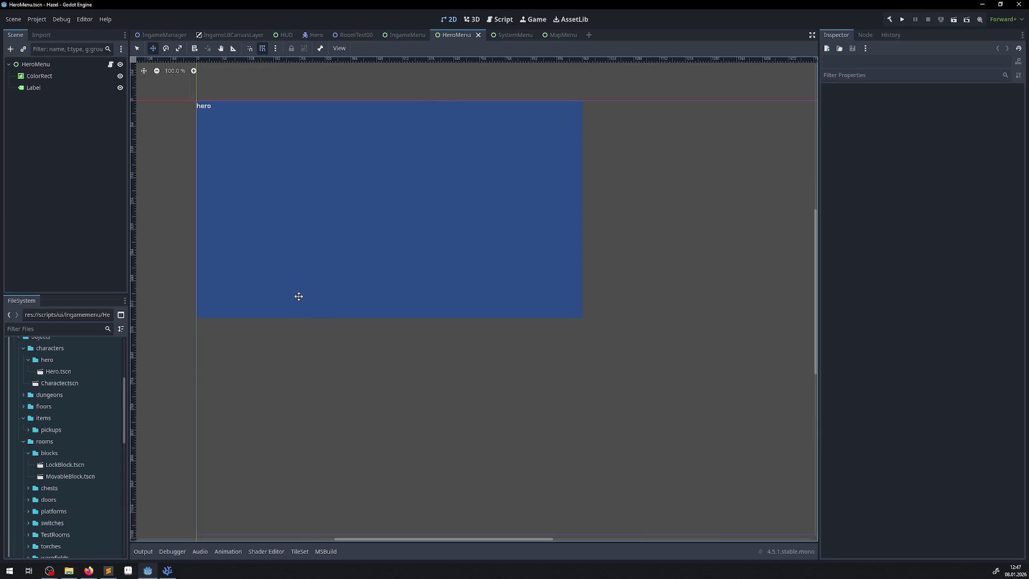
click(167, 570)
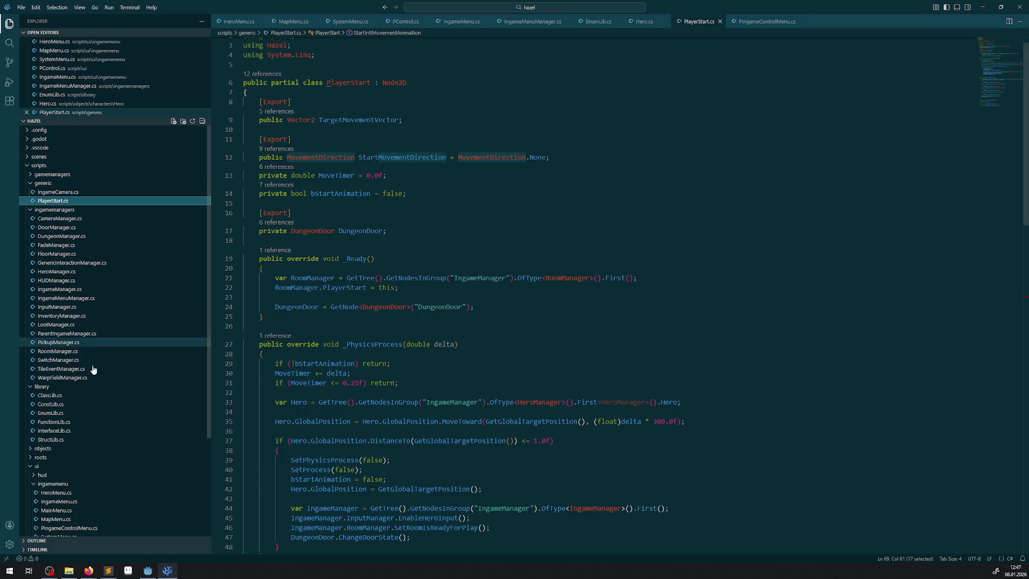
- Open ClassLib.cs from the scripts/library folder in the Explorer and scroll to the top
scroll(97, 418, down, 5)
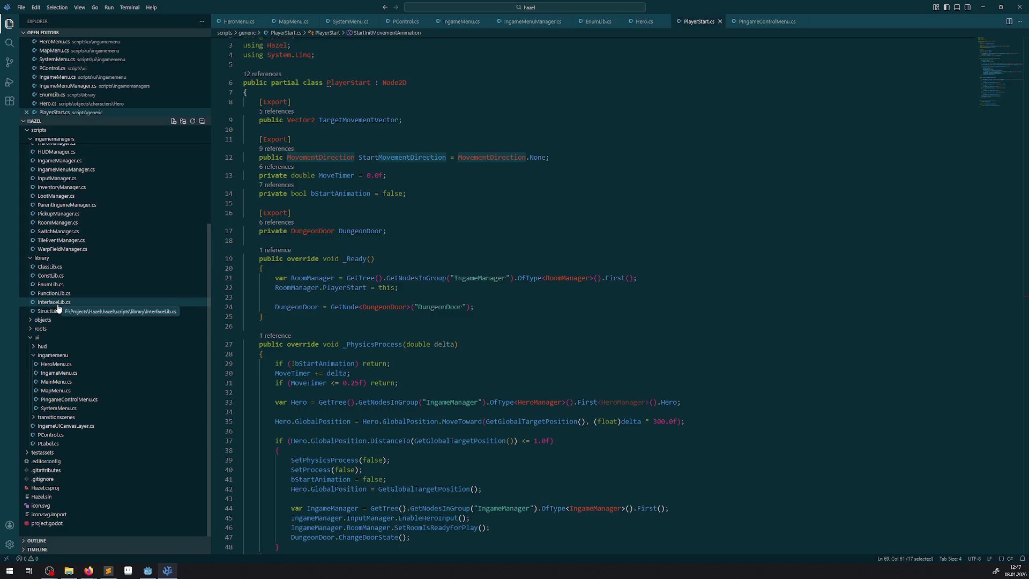
click(54, 267)
scroll(430, 289, up, 10)
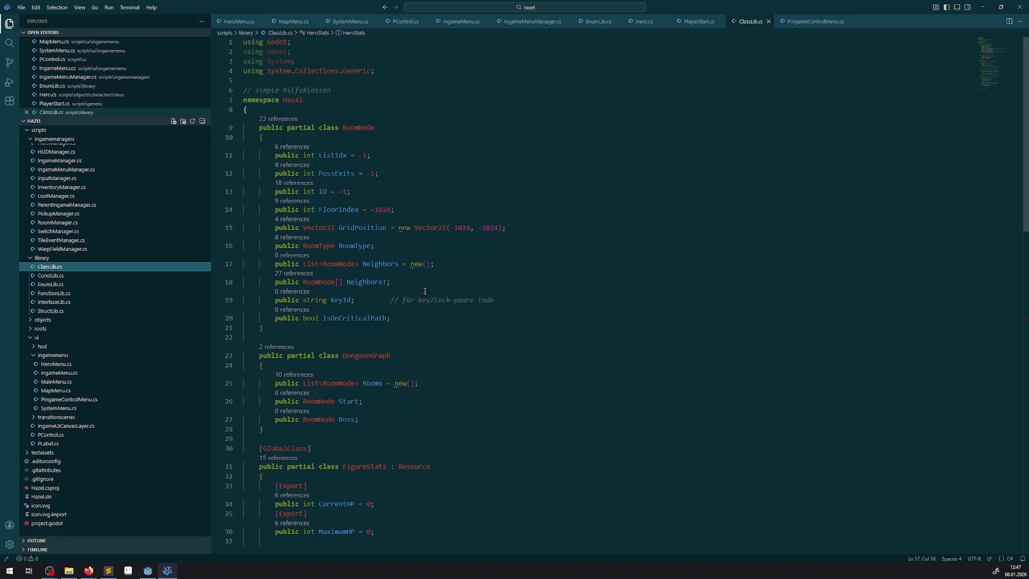
- Add 'public bool bIsUncovered = false;' after IsOnCriticalPath and save ClassLib.cs
click(418, 320)
key(Return)
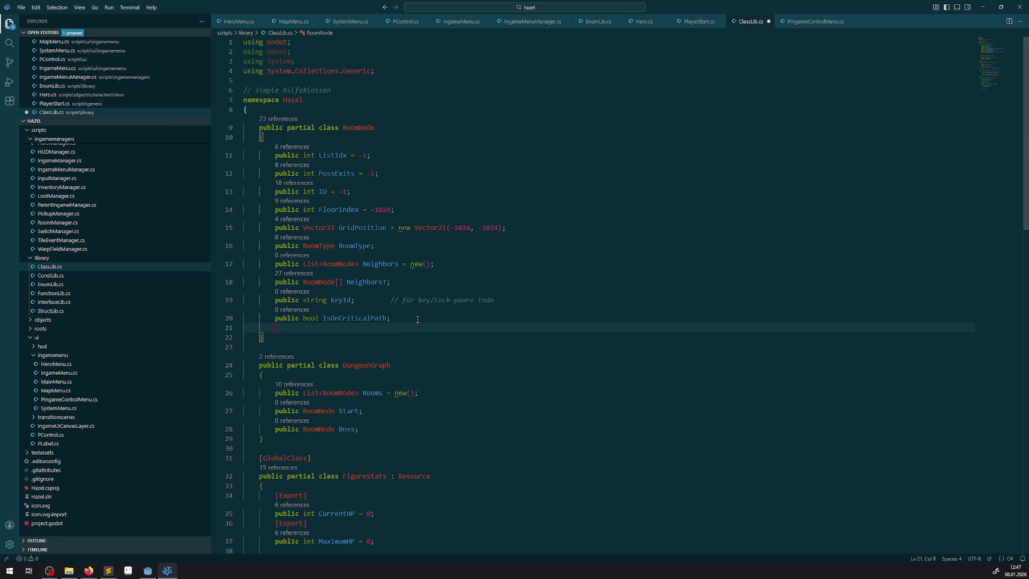
text(public bool b)
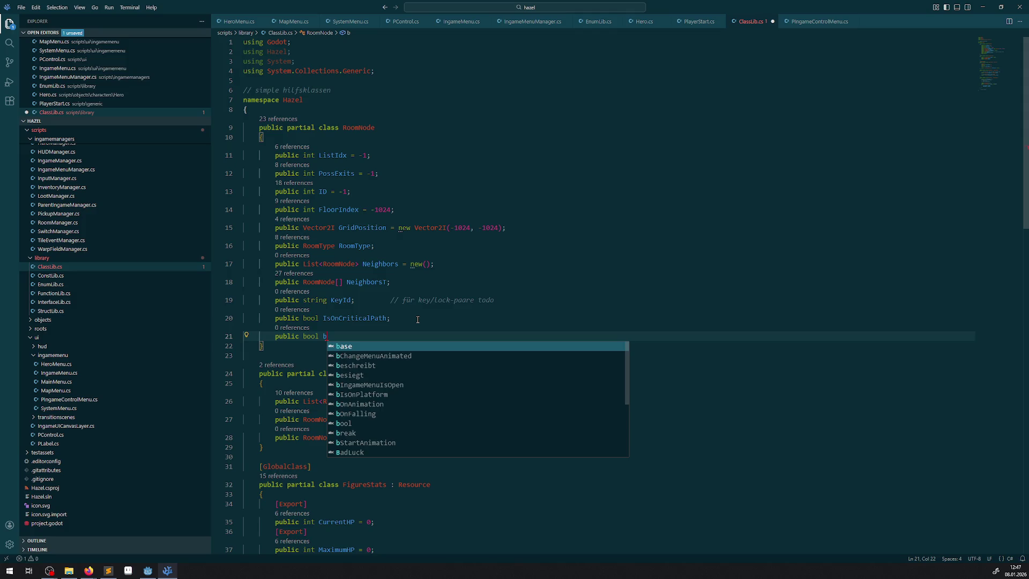
text(Is)
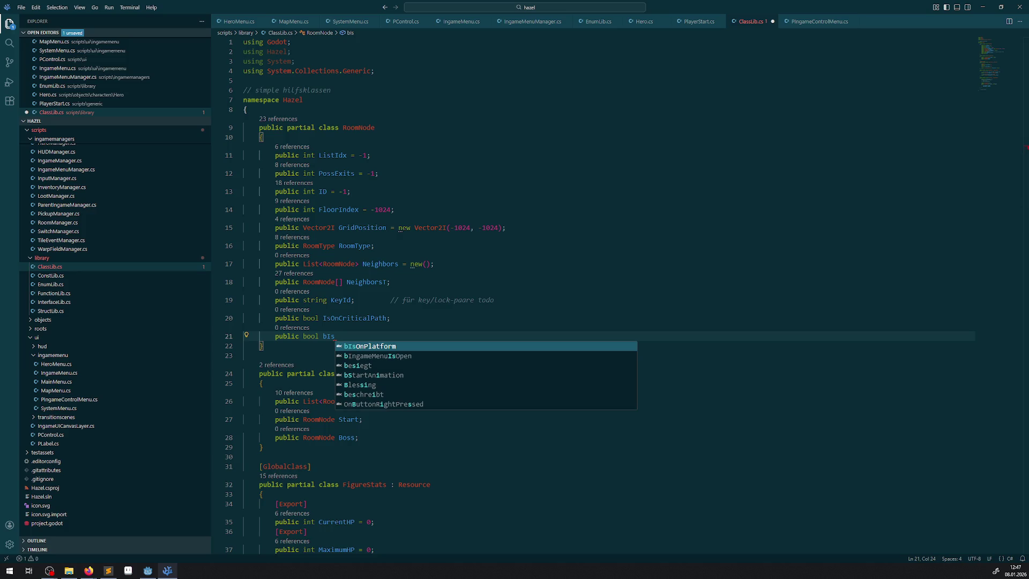
key(alt+Tab)
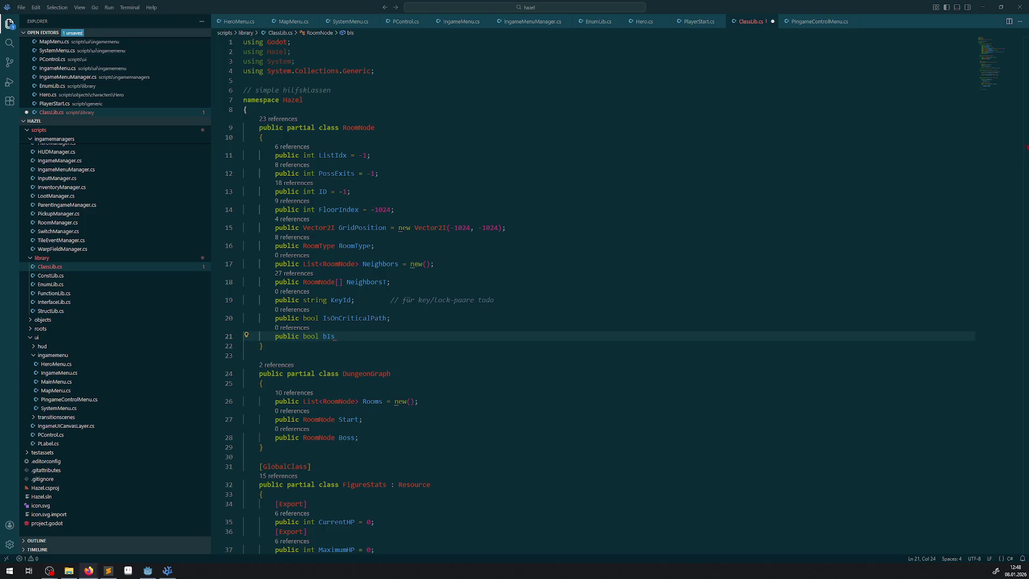
click(359, 338)
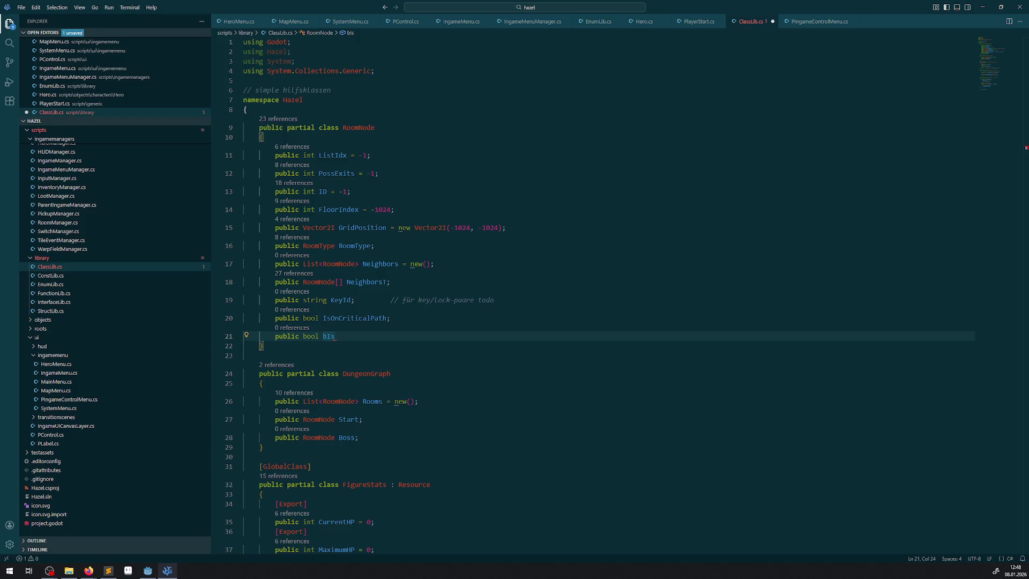
text(Uncovered )
text(= false;)
key(ctrl+s)
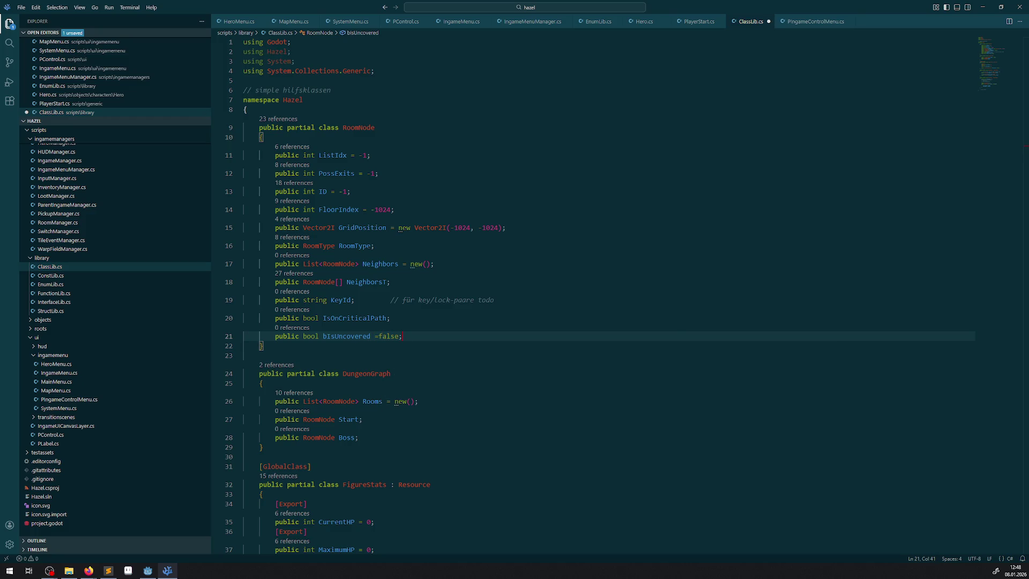
- Select the bIsUncovered name, check the browser, and return to the RoomNode class
double_click(343, 334)
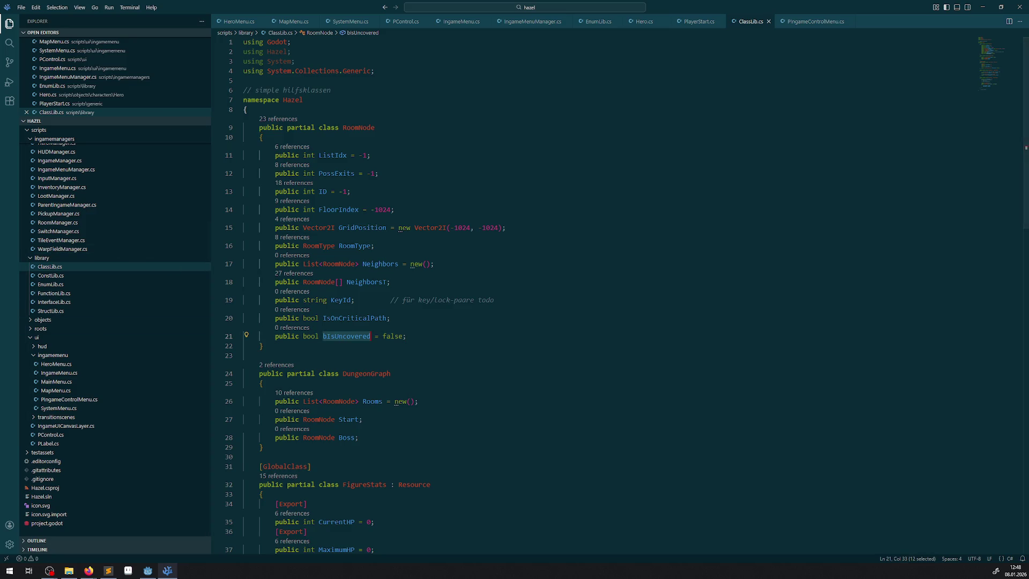
key(alt+Tab)
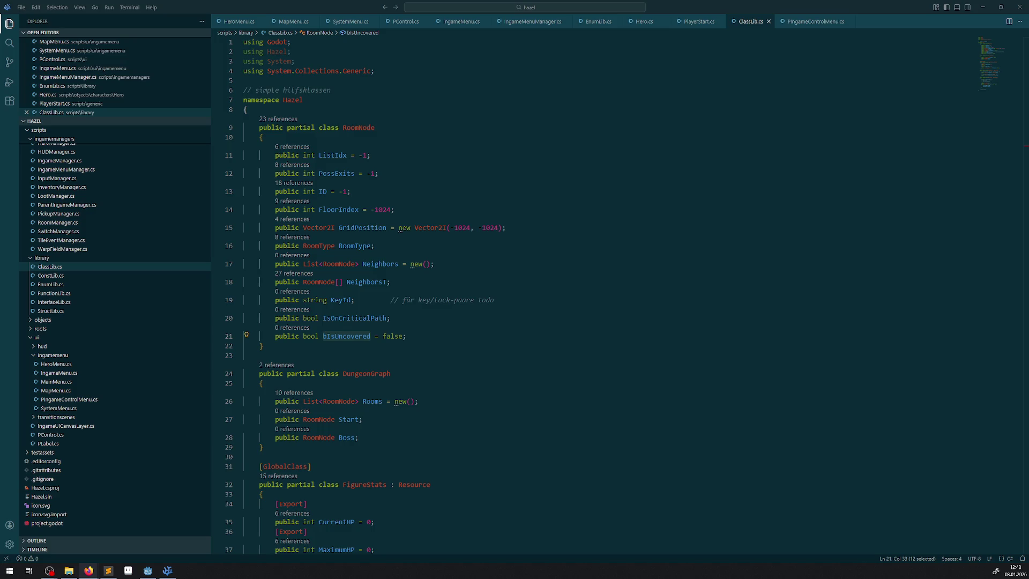
key(alt+Tab)
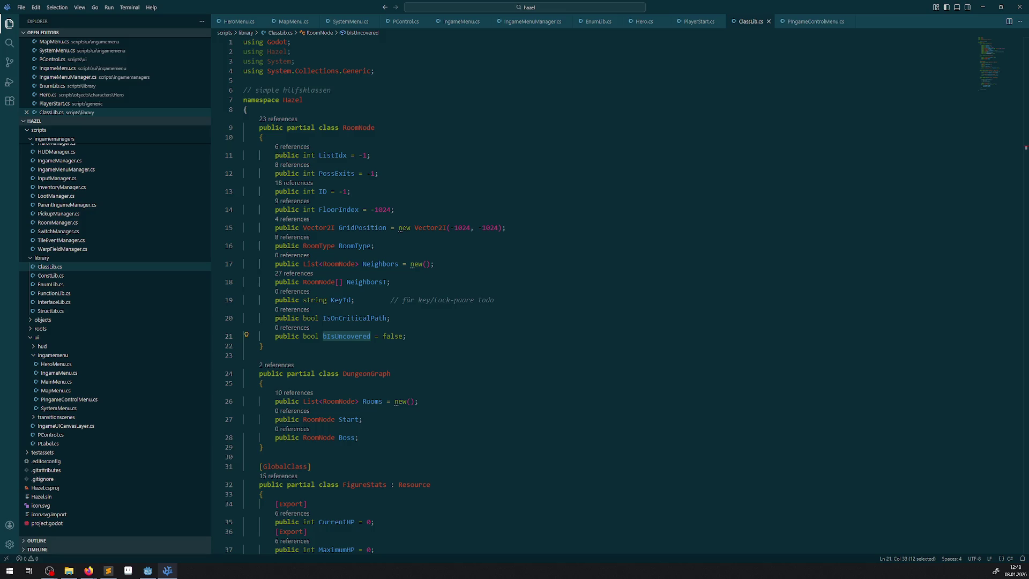
click(376, 128)
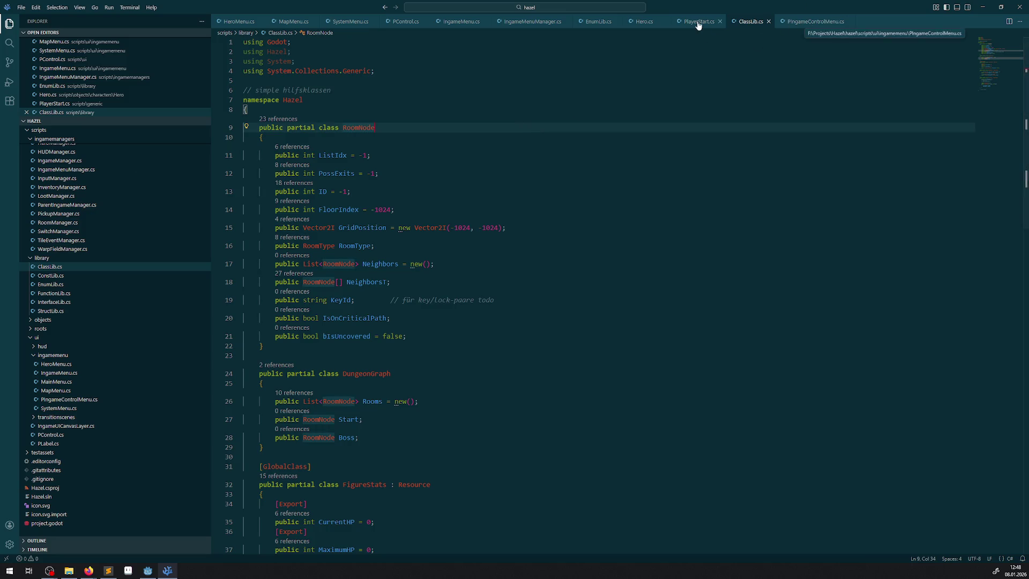
- Review the bStartAnimation line in PlayerStart.cs, then switch to the Godot editor
click(698, 22)
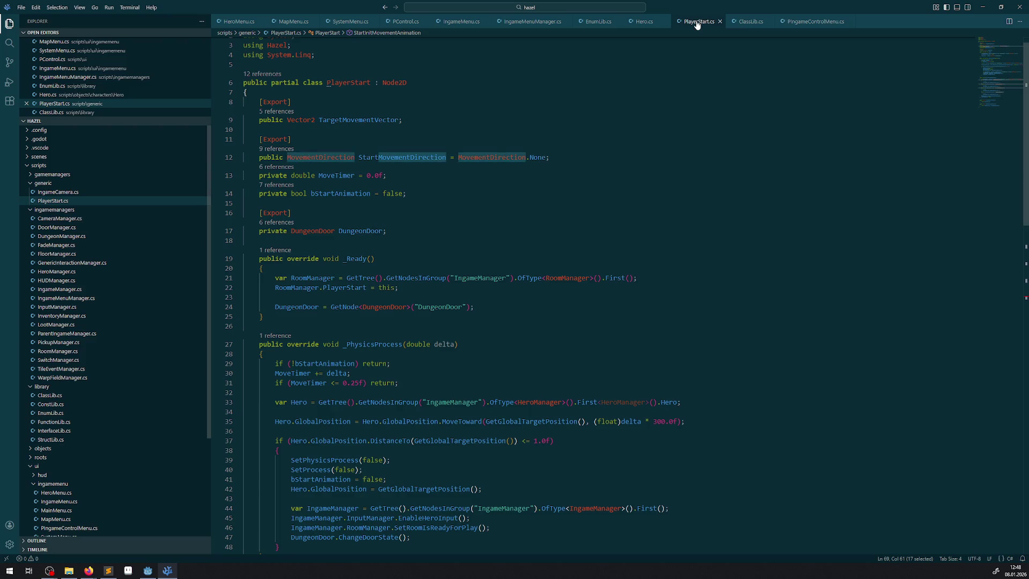
click(567, 191)
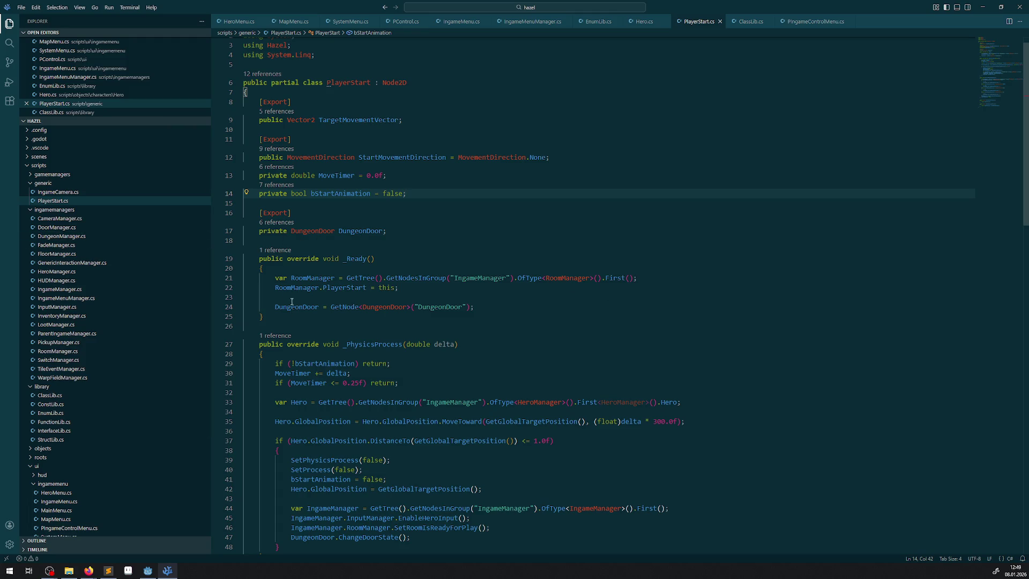
click(147, 570)
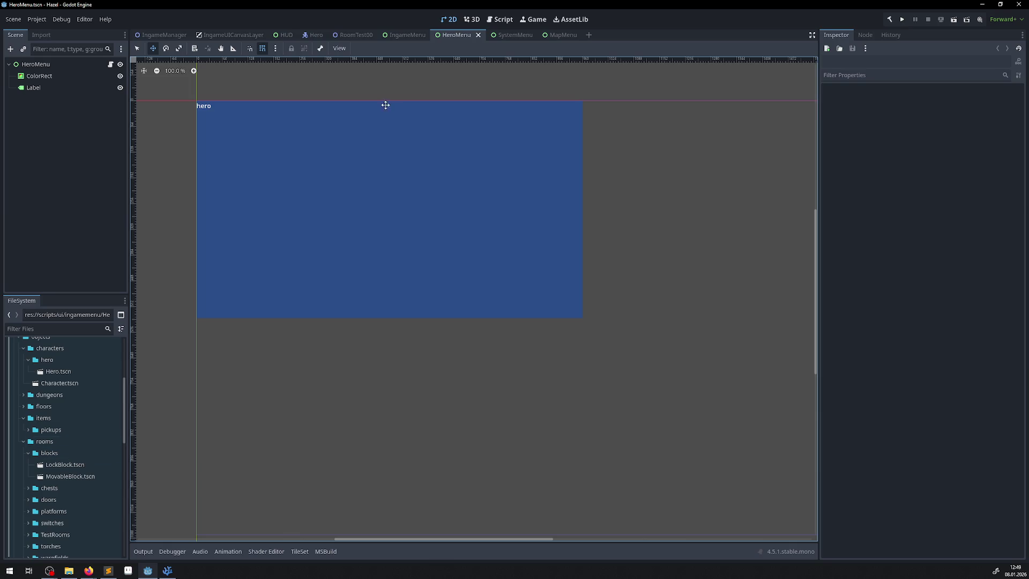
- Open the RoomTest00 scene and zoom out on its tilemap, then switch to Aseprite
click(351, 35)
scroll(420, 281, down, 3)
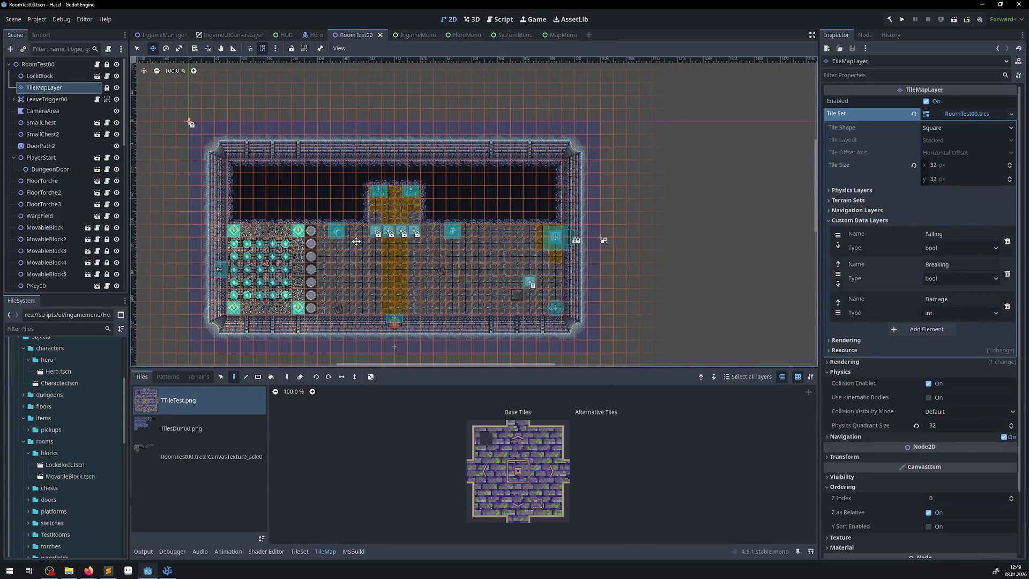
scroll(382, 221, down, 1)
scroll(382, 220, down, 1)
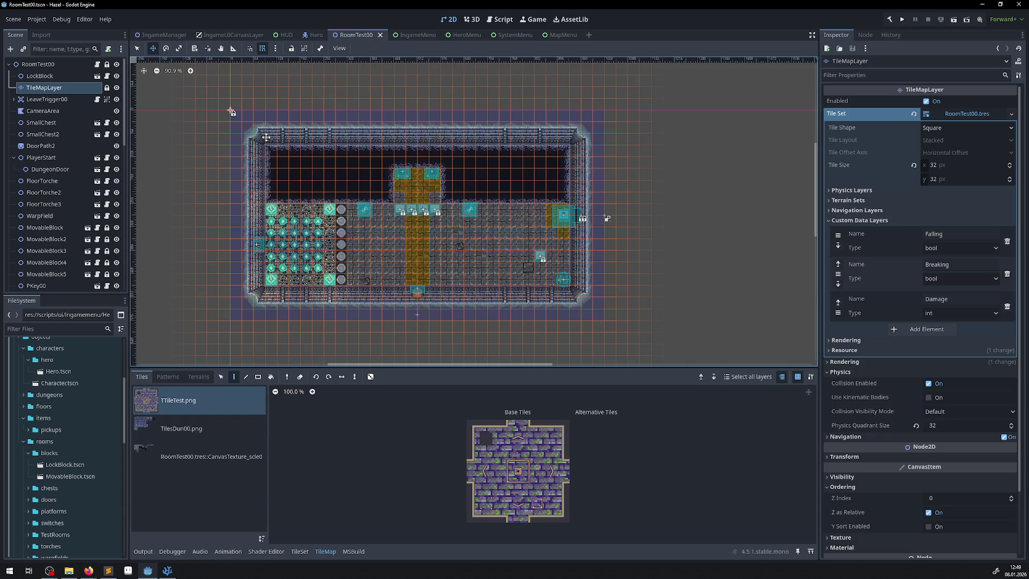
key(alt+Tab)
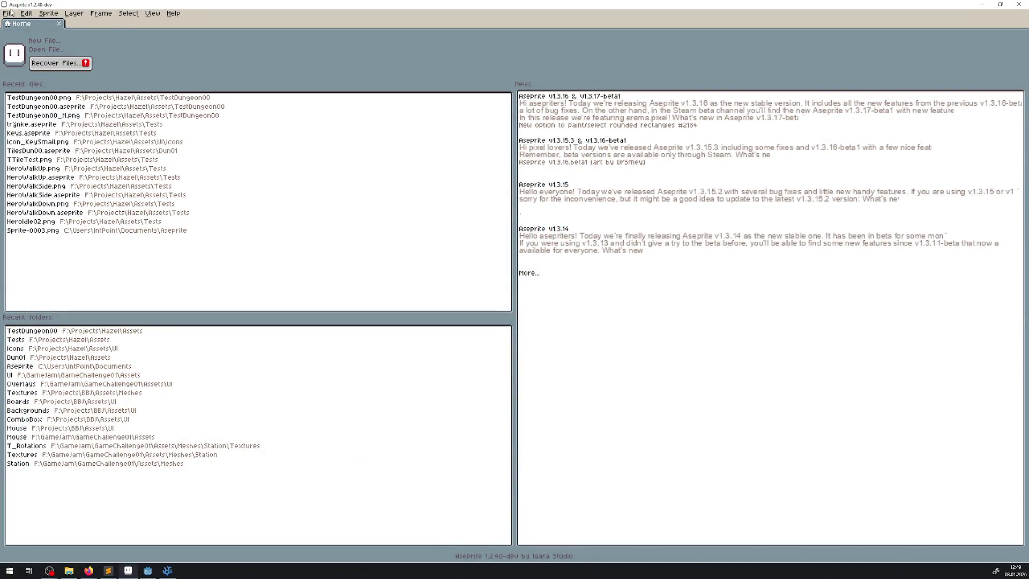
- Create a new 16x8 pixel sprite
key(alt+f)
key(Return)
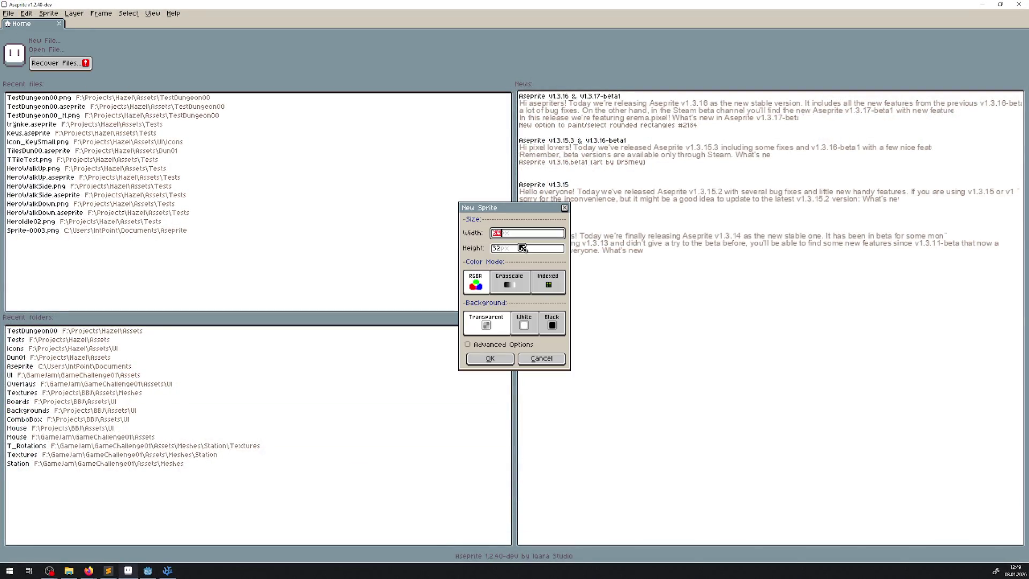
text(8)
key(Tab)
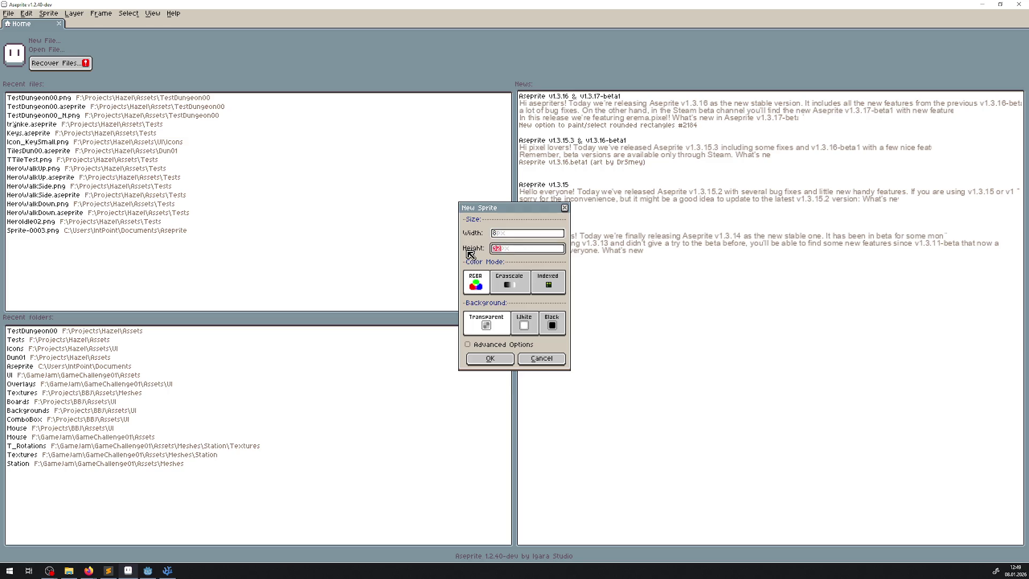
click(501, 234)
key(BackSpace)
text(1)
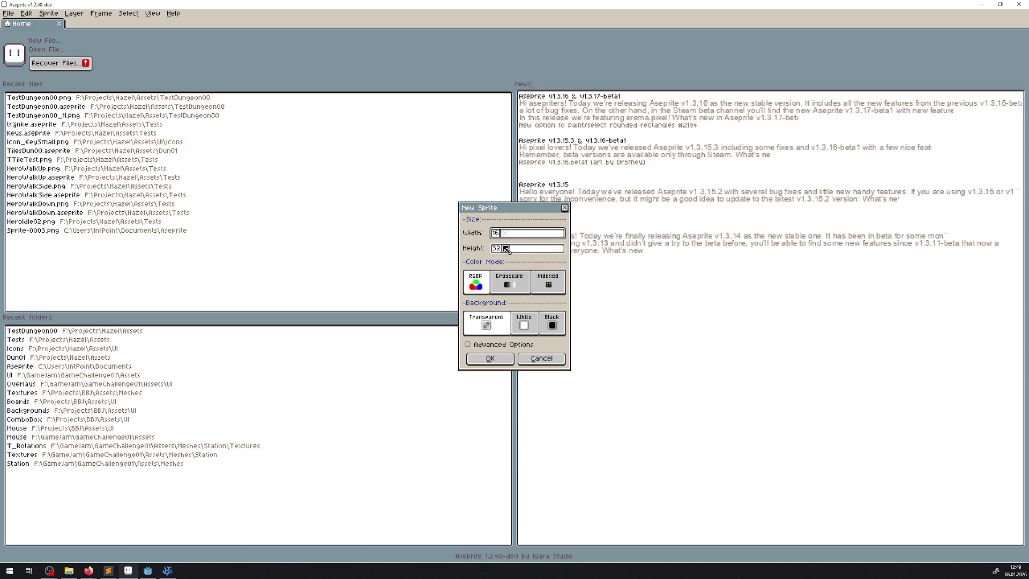
text(6)
key(Tab)
text(8)
click(508, 361)
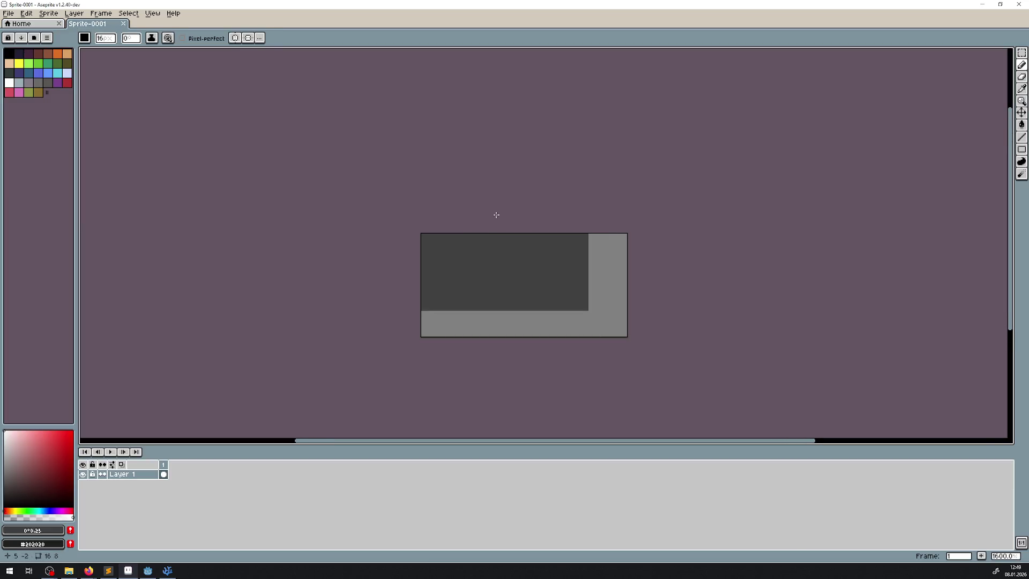
- Pick the Line tool in black, turn on symmetry, and bring up the Game UI Database page
key(l)
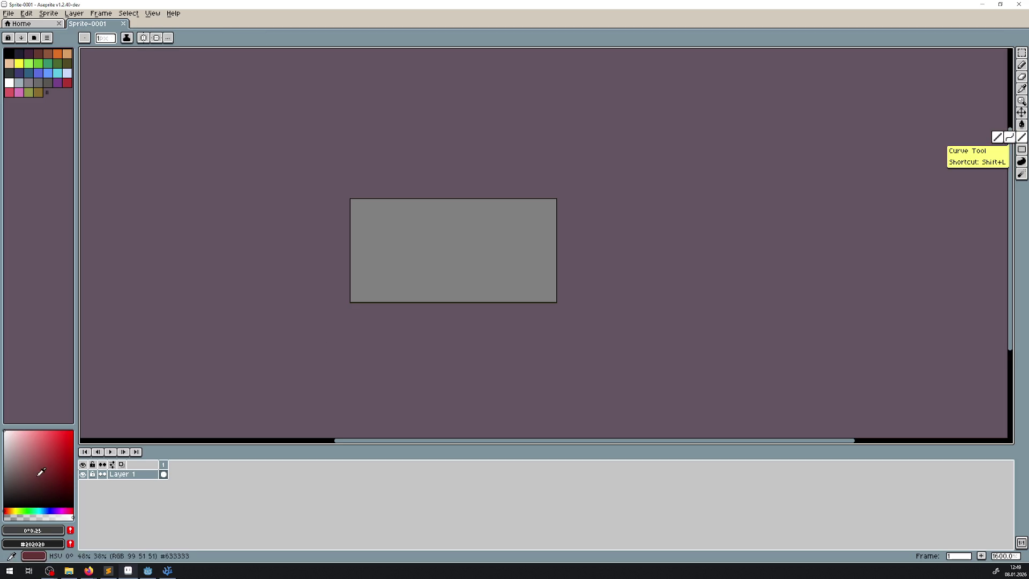
click(5, 505)
click(373, 218)
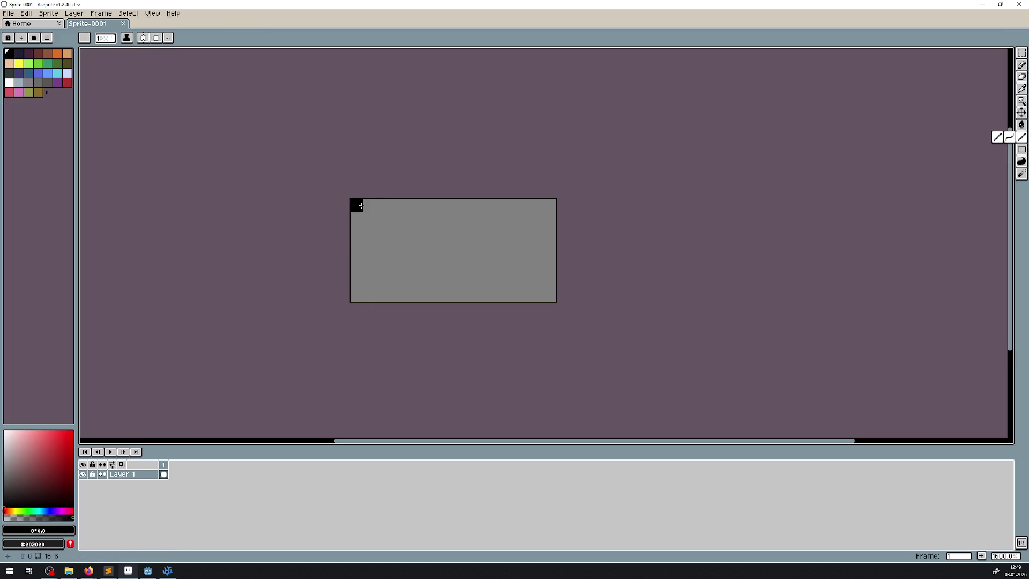
click(156, 38)
scroll(365, 224, up, 1)
scroll(365, 224, up, 1)
drag(350, 268, 230, 257)
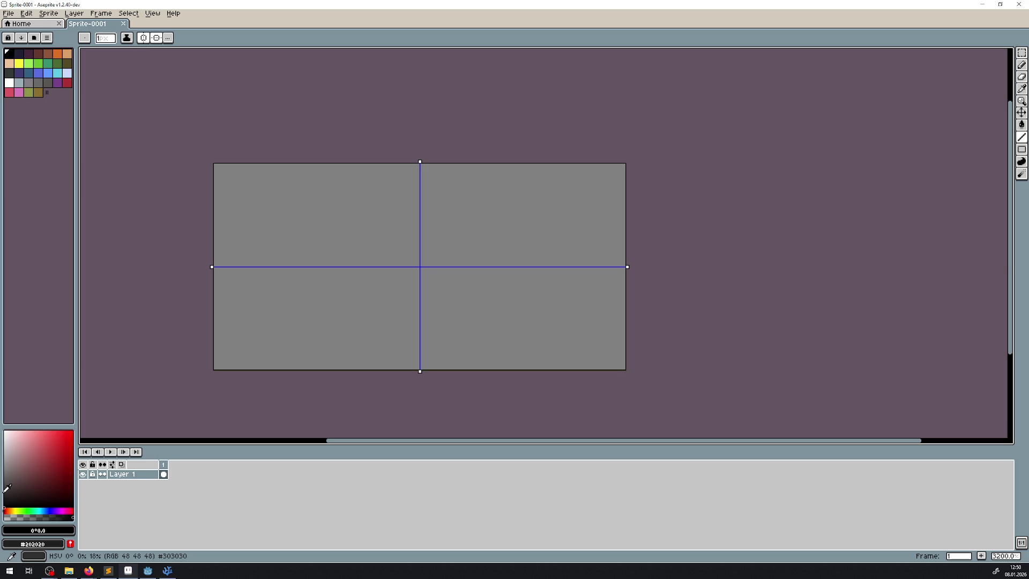
mouse_move(88, 570)
click(118, 535)
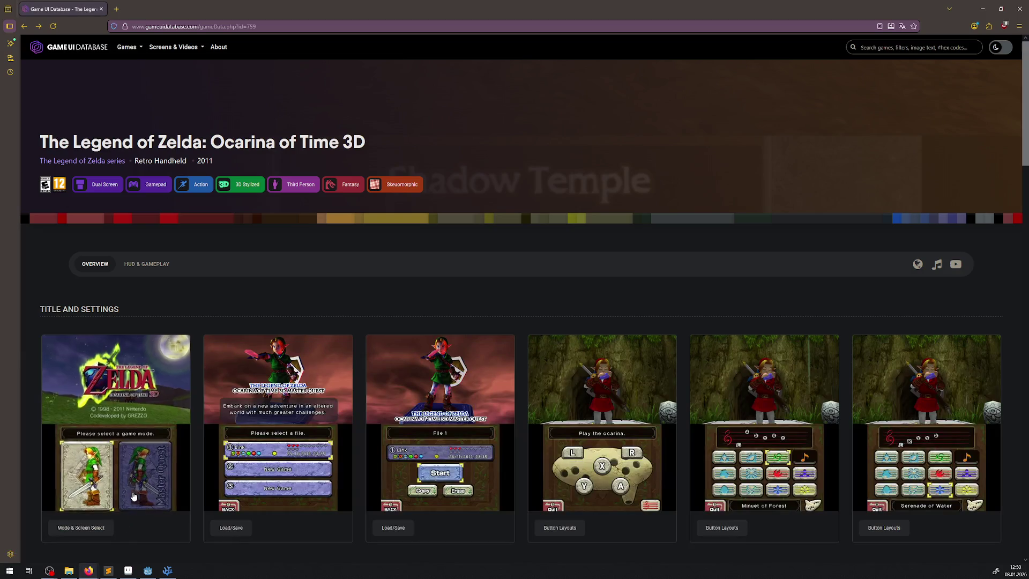
- Scroll through the Ocarina of Time 3D screens, then open the database search panel
scroll(354, 370, down, 5)
scroll(349, 455, down, 4)
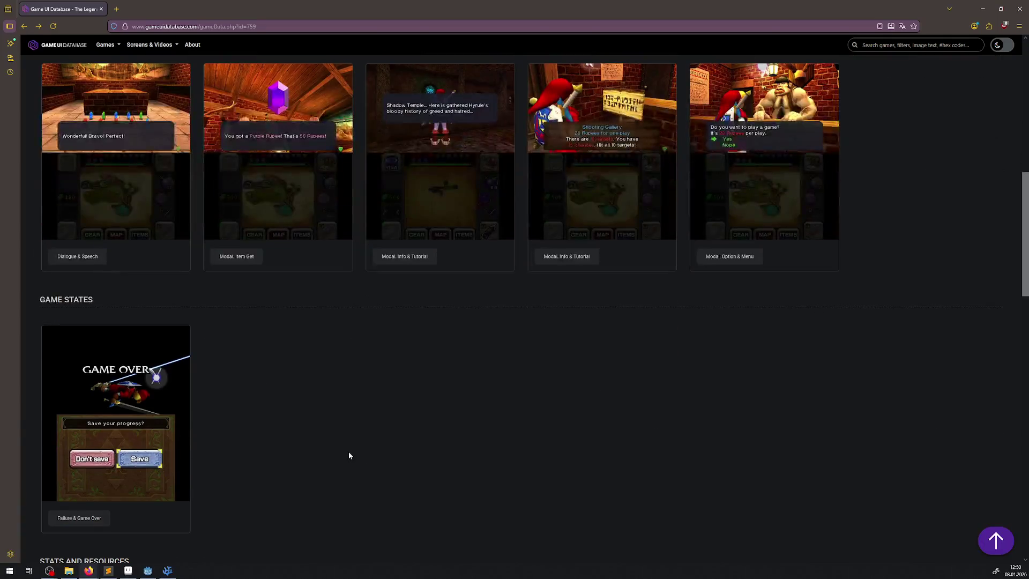
scroll(359, 429, down, 6)
scroll(385, 424, down, 3)
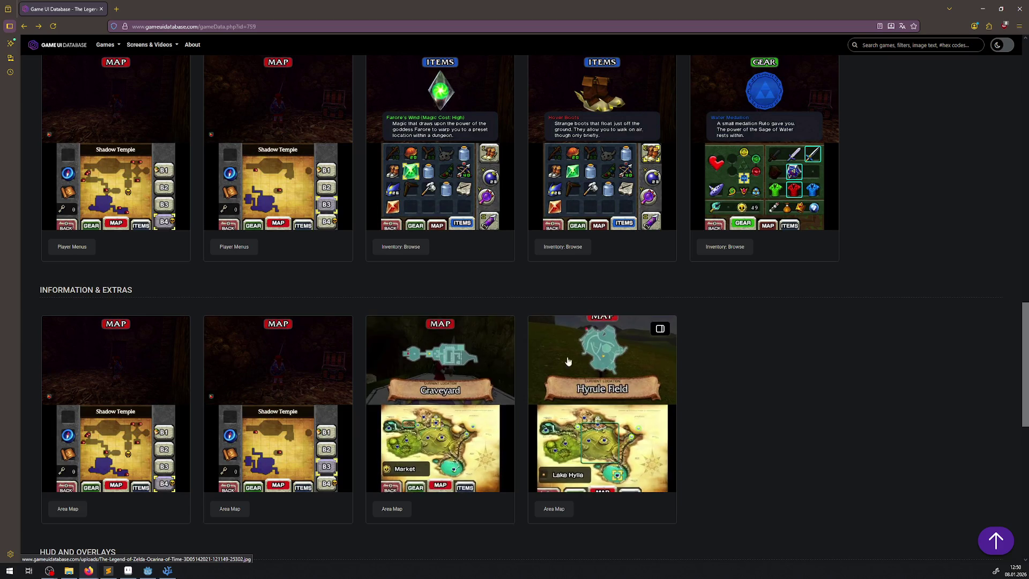
scroll(407, 373, down, 2)
scroll(406, 432, down, 3)
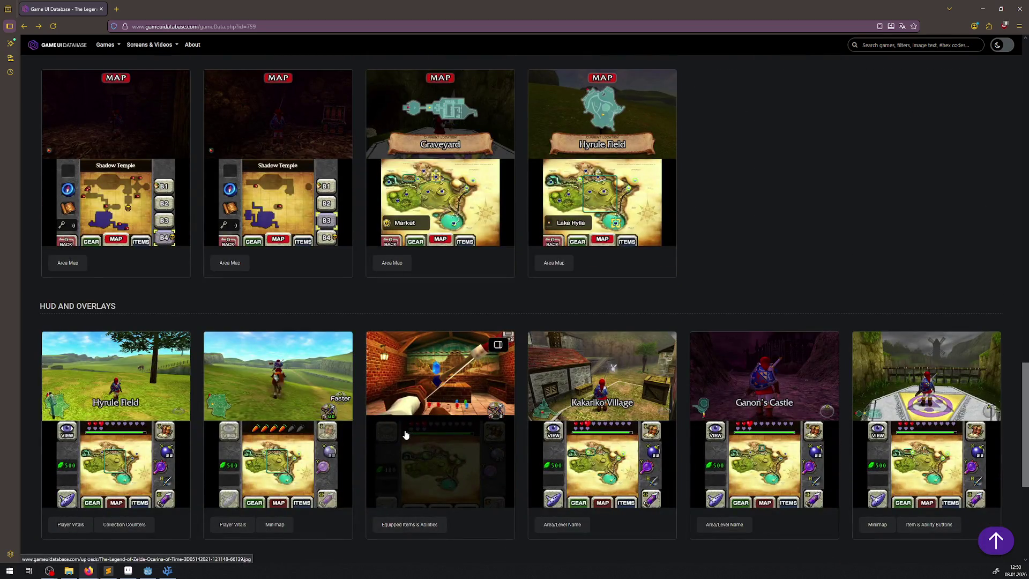
scroll(405, 434, down, 3)
scroll(405, 434, up, 20)
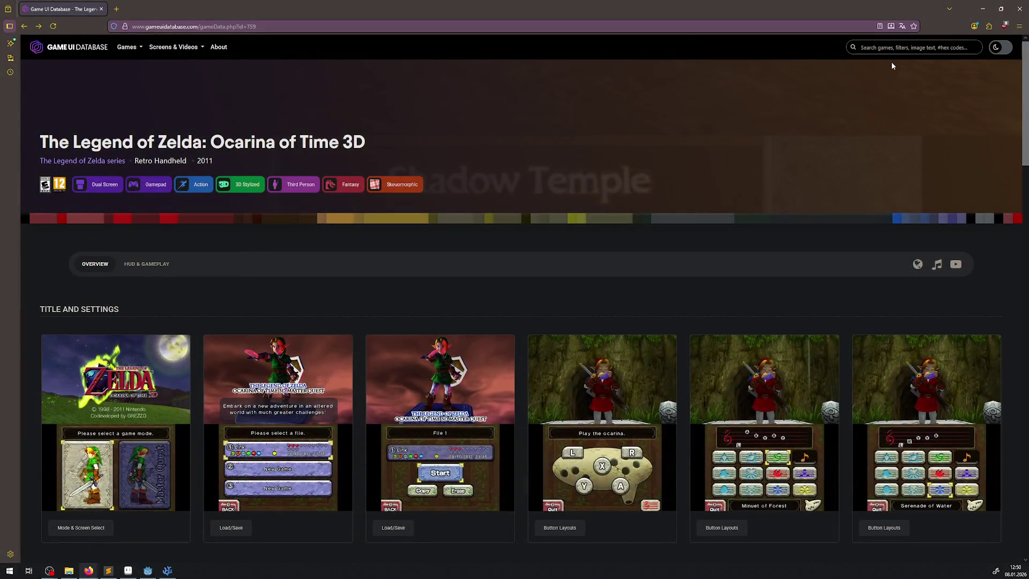
click(893, 47)
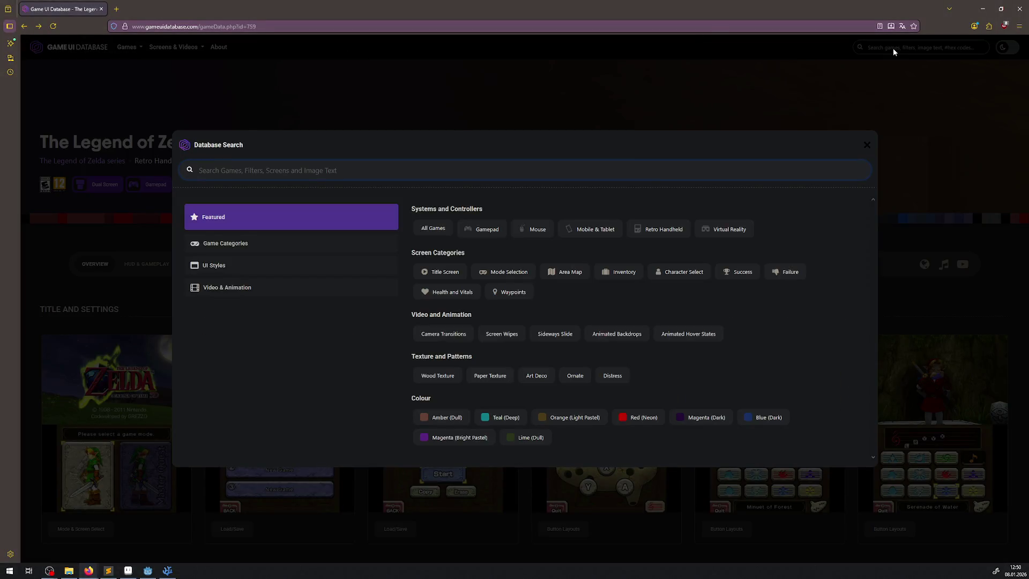
- Search 'zelda', open A Link to the Past, and enlarge its Area Map screenshot with floor list
text(zelda)
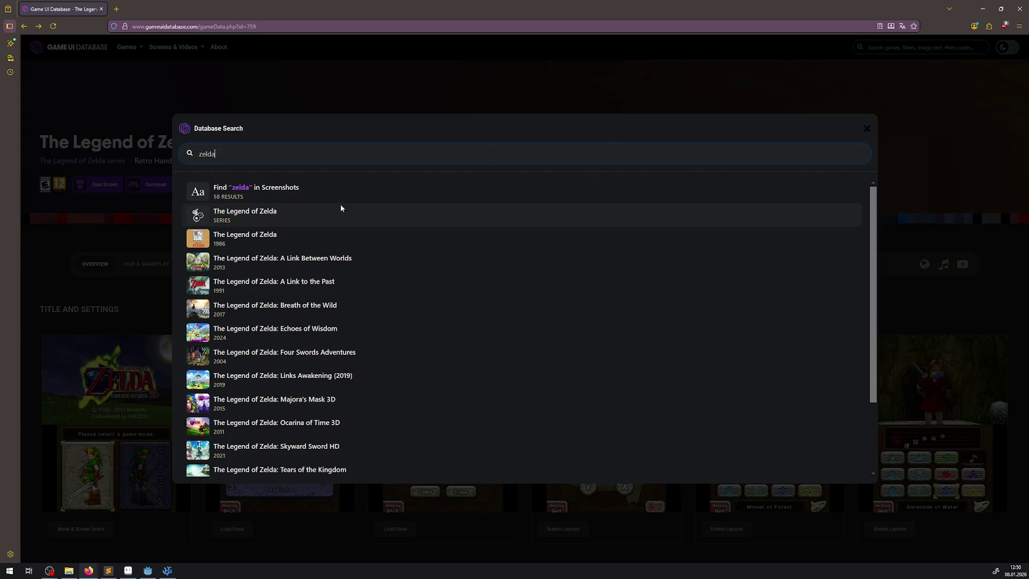
click(314, 281)
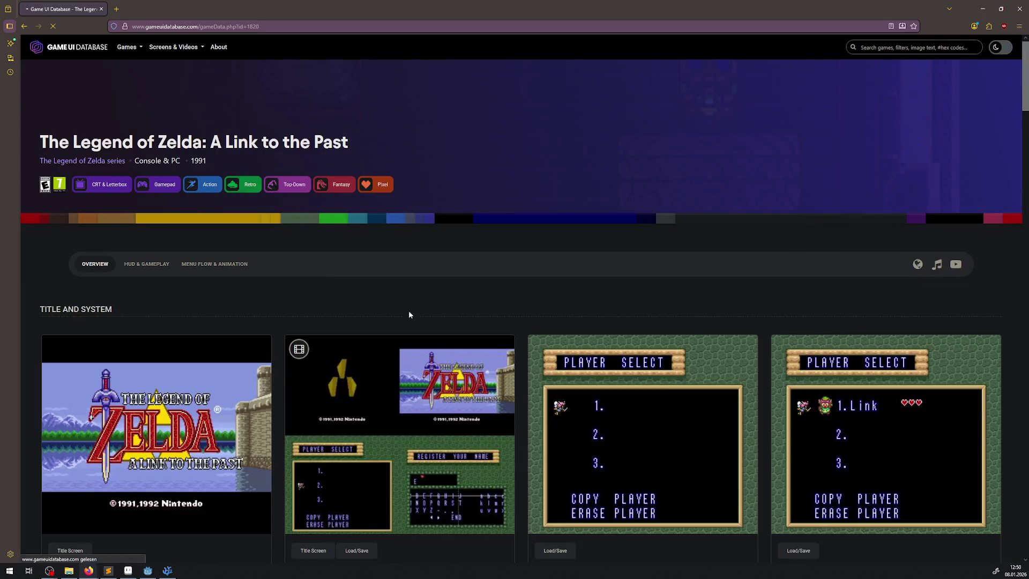
scroll(485, 295, down, 10)
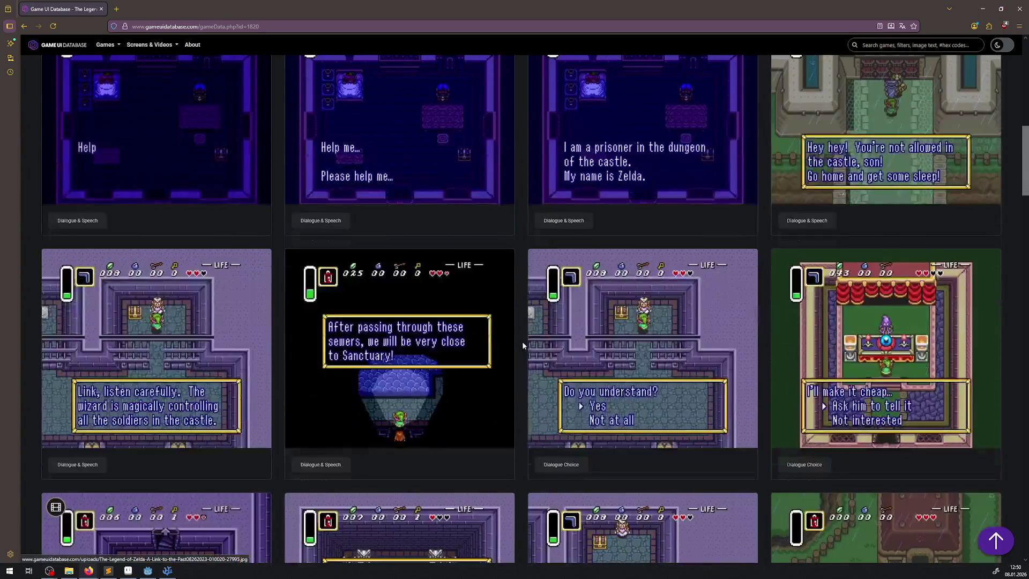
scroll(512, 373, down, 15)
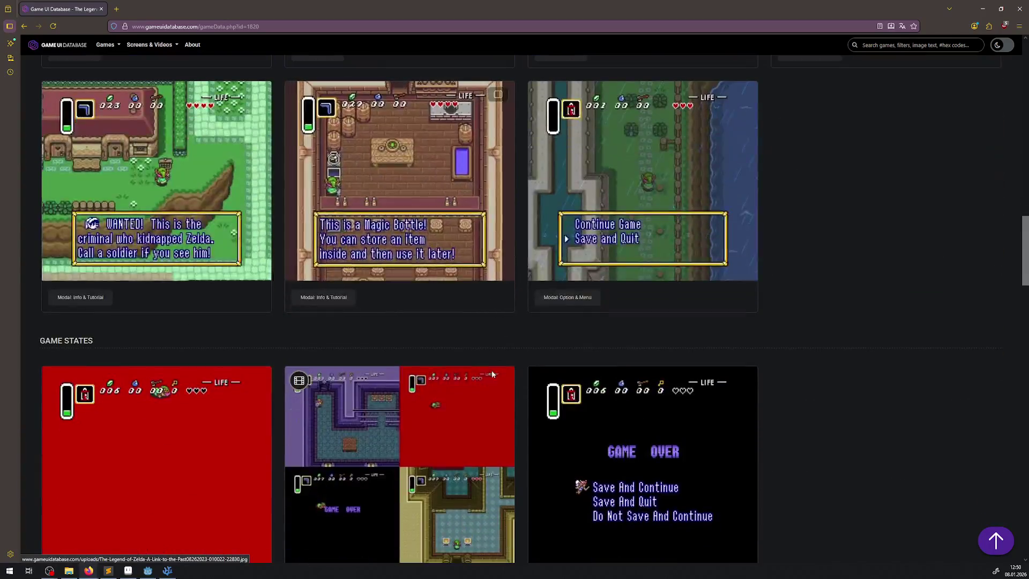
scroll(493, 324, down, 12)
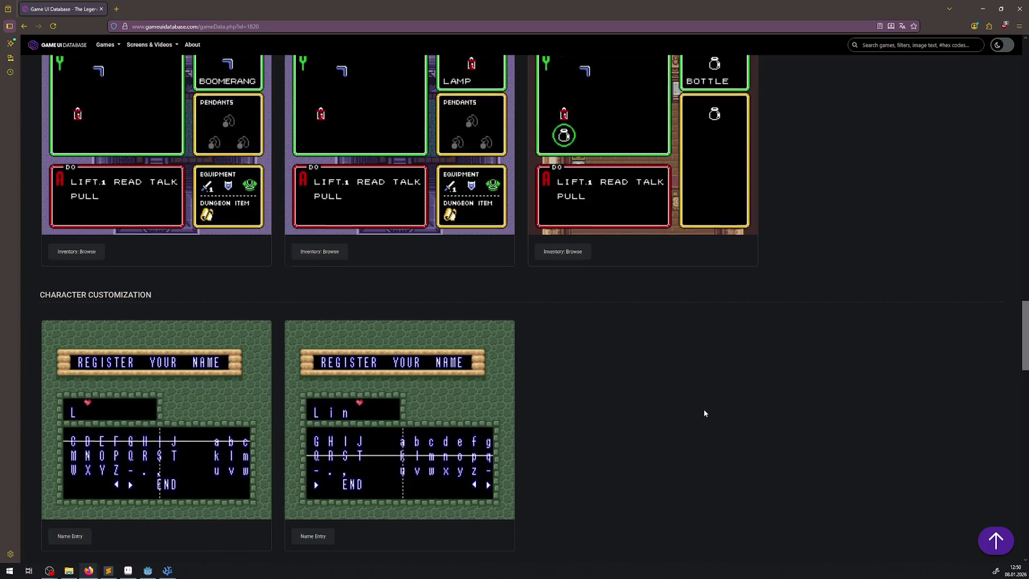
scroll(758, 253, down, 3)
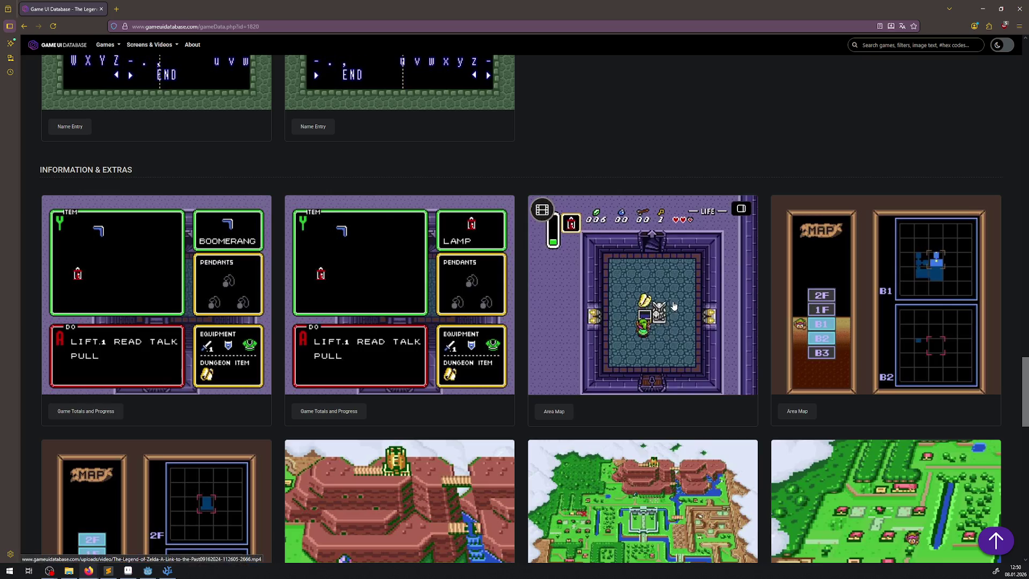
click(856, 289)
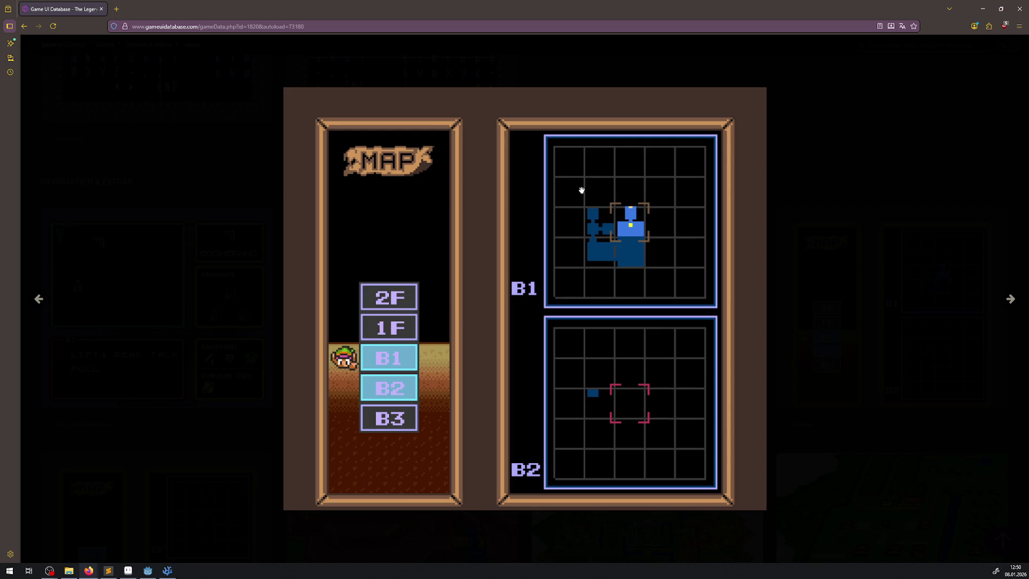
mouse_move(625, 207)
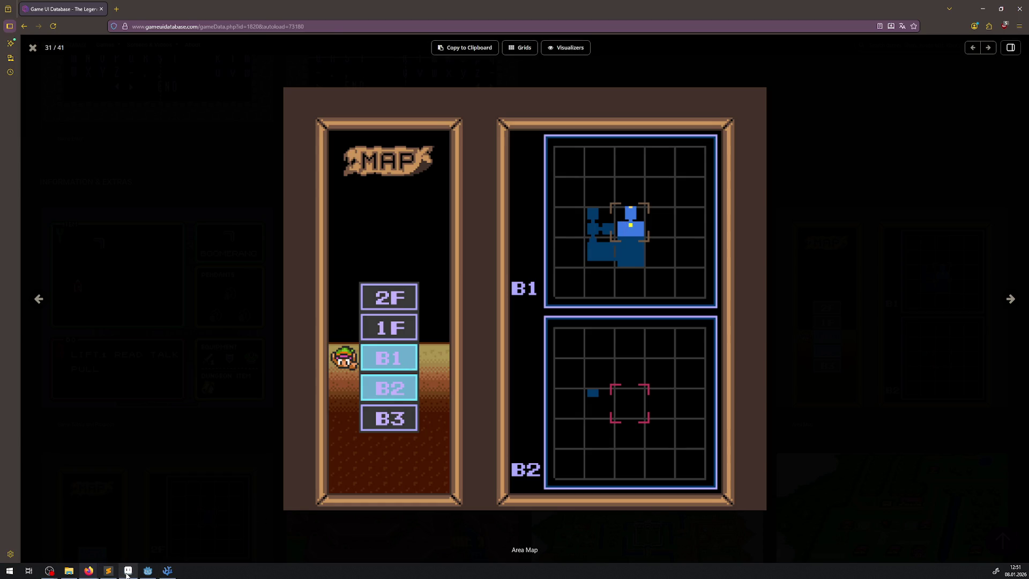
click(167, 570)
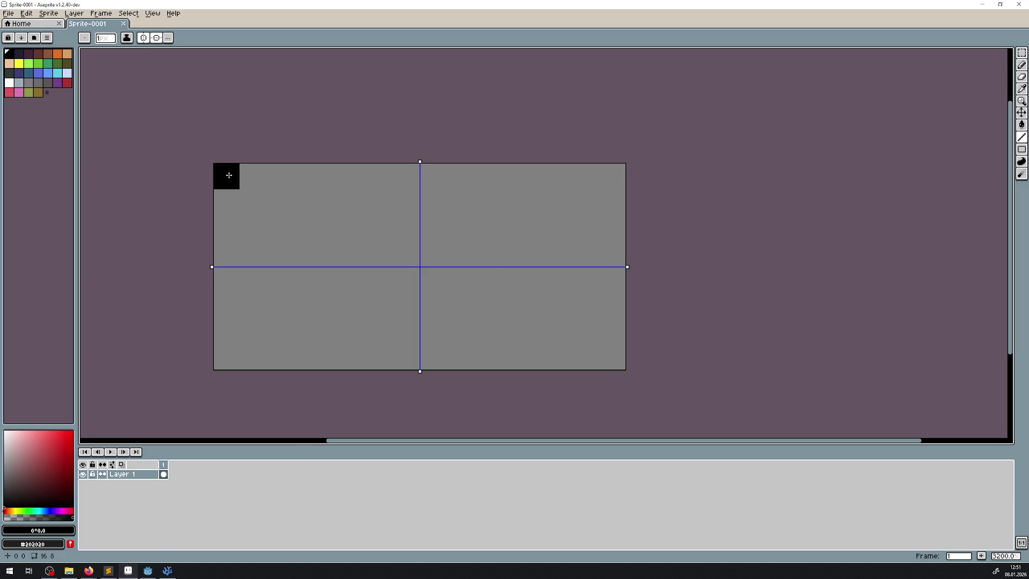
- Paint a thick black frame around the tile and bucket-fill the interior bright blue
mouse_move(229, 175)
mouse_down()
mouse_move(225, 361)
mouse_move(556, 363)
mouse_up()
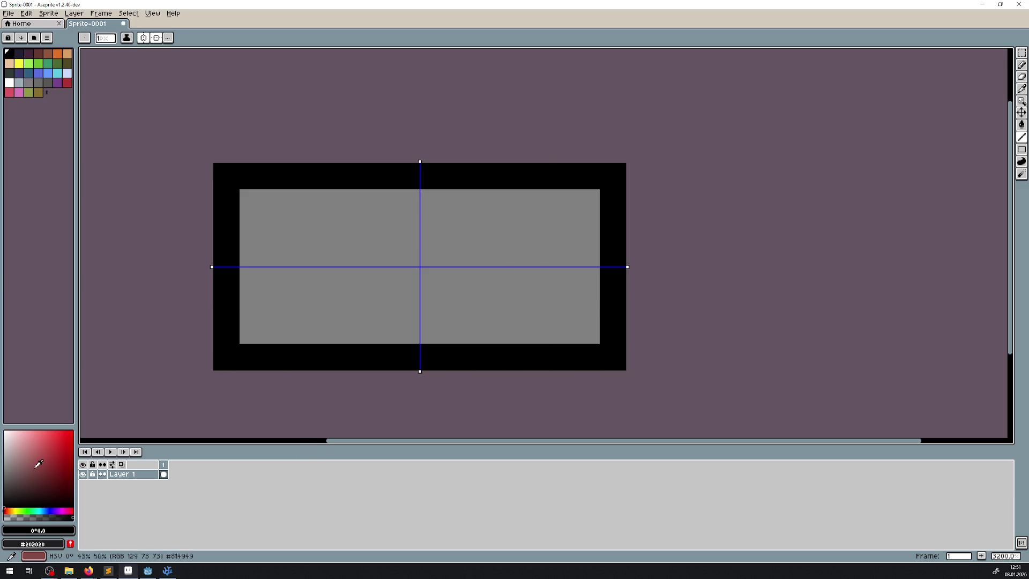
click(51, 510)
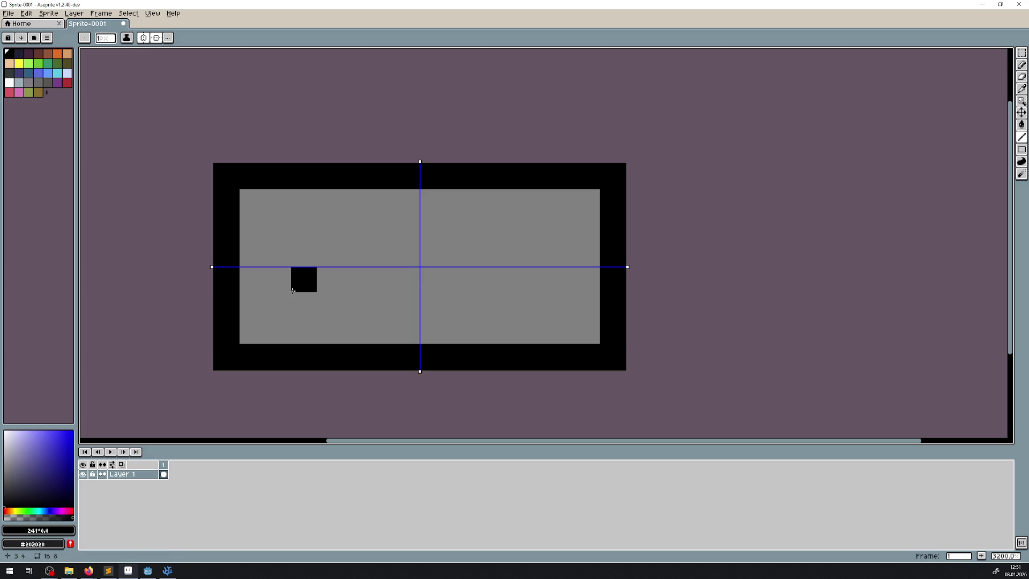
key(g)
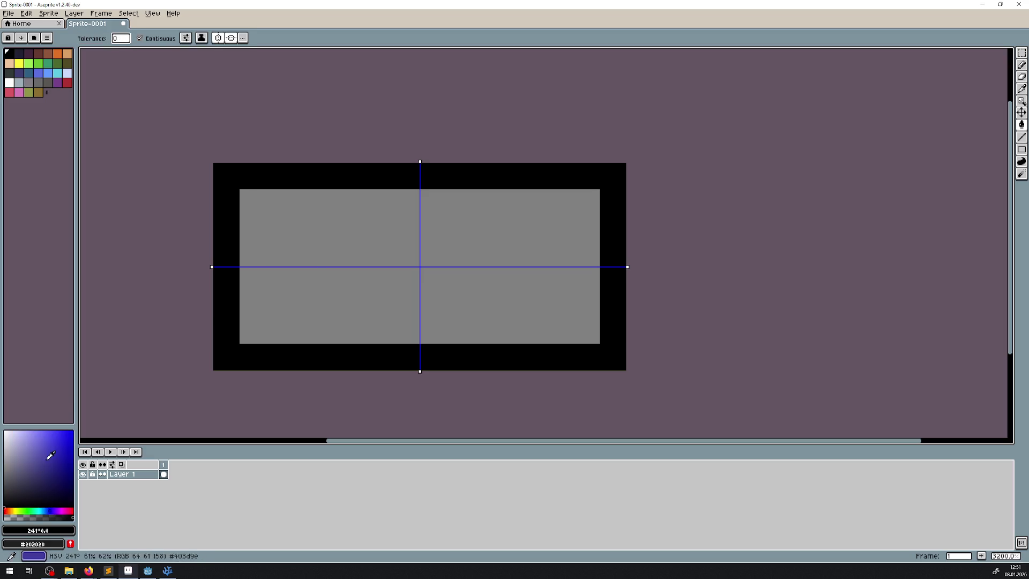
click(60, 446)
click(360, 271)
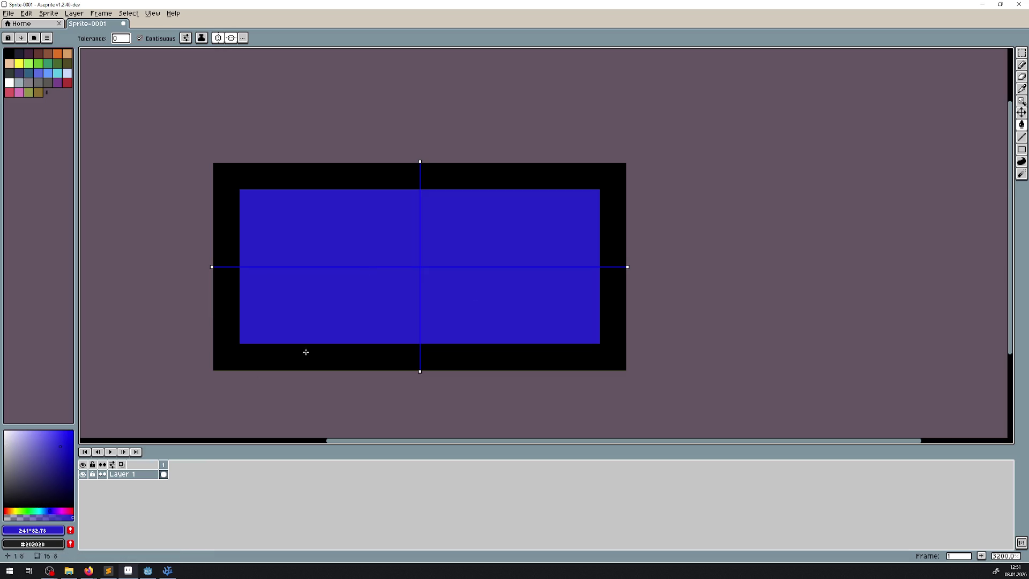
- Open blue gaps mid-side in the border and repaint the border dark navy
click(1022, 137)
click(217, 262)
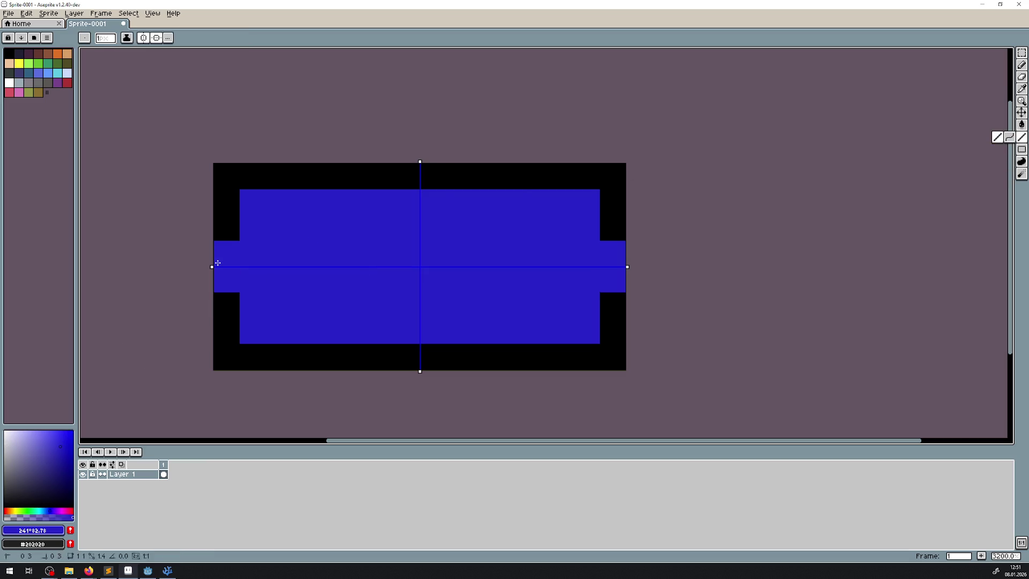
click(411, 174)
scroll(505, 349, down, 5)
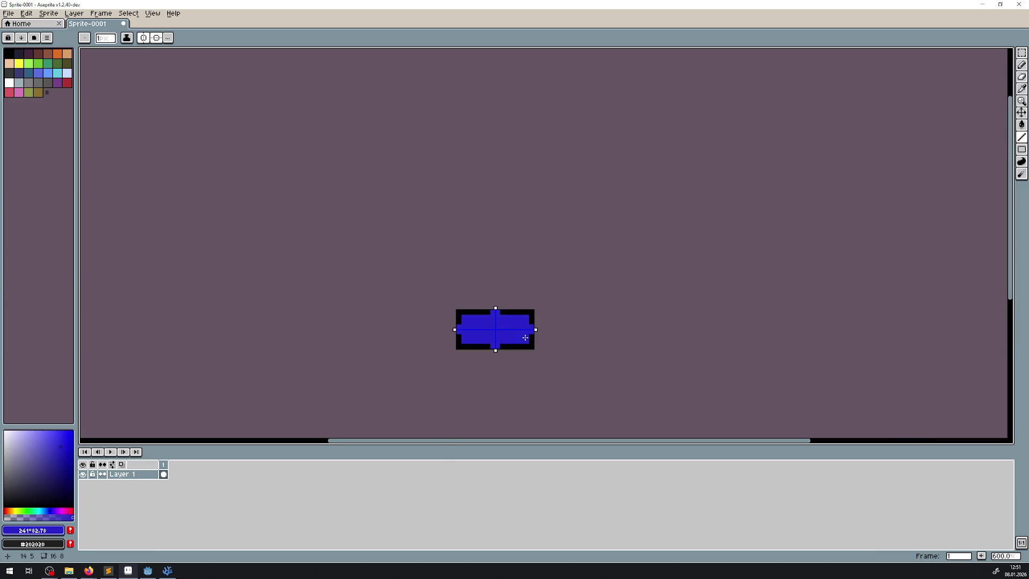
scroll(525, 338, up, 4)
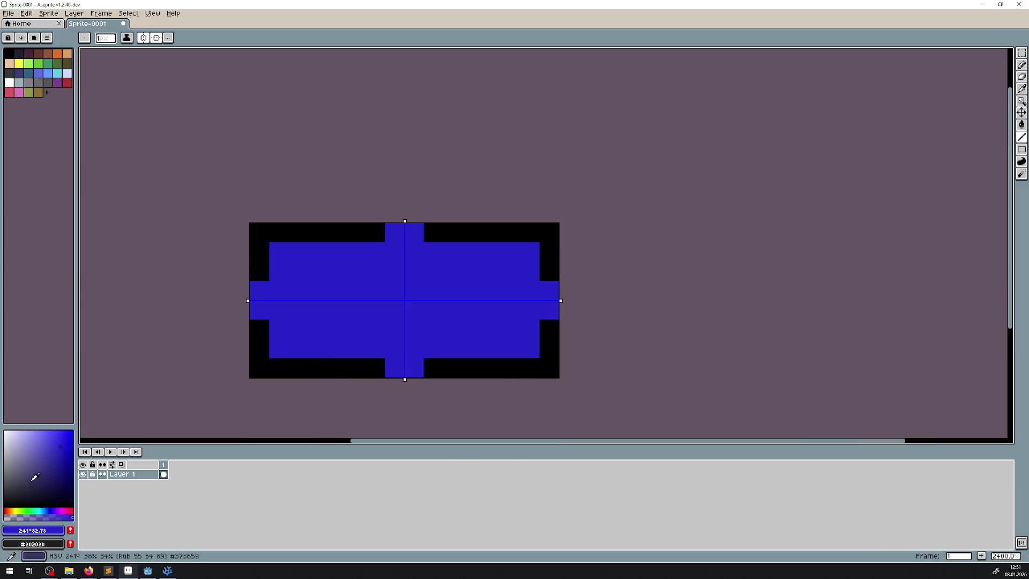
click(4, 483)
click(47, 491)
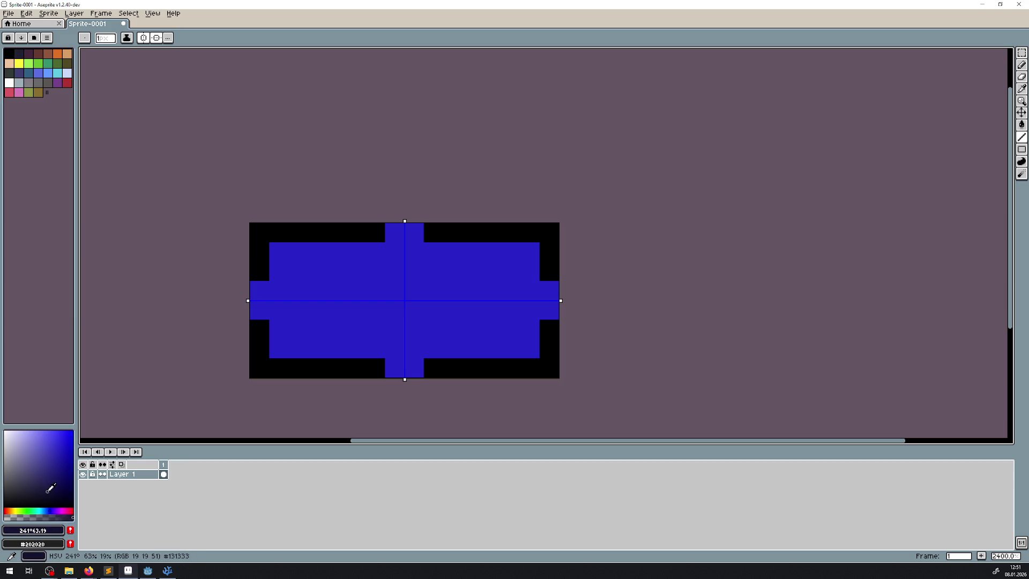
click(256, 266)
mouse_move(256, 266)
mouse_down()
mouse_move(257, 236)
mouse_move(372, 226)
mouse_up()
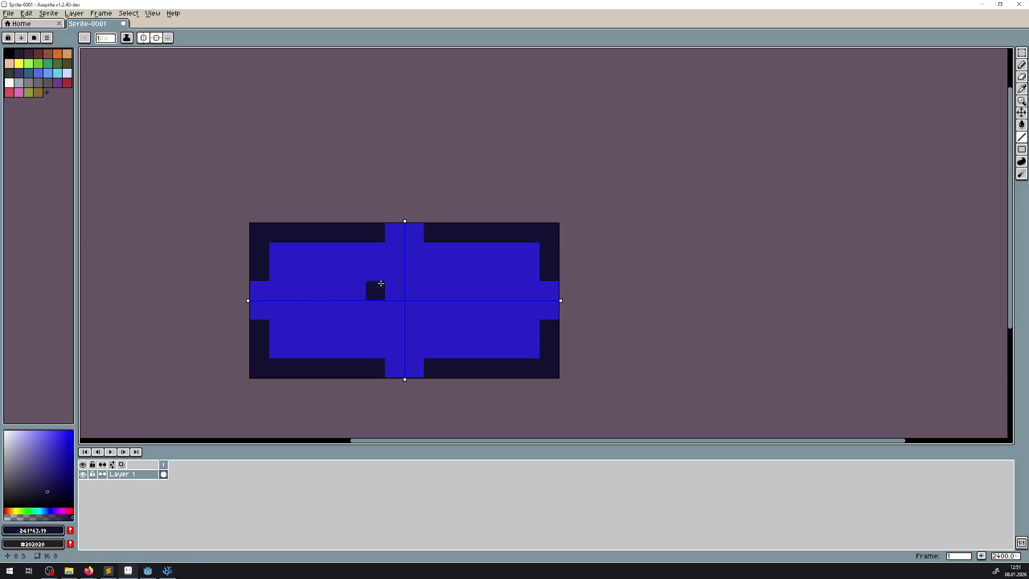
- Paint a 2x2 yellow-green square at the centre and close the room tile sprite
click(16, 511)
click(42, 450)
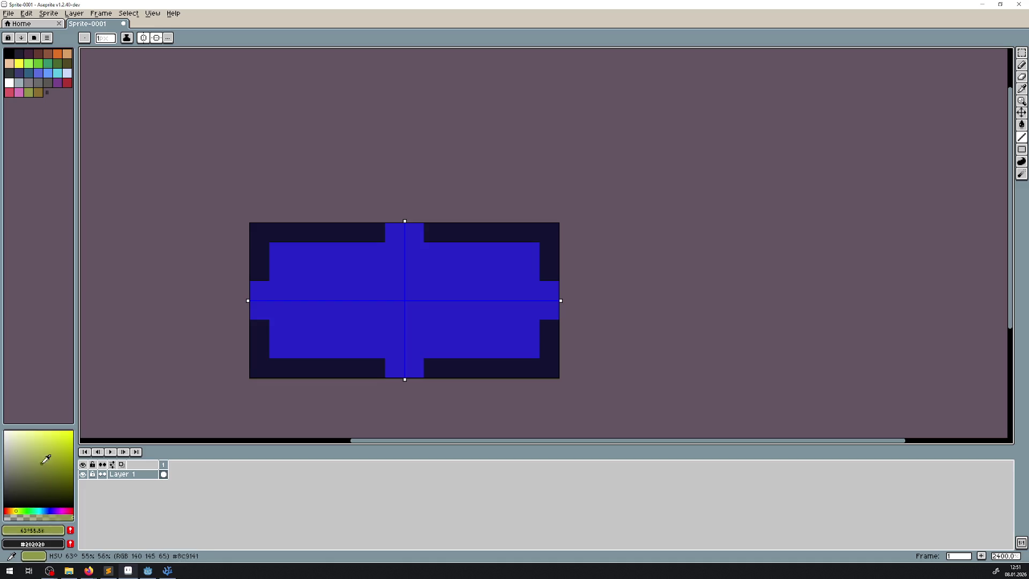
drag(395, 290, 415, 310)
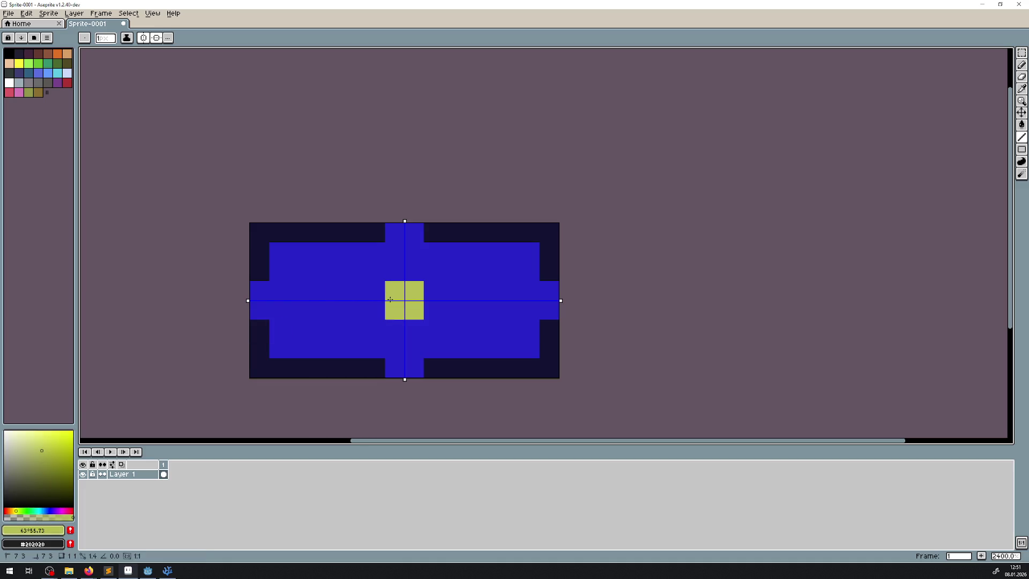
scroll(456, 351, down, 6)
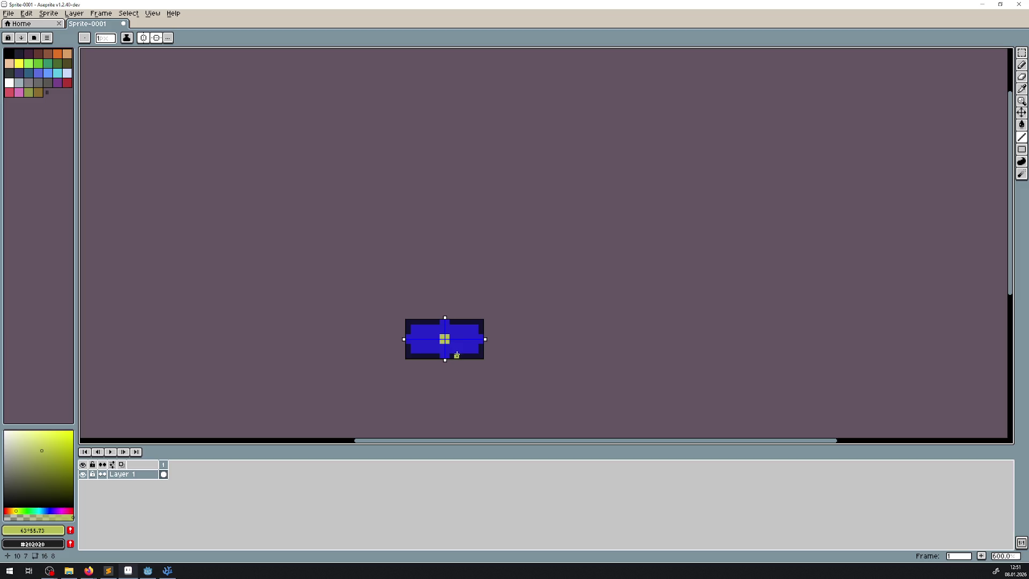
scroll(457, 355, up, 6)
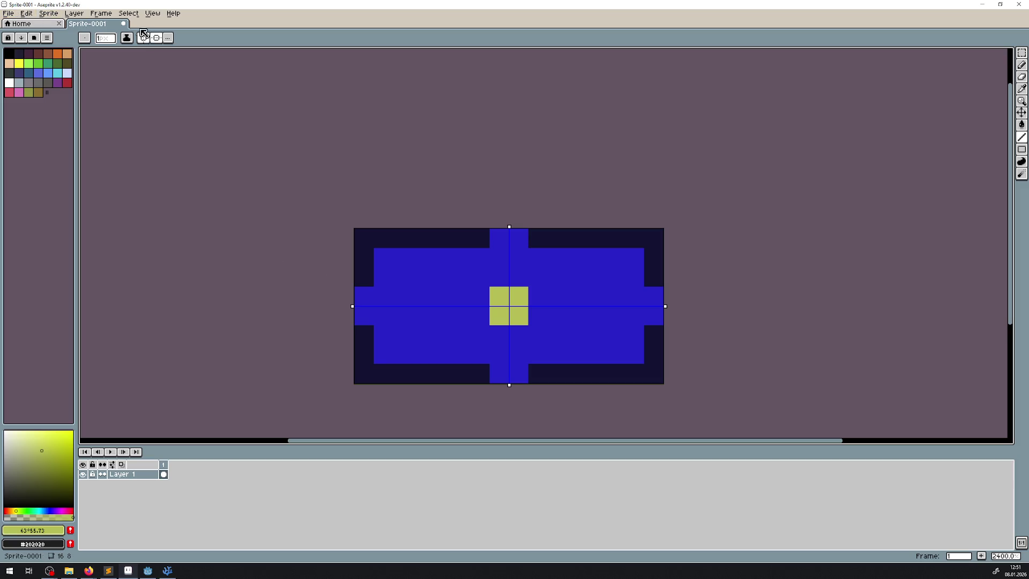
click(125, 24)
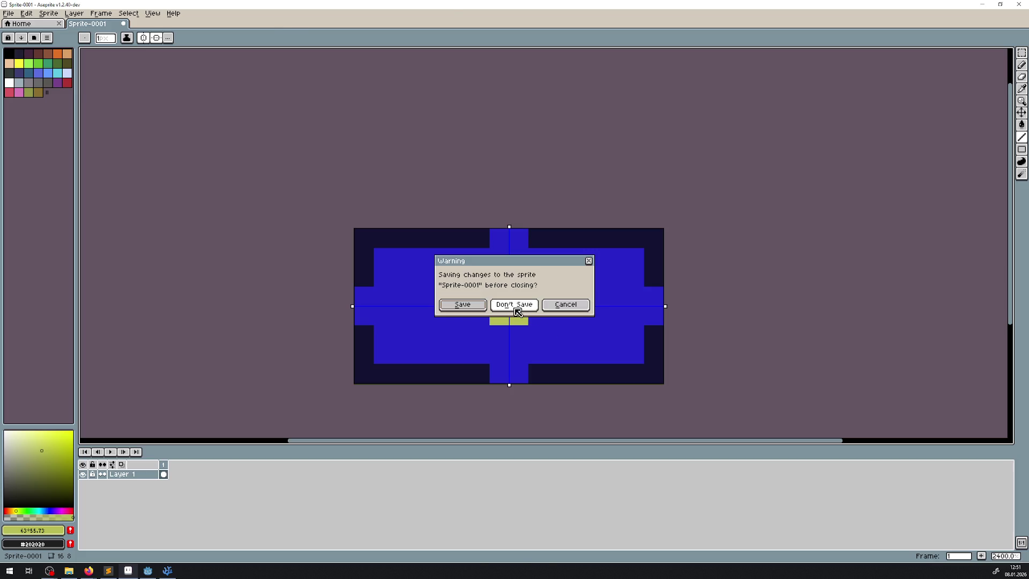
- Discard the room tile without saving and create a new 32x16 sprite
click(514, 304)
click(8, 13)
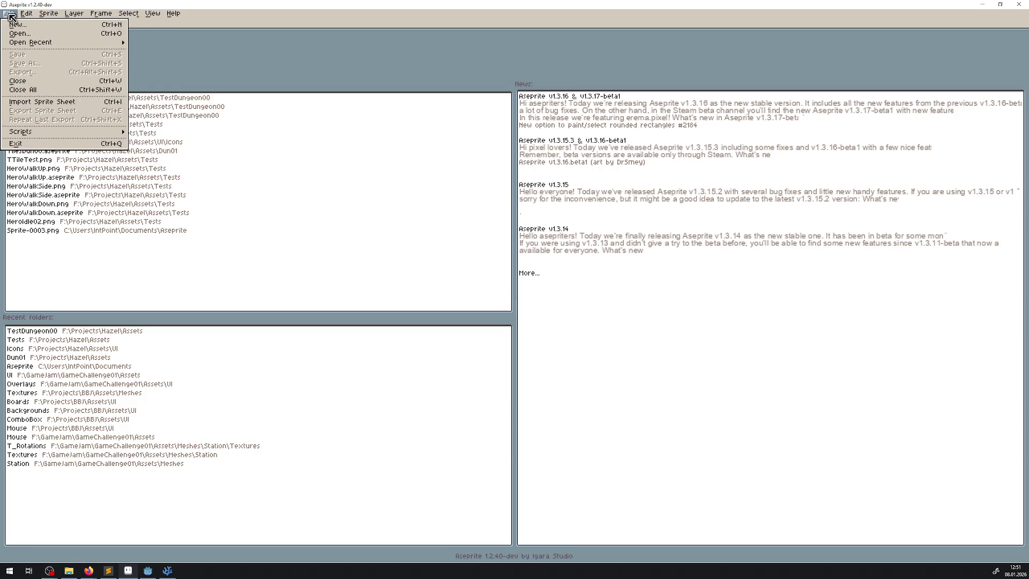
click(15, 25)
text(32)
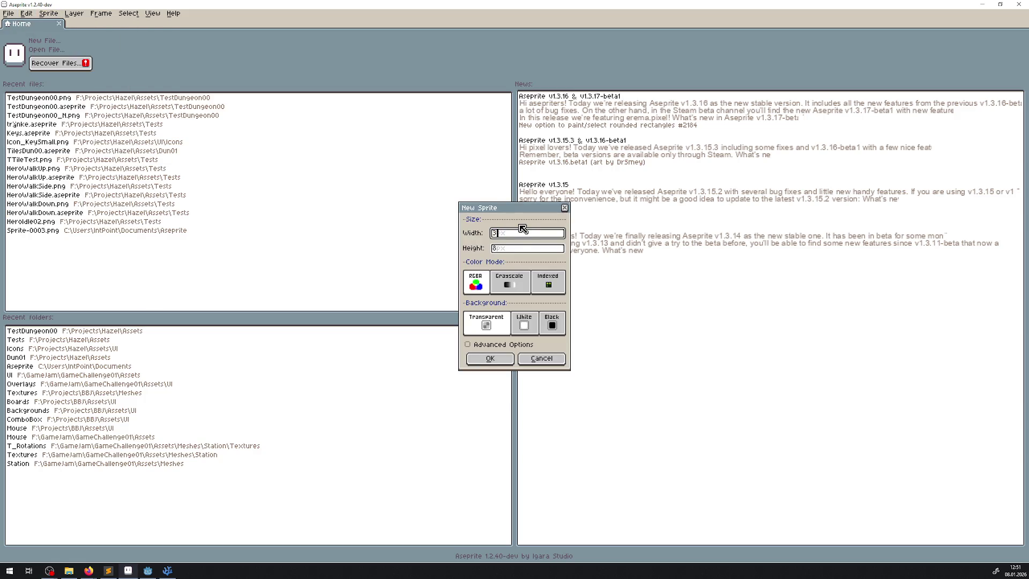
key(Tab)
text(1)
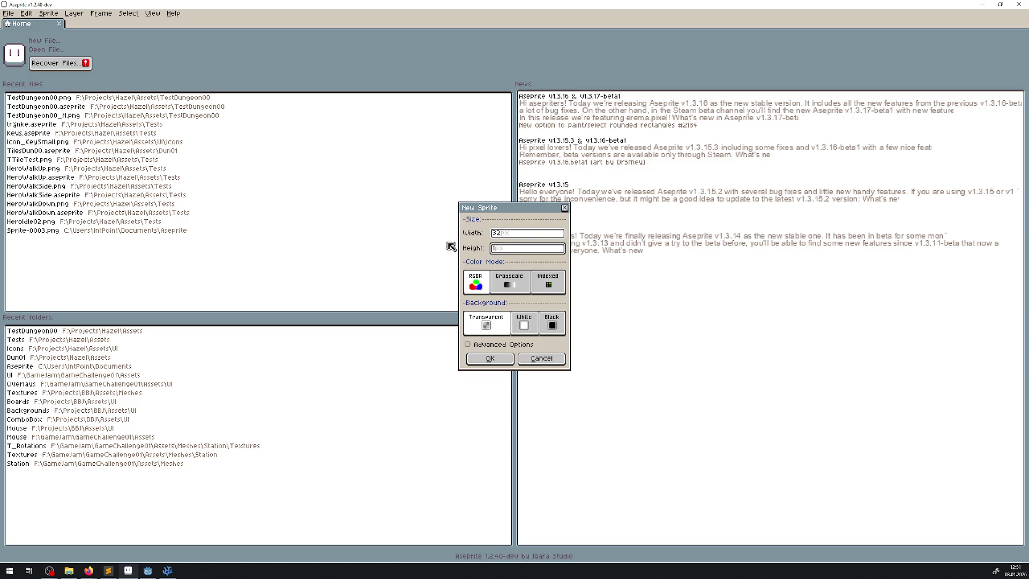
text(6)
click(490, 359)
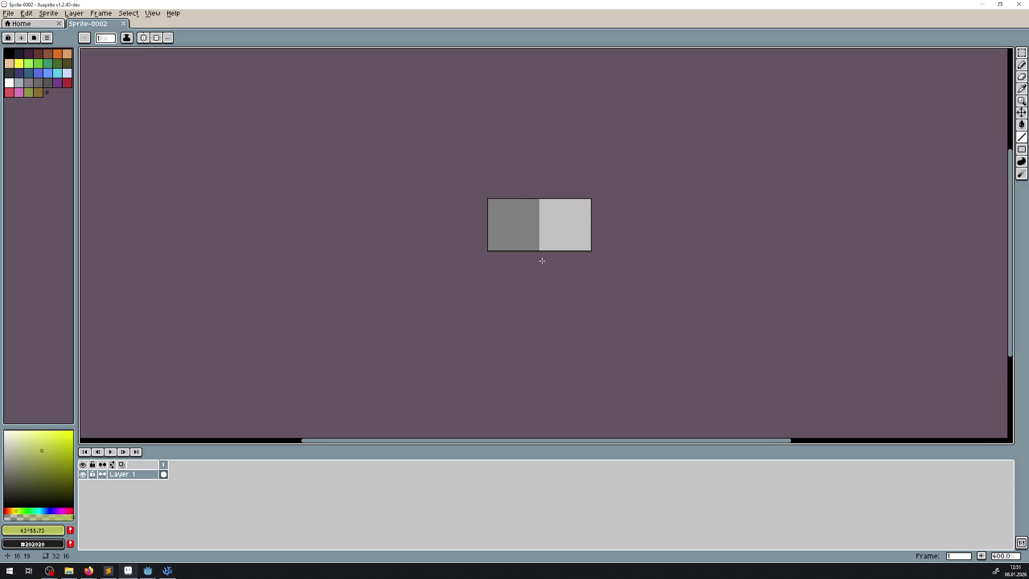
- Frame the new canvas, choose black as the drawing colour, and switch to Godot
scroll(542, 261, up, 1)
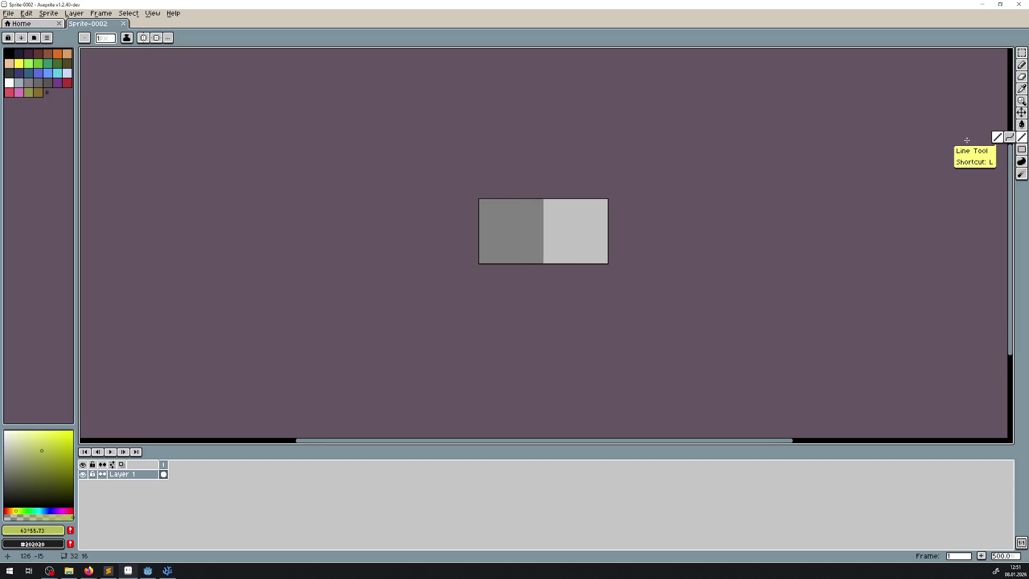
scroll(486, 212, up, 4)
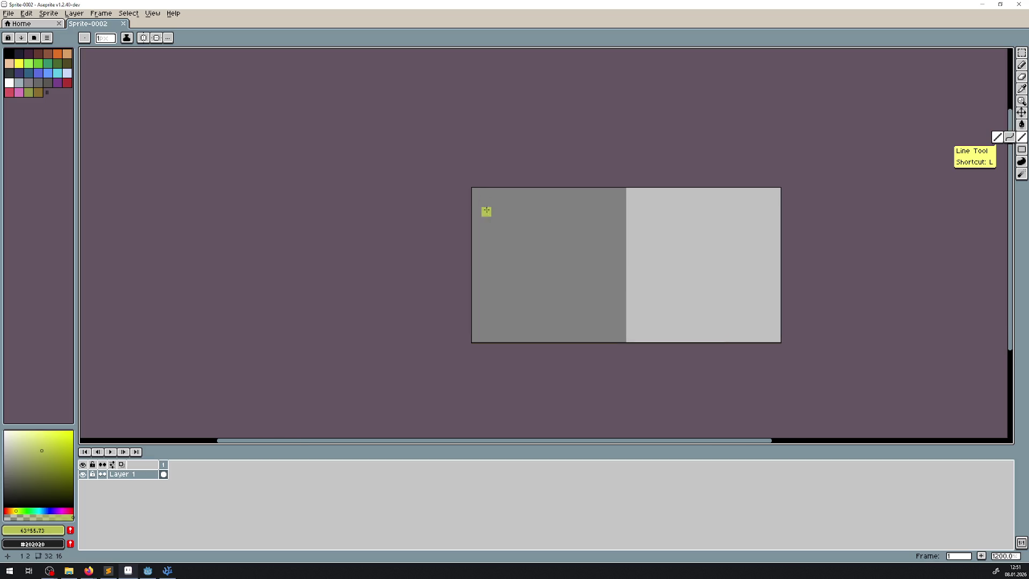
mouse_move(573, 250)
mouse_down()
mouse_move(448, 246)
mouse_move(367, 265)
mouse_up()
click(9, 53)
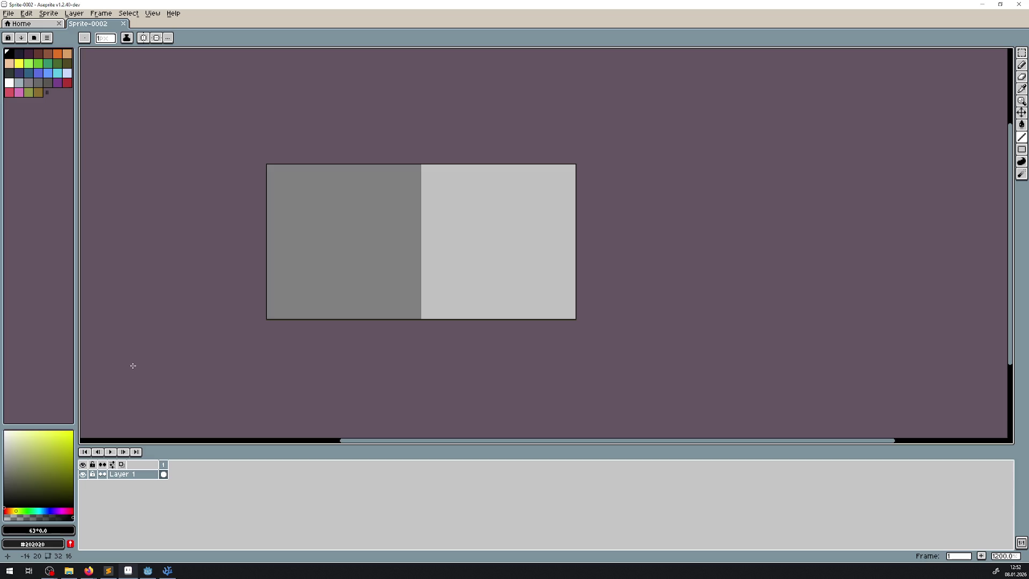
click(148, 571)
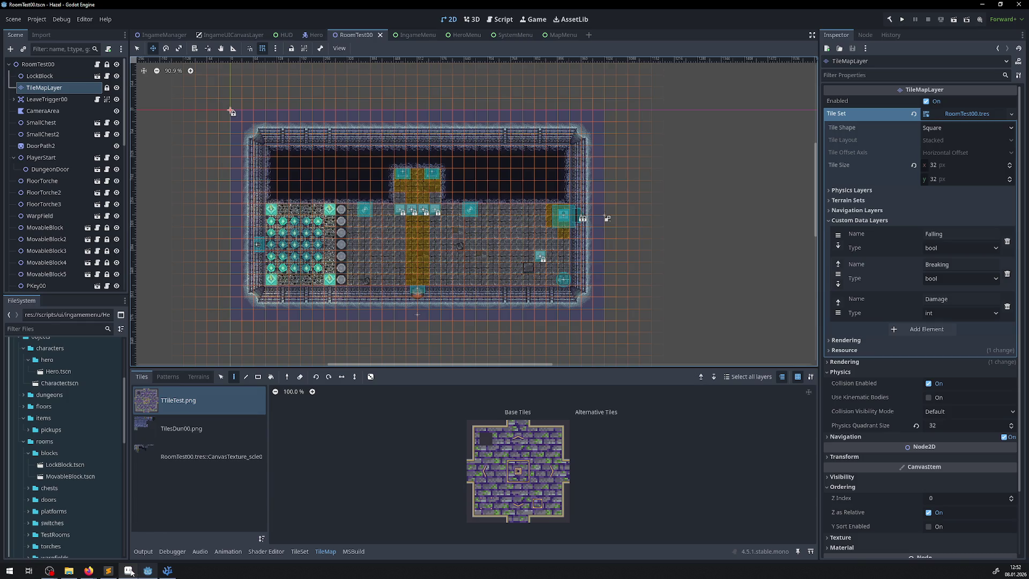
- Switch back to the blank 32x16 Sprite-0002 in Aseprite
click(128, 572)
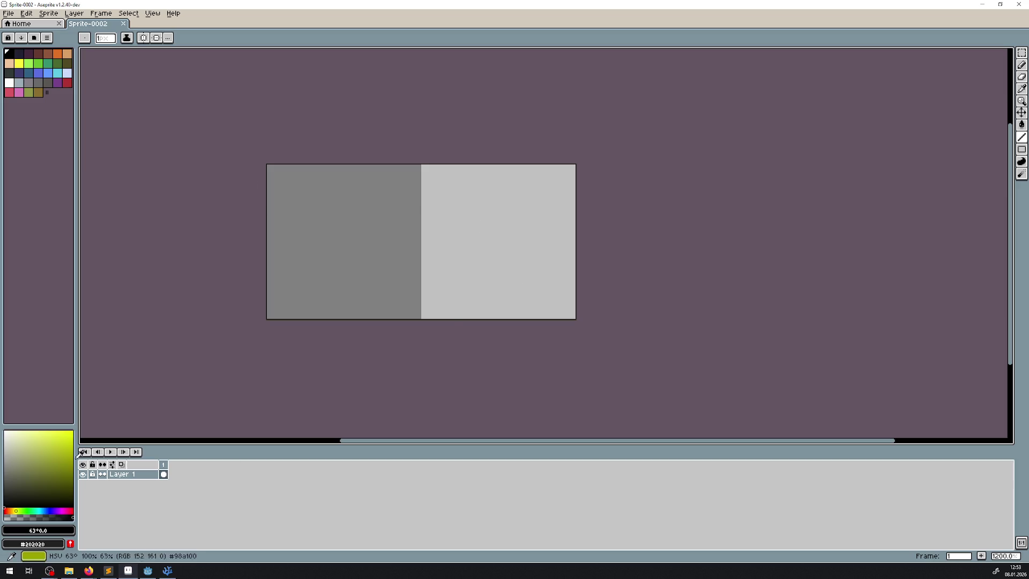
- Draw a dark blue rectangle border around the 32x16 canvas and fill its interior blue
click(52, 510)
click(58, 451)
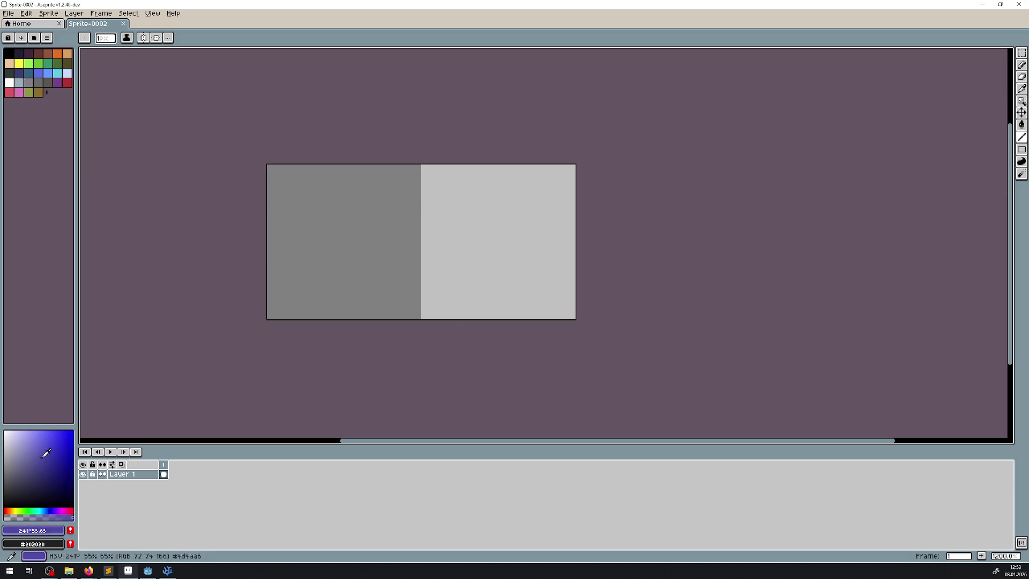
drag(62, 446, 47, 443)
right_click(45, 480)
click(1021, 151)
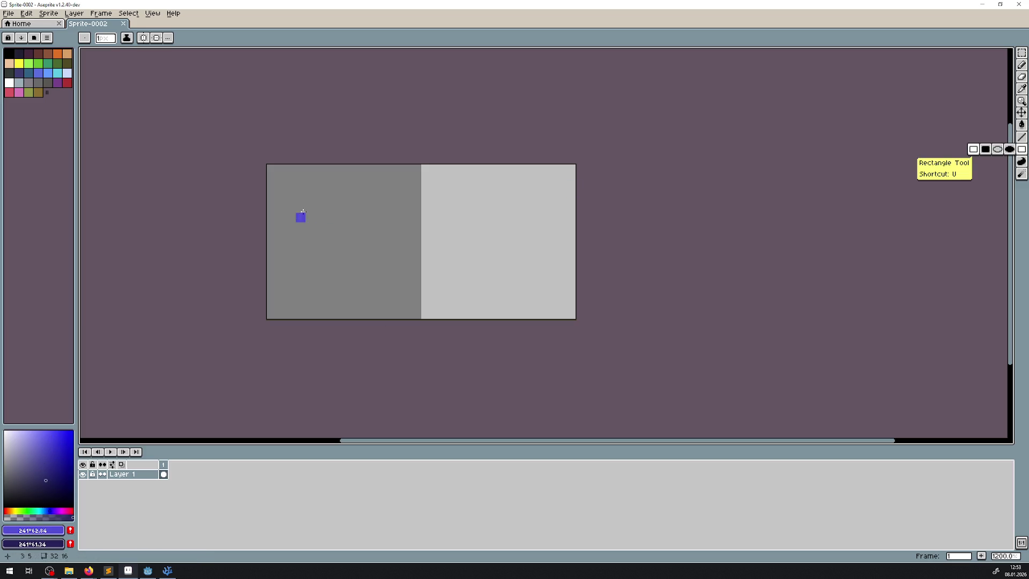
drag(272, 168, 416, 217)
drag(466, 244, 571, 315)
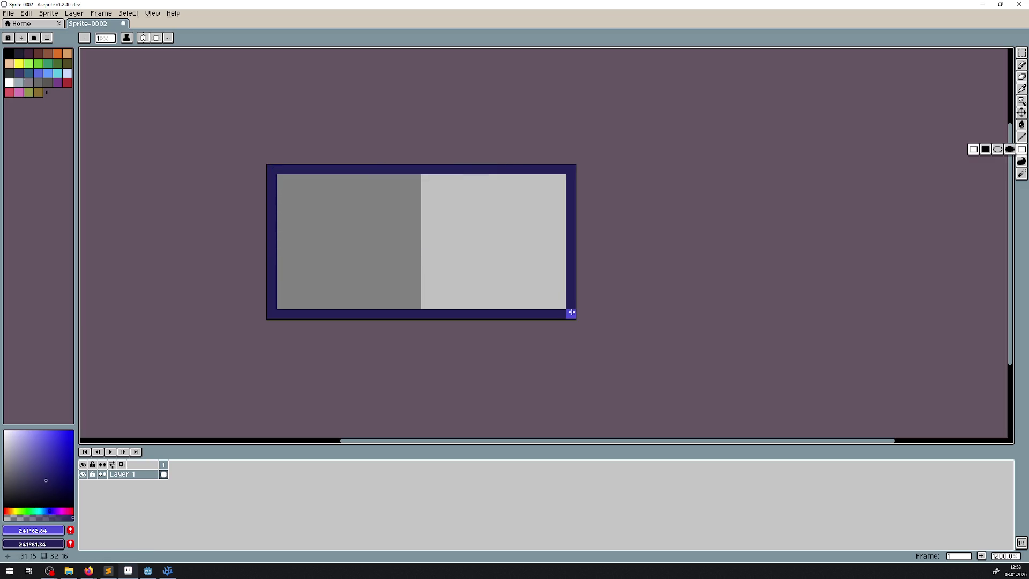
key(g)
click(472, 265)
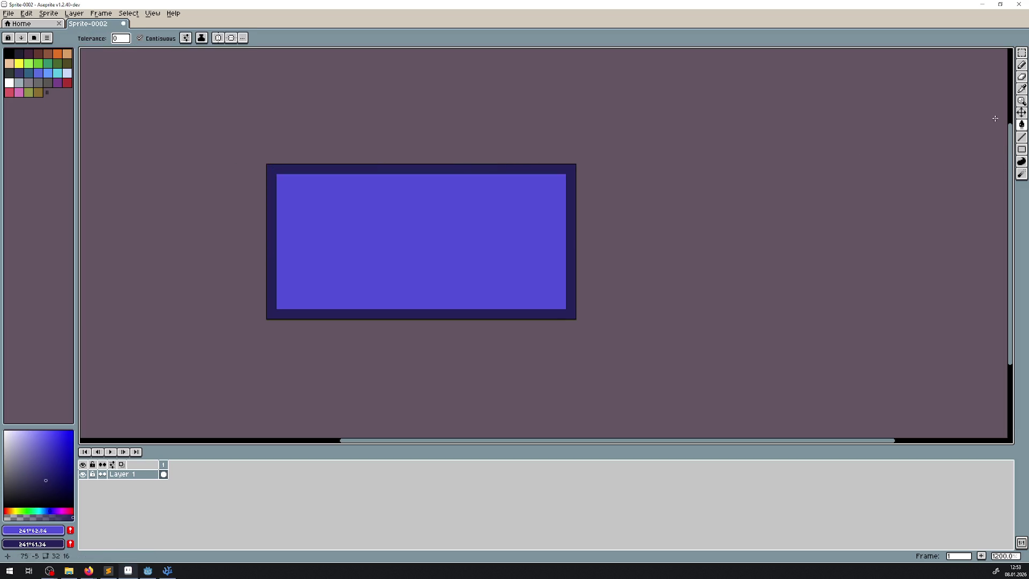
- With symmetry on, paint mirrored openings into the middle of each border side
click(156, 37)
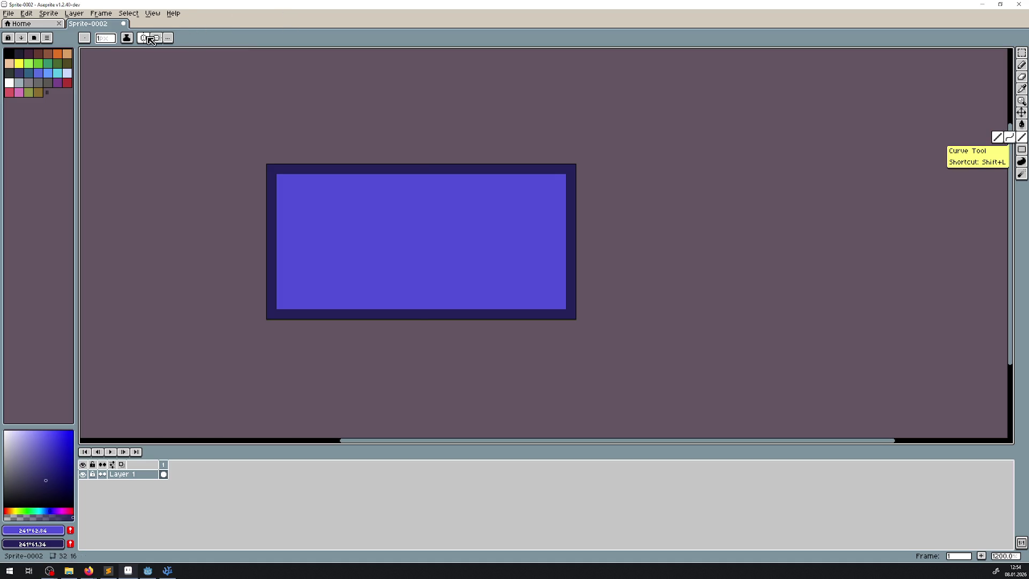
click(271, 236)
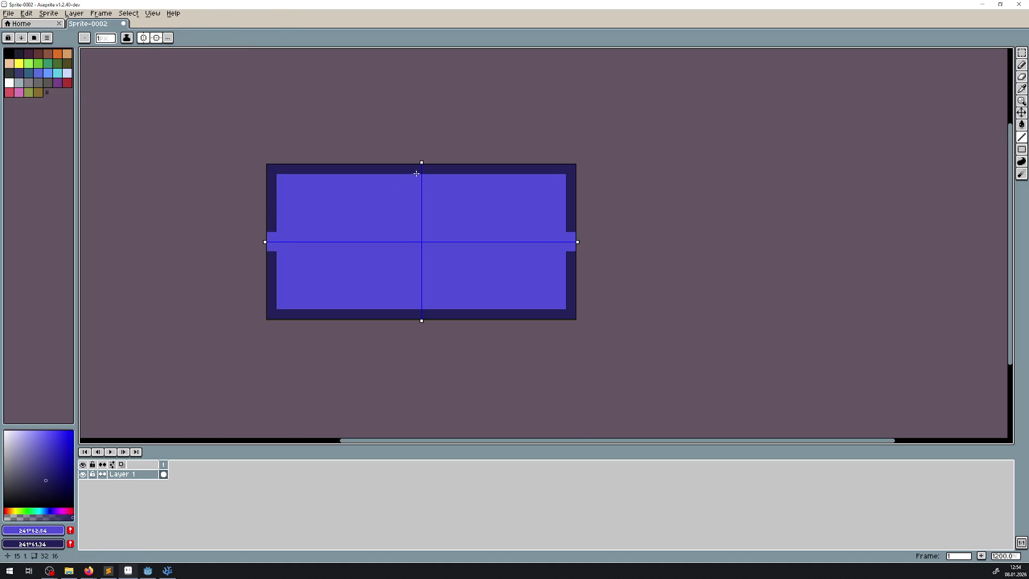
click(417, 169)
click(408, 170)
click(272, 227)
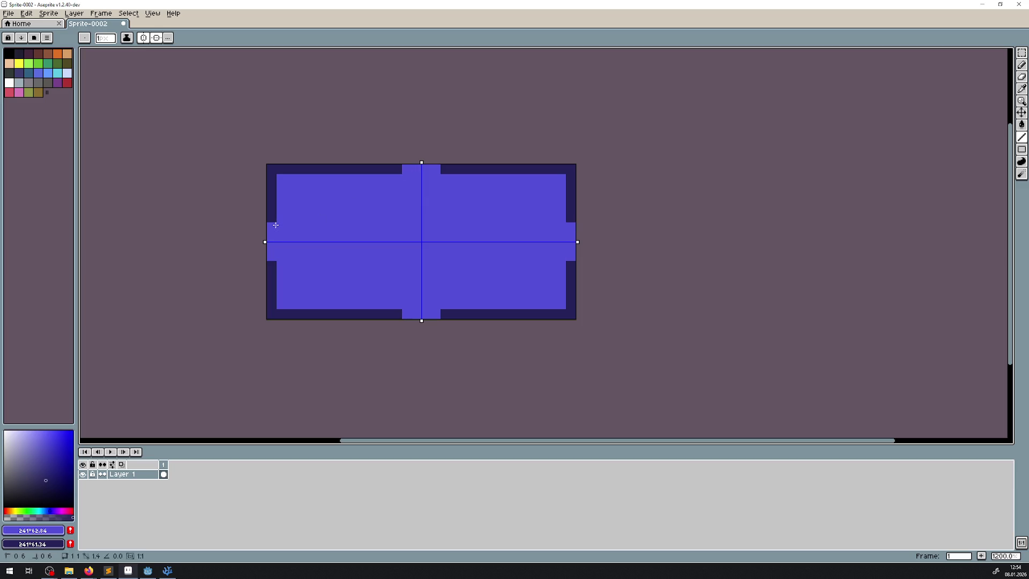
- Pick a red-pink colour, turn off both symmetry axes, and paint the top gap red
click(66, 510)
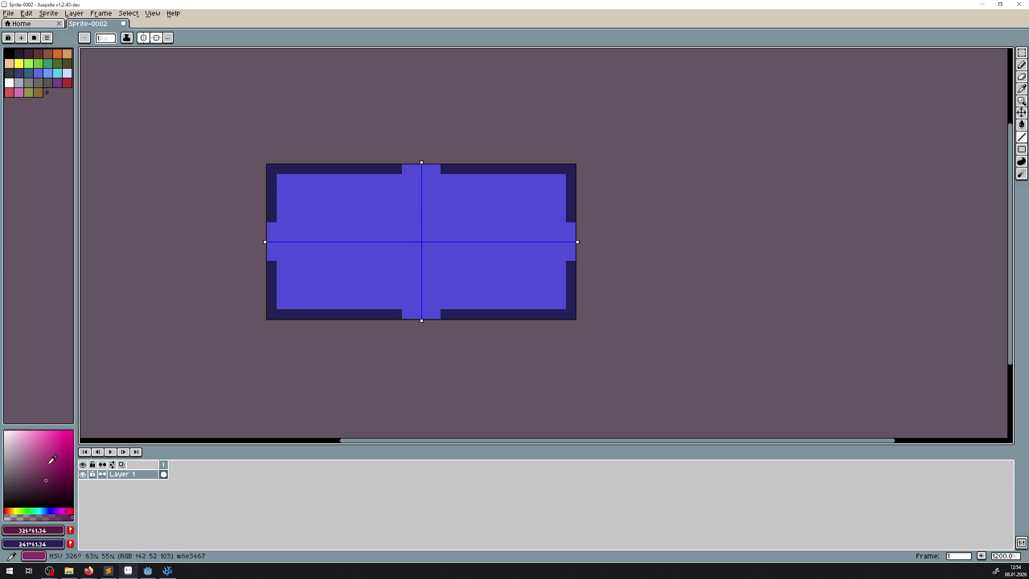
click(71, 509)
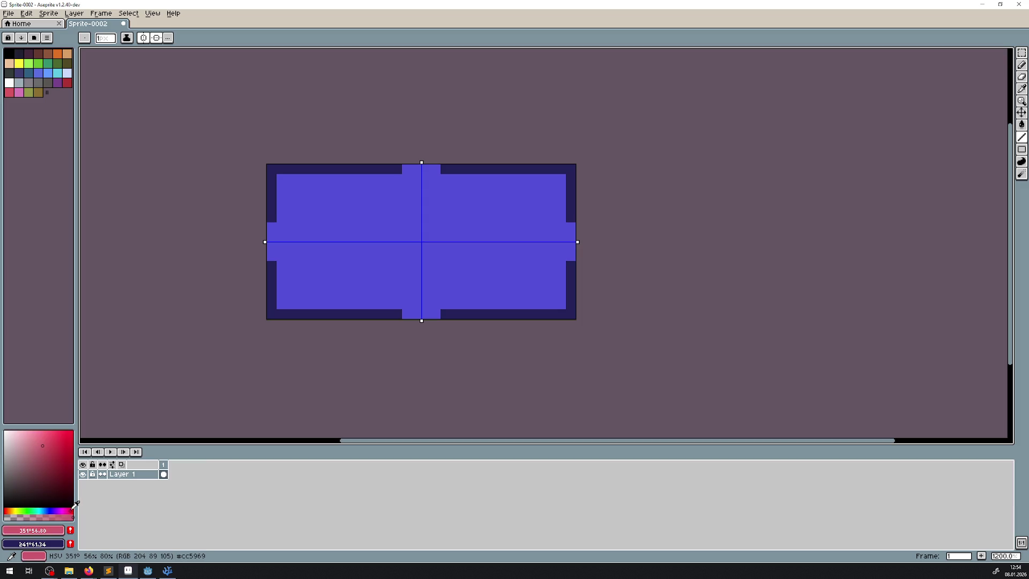
click(52, 440)
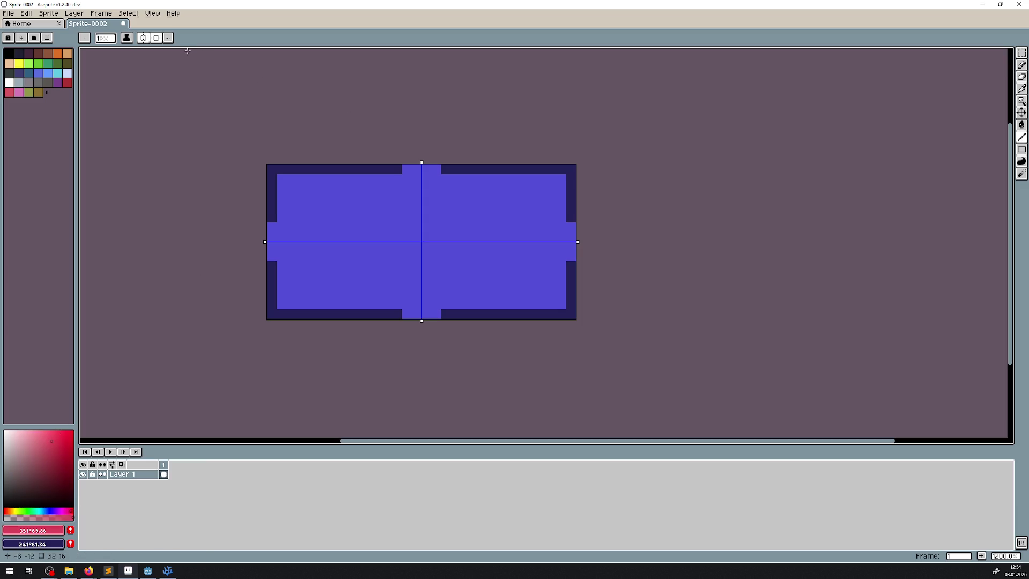
click(143, 37)
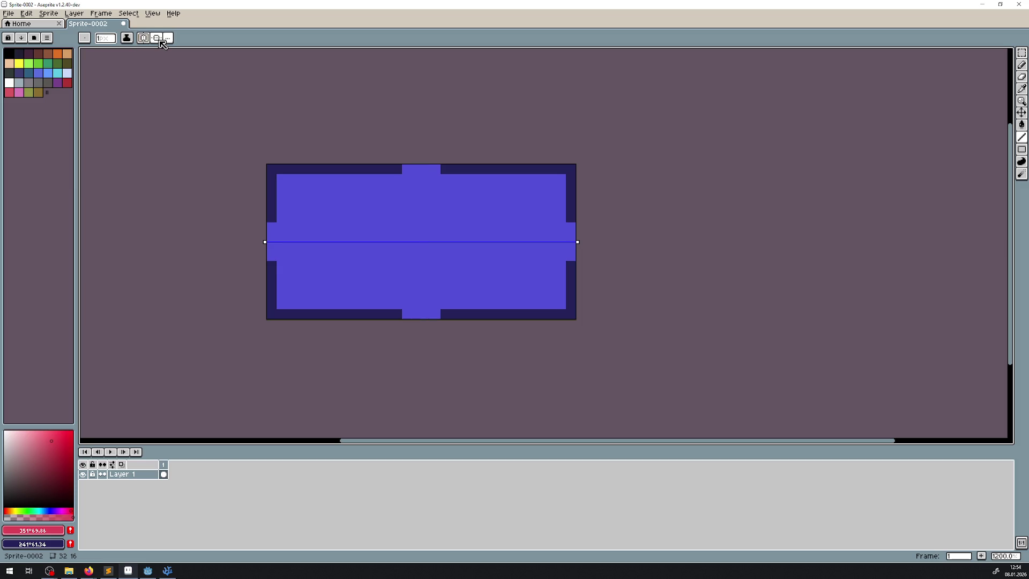
click(159, 39)
scroll(392, 164, up, 1)
drag(410, 171, 442, 168)
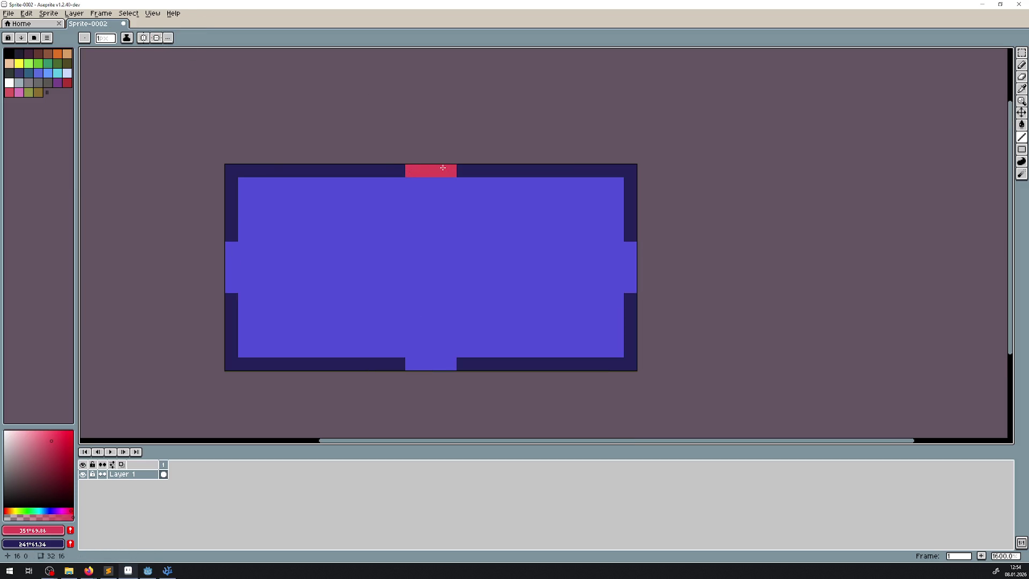
- Extend the red mark under the top edge, then undo the stray red line
click(416, 180)
drag(413, 185, 451, 183)
scroll(463, 222, down, 3)
scroll(465, 224, up, 2)
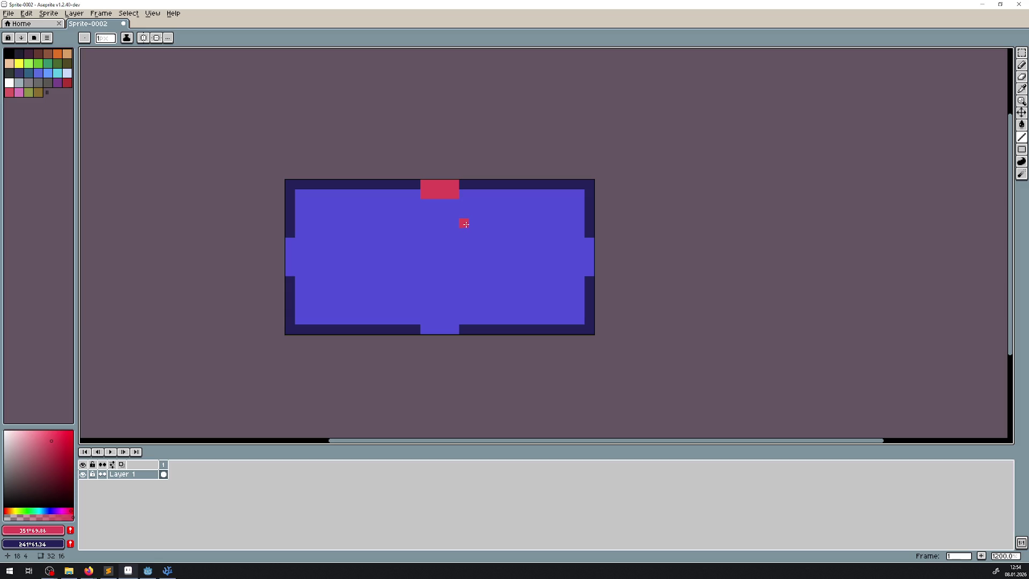
key(v)
key(ctrl+z)
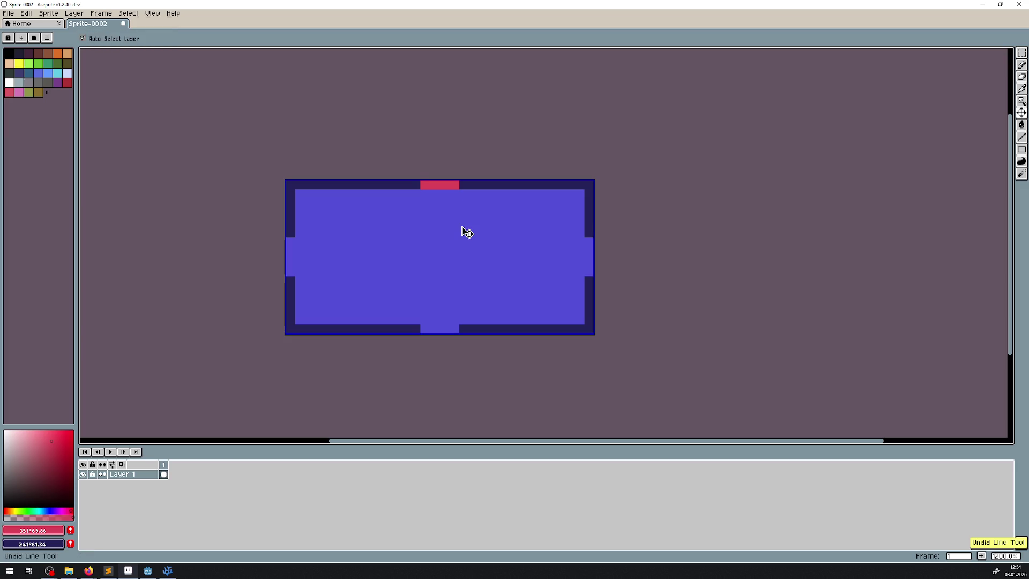
key(b)
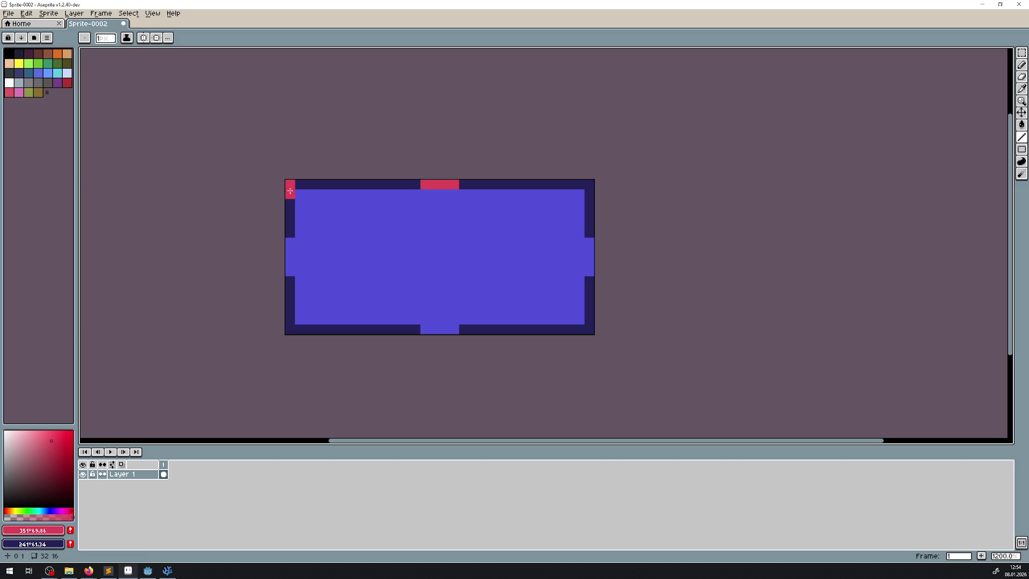
- With both mirror axes on, paint a red centre block and undo the mirrored green corners
click(150, 39)
click(154, 38)
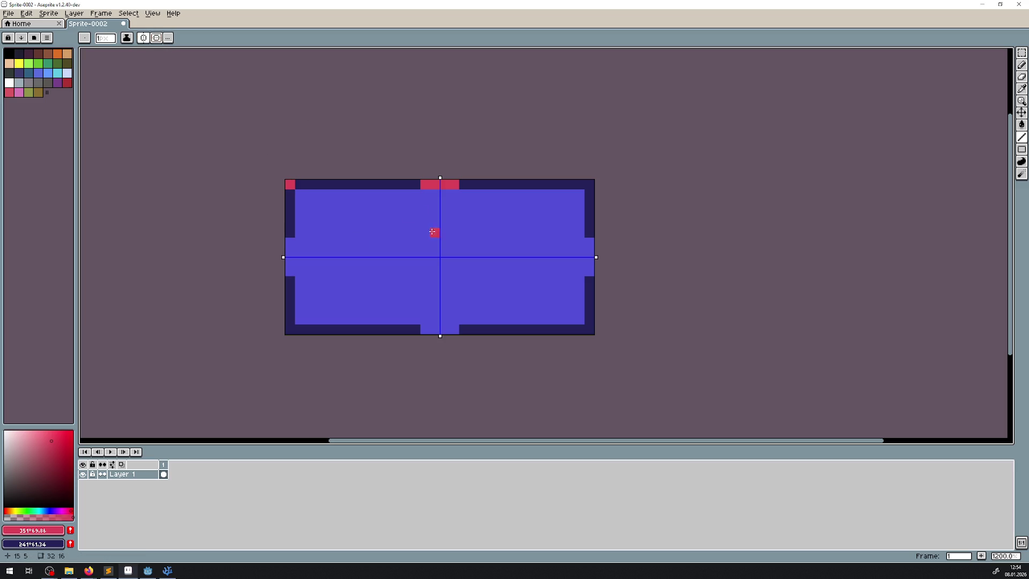
click(435, 252)
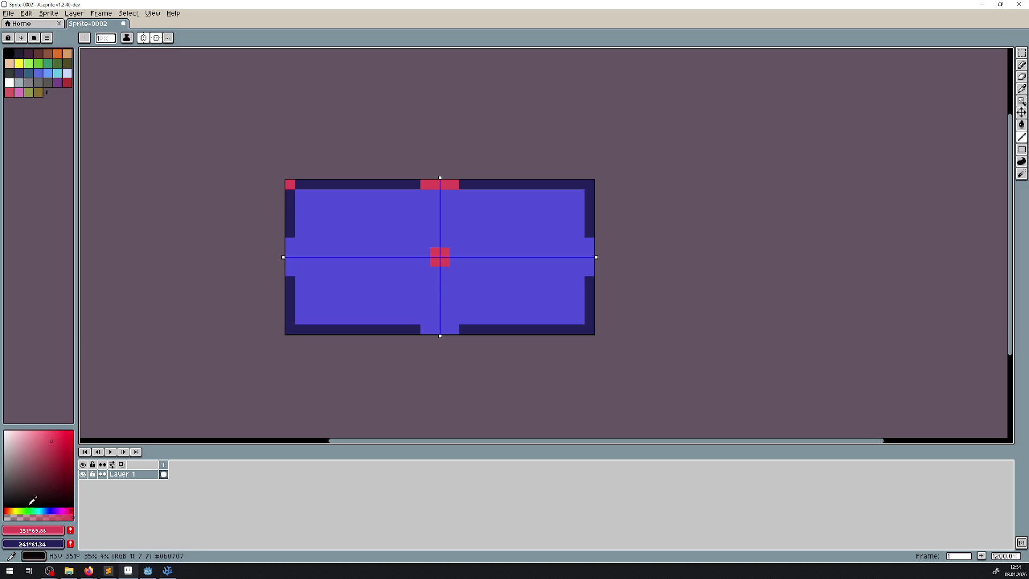
click(28, 511)
click(290, 186)
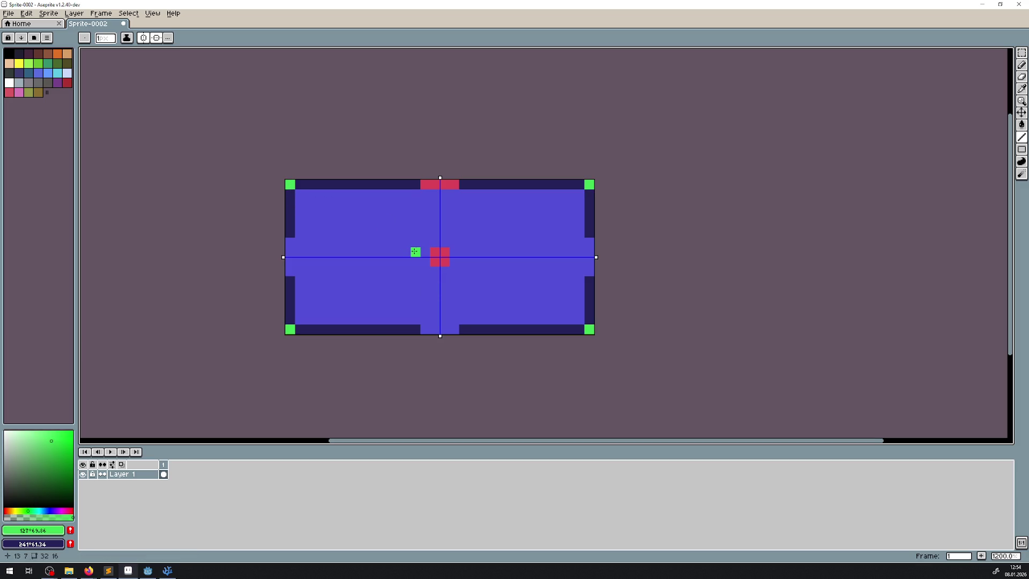
key(v)
key(ctrl+z)
key(b)
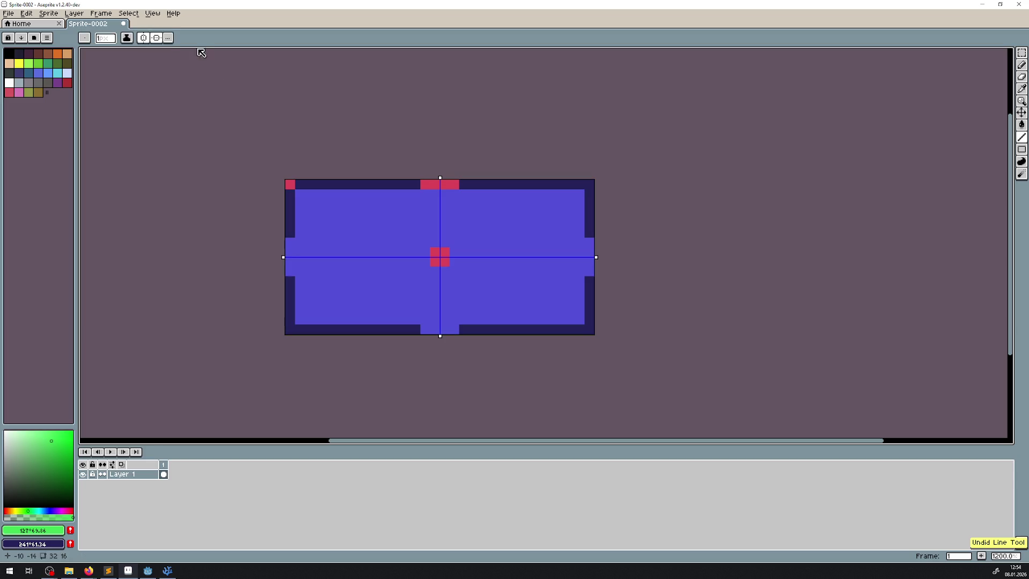
- With mirroring off, paint the centre block and the top-left corner pixel green
click(143, 38)
click(156, 38)
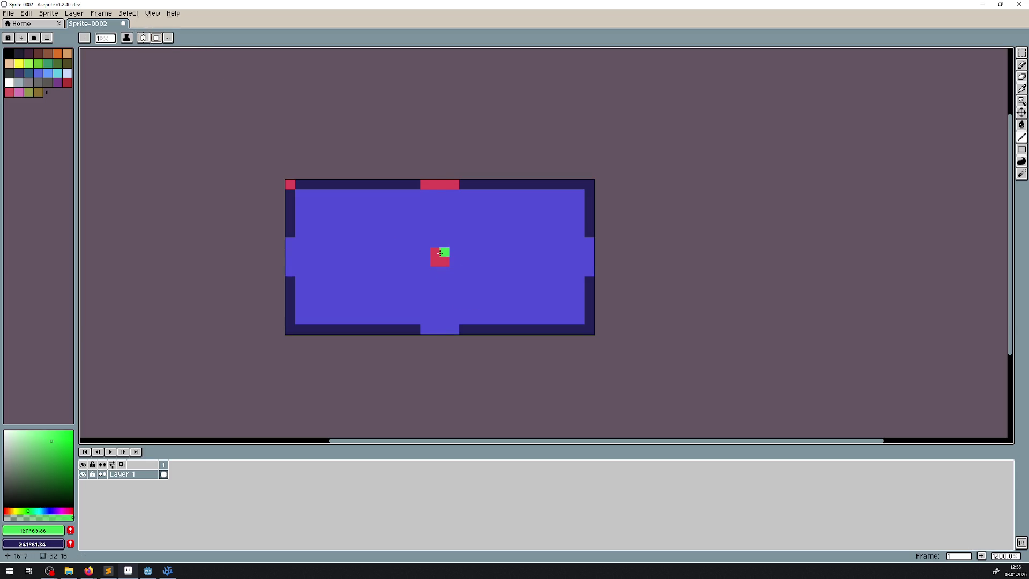
mouse_move(444, 252)
mouse_down()
mouse_move(435, 261)
mouse_move(442, 256)
mouse_up()
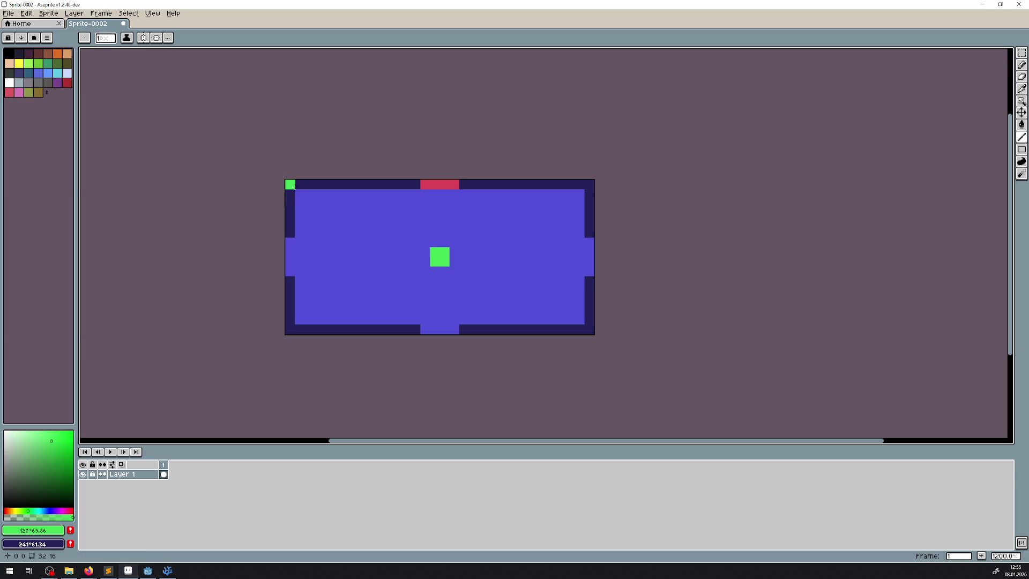
drag(290, 184, 299, 185)
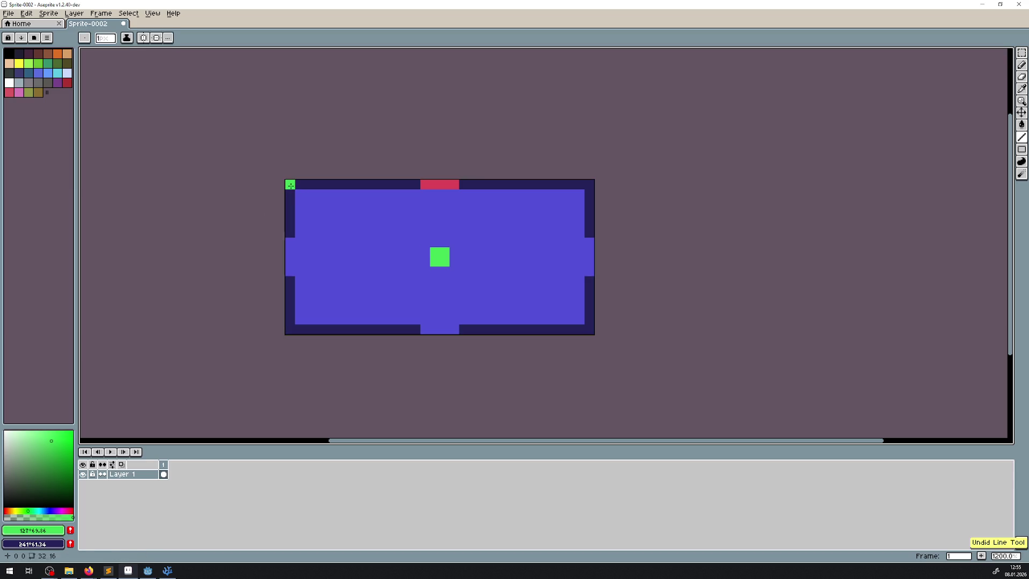
right_click(298, 188)
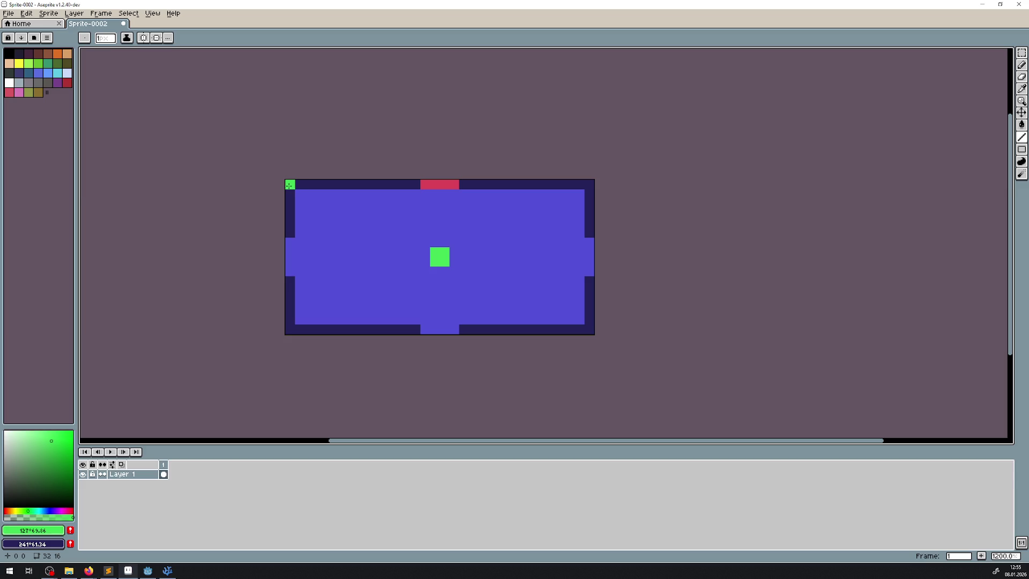
drag(290, 185, 437, 183)
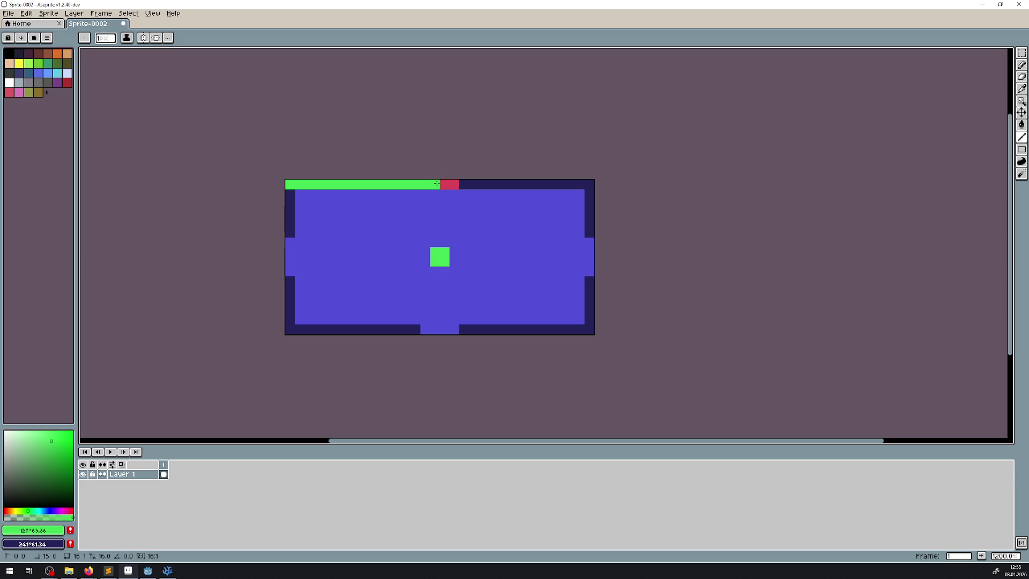
mouse_move(438, 184)
mouse_down()
mouse_move(290, 194)
mouse_move(289, 185)
mouse_up()
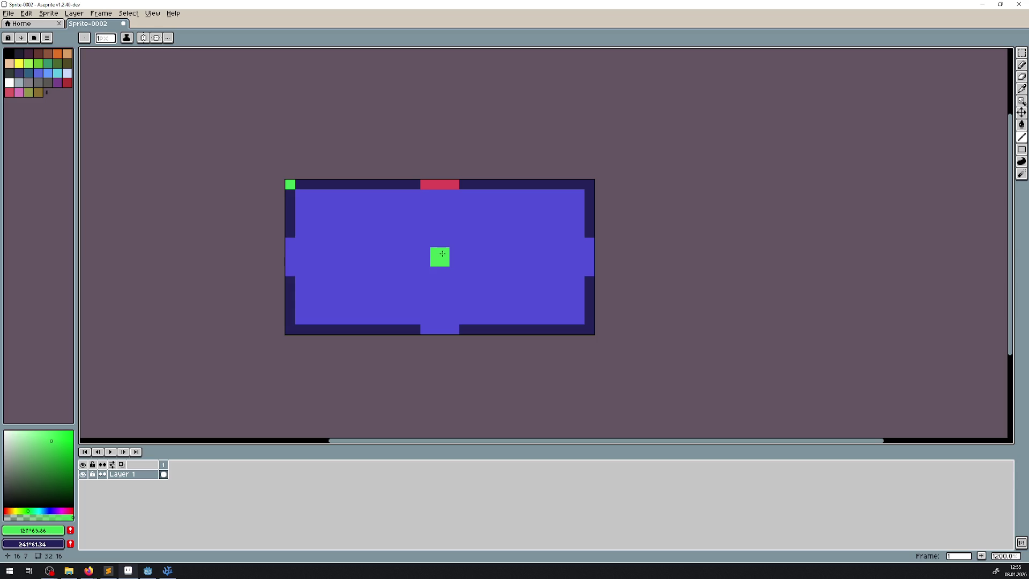
mouse_move(440, 257)
mouse_down()
mouse_move(432, 182)
mouse_move(442, 186)
mouse_move(443, 329)
mouse_move(443, 271)
mouse_move(602, 261)
mouse_move(274, 246)
mouse_move(433, 259)
mouse_up()
drag(432, 241, 433, 232)
mouse_move(444, 271)
mouse_down()
mouse_move(444, 291)
mouse_move(408, 252)
mouse_move(358, 254)
mouse_up()
click(455, 252)
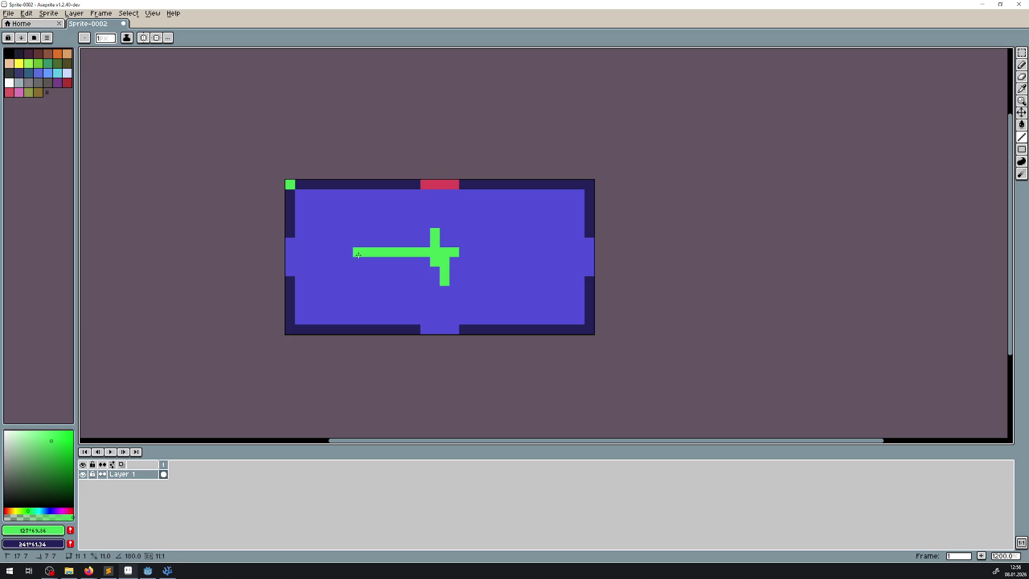
key(ctrl+z)
key(ctrl+z)
key(ctrl+z)
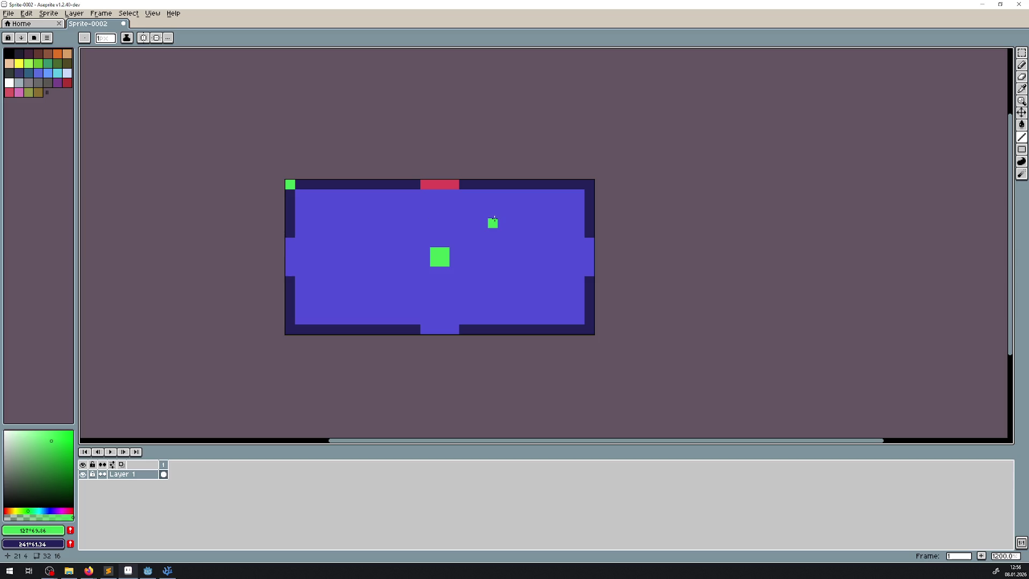
mouse_move(89, 570)
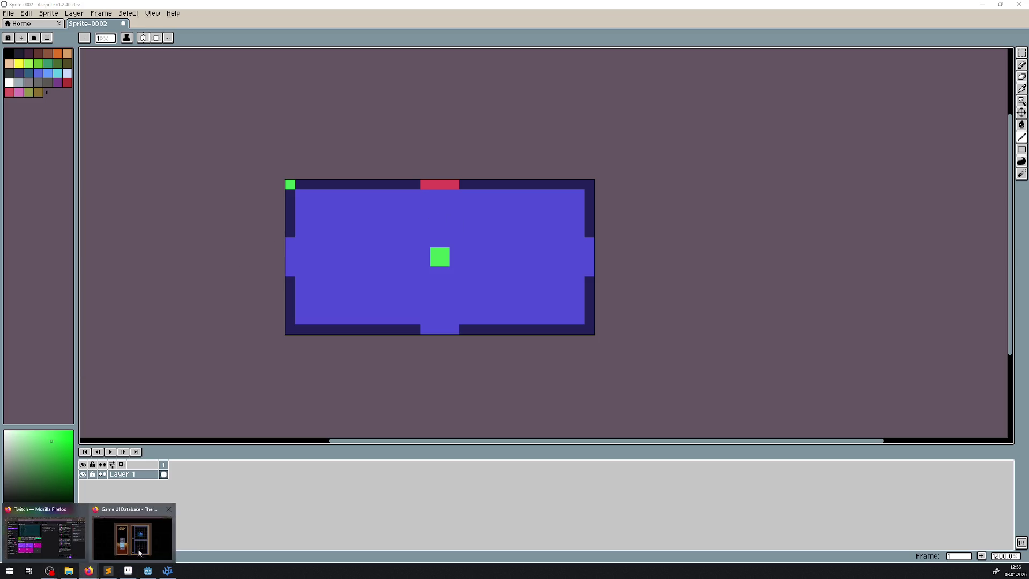
- Close the enlarged map, scroll the gallery, and enlarge the 1F/2F Area Map image
click(139, 552)
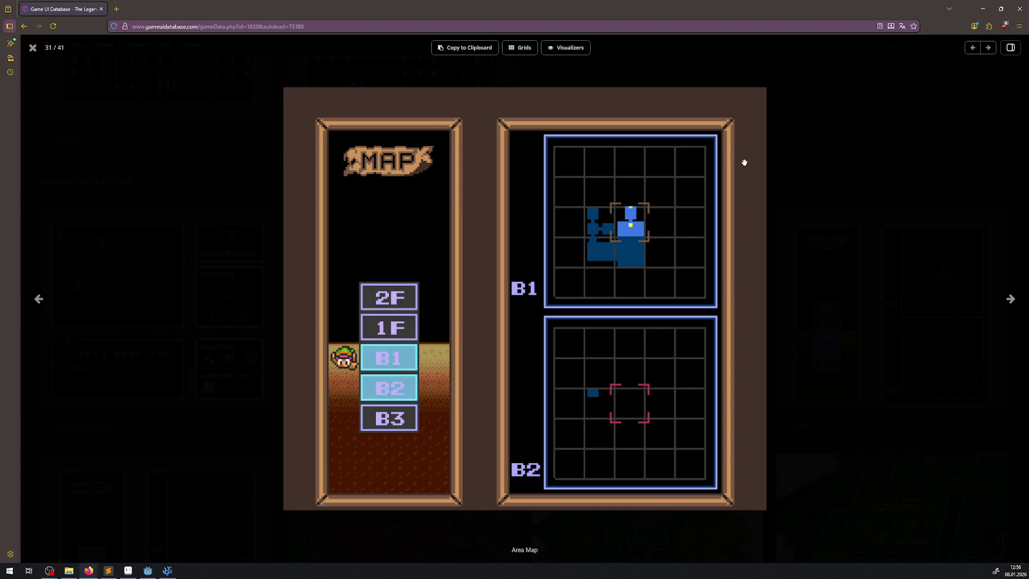
click(820, 158)
mouse_move(578, 299)
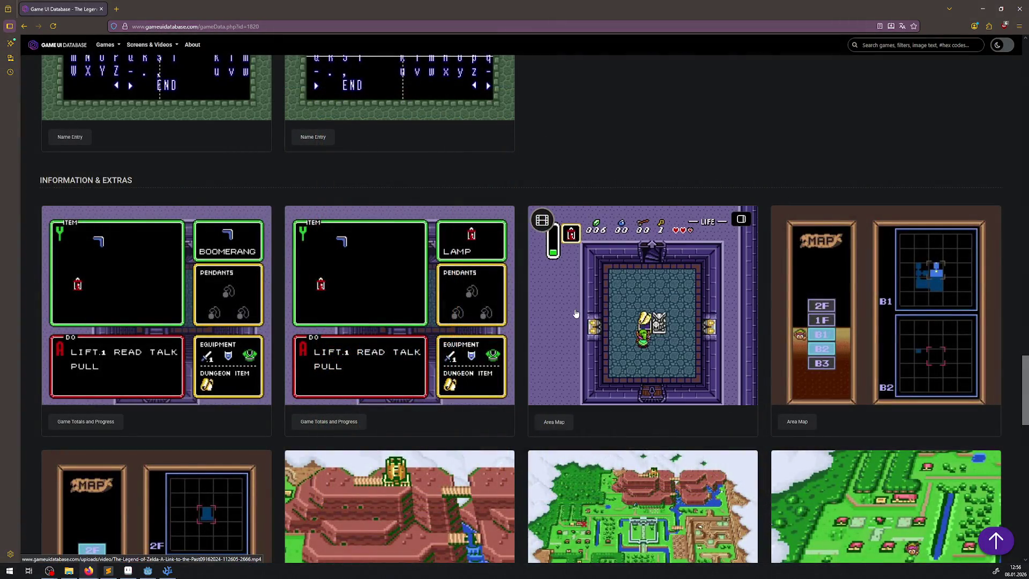
scroll(524, 245, down, 3)
scroll(525, 245, down, 3)
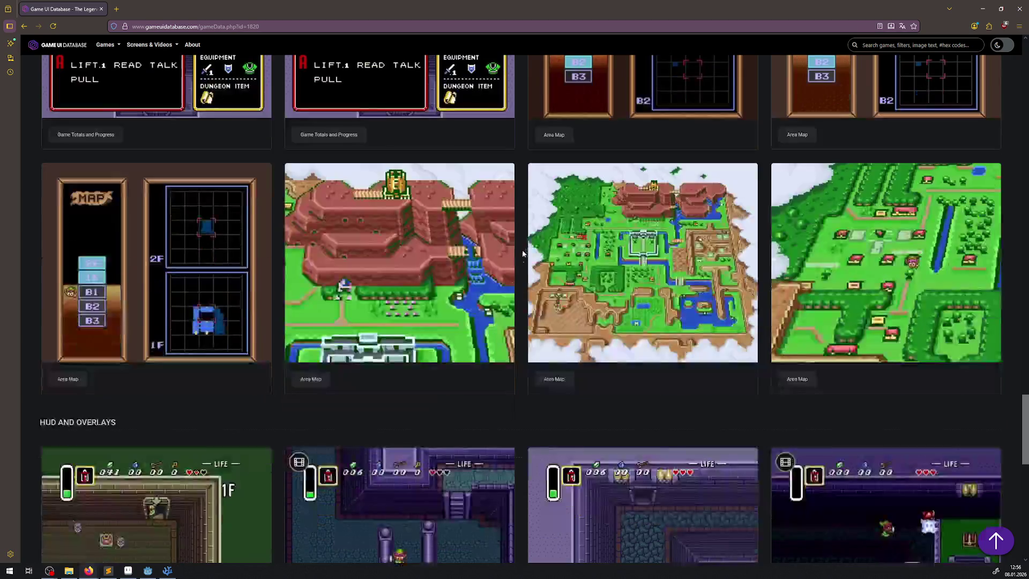
click(227, 322)
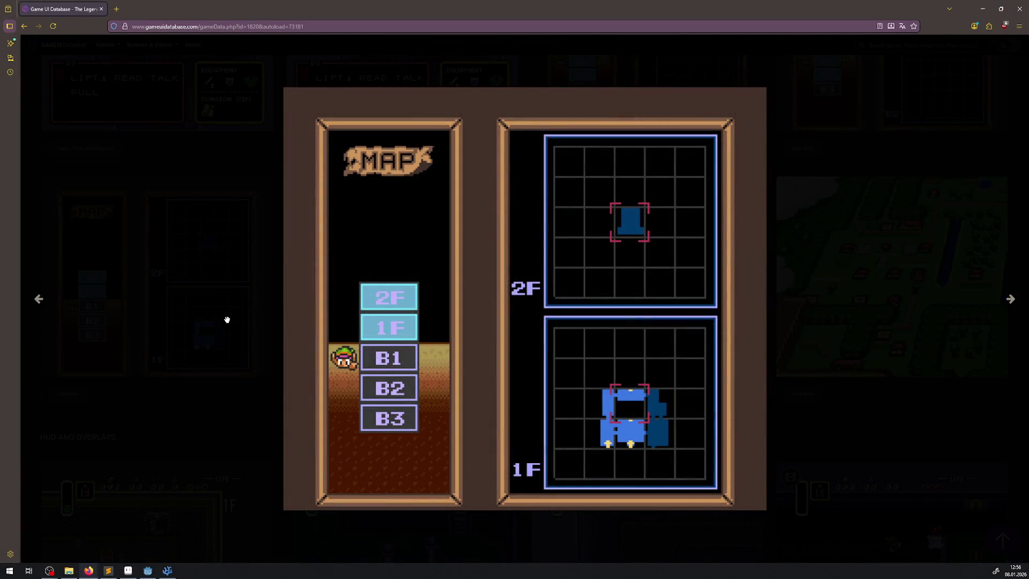
click(148, 571)
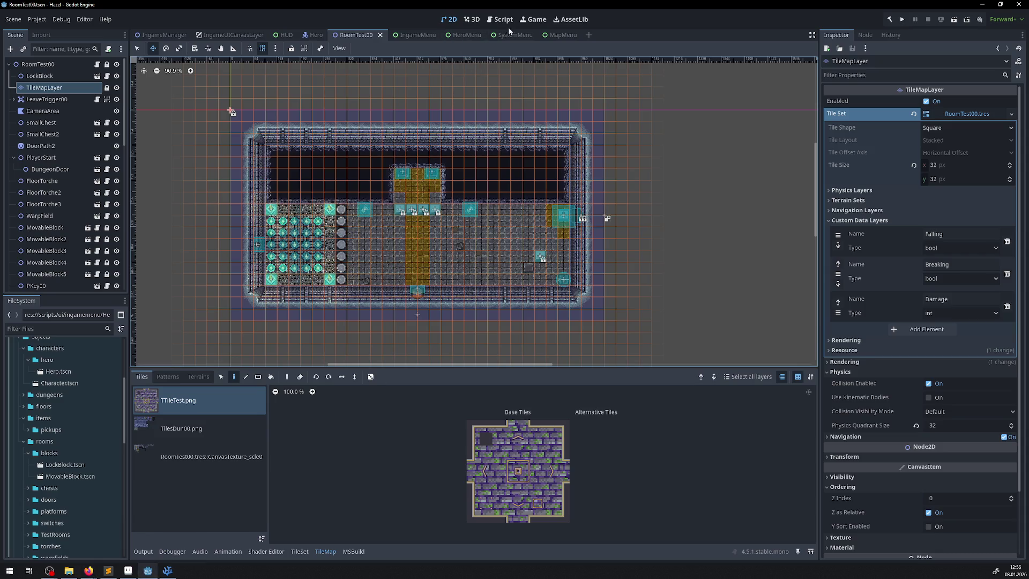
- Add a TileMapLayer child under the MapMenu root node and begin renaming it
click(555, 35)
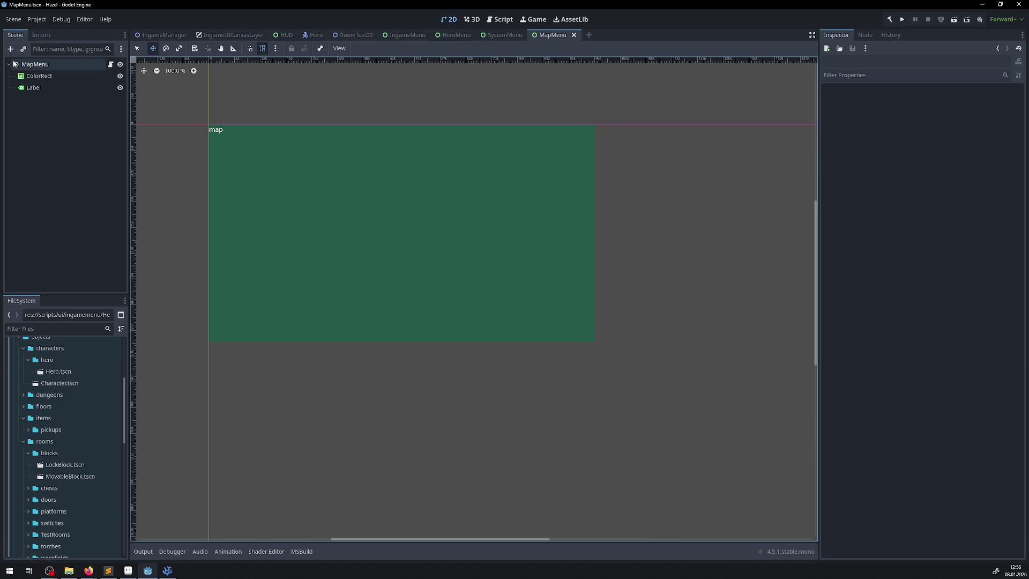
click(34, 64)
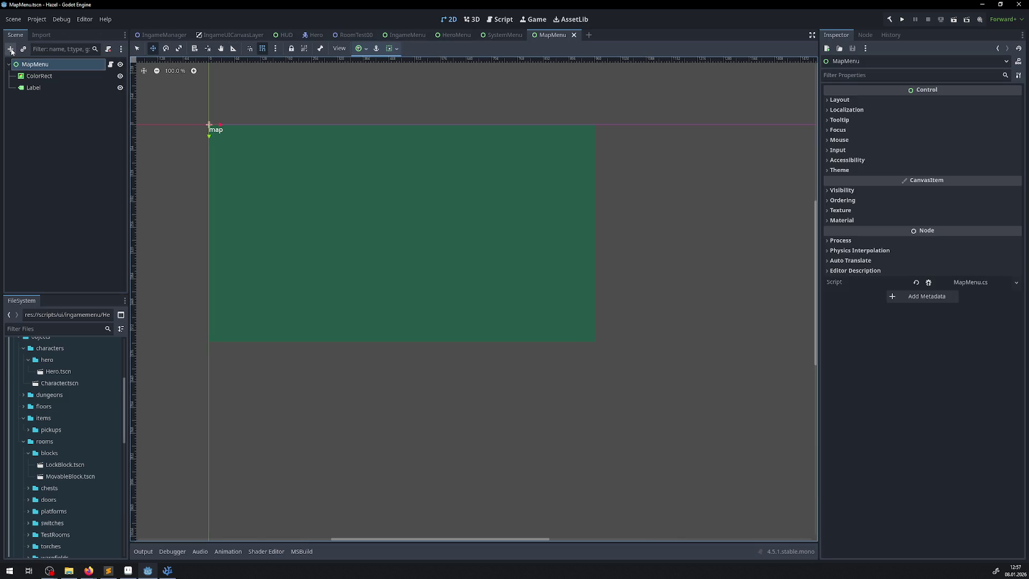
click(11, 50)
text(Tilema)
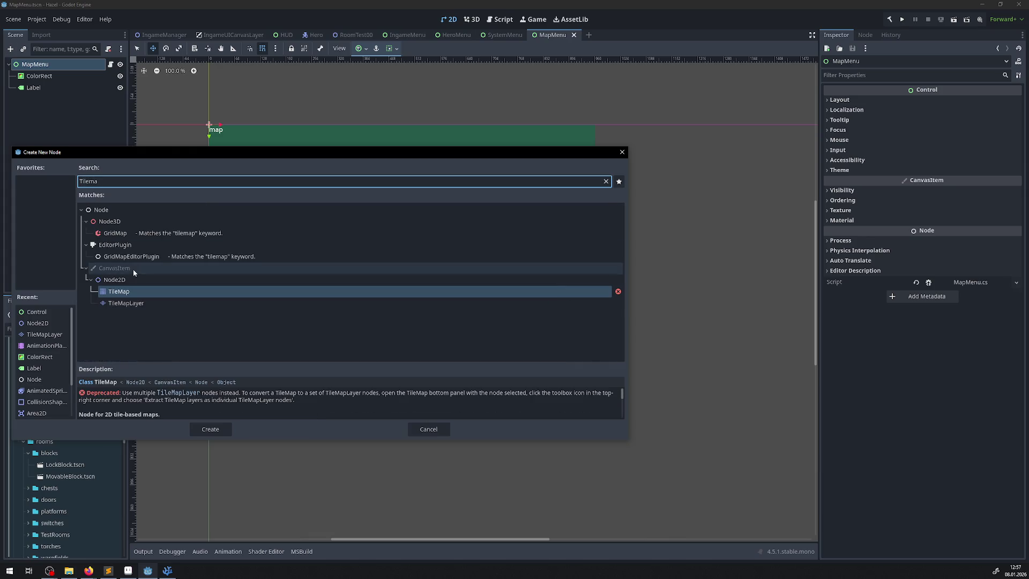
click(125, 304)
click(210, 429)
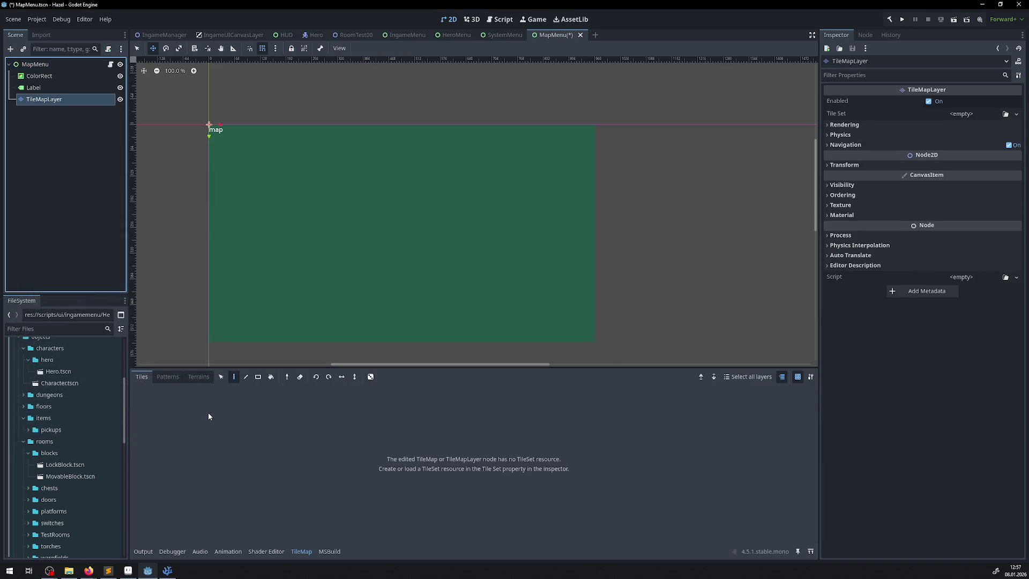
scroll(223, 92, up, 5)
drag(216, 161, 198, 105)
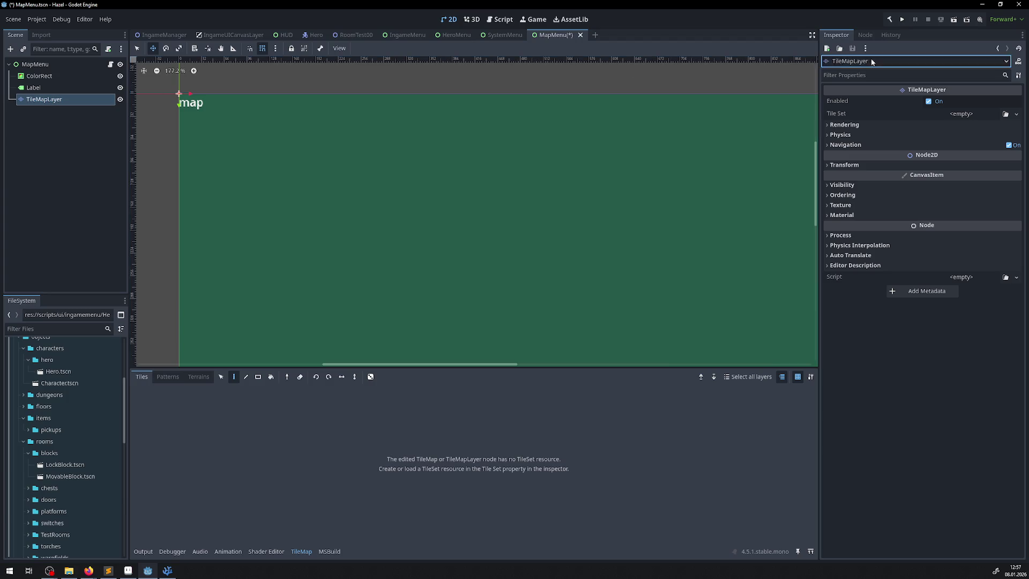
click(58, 103)
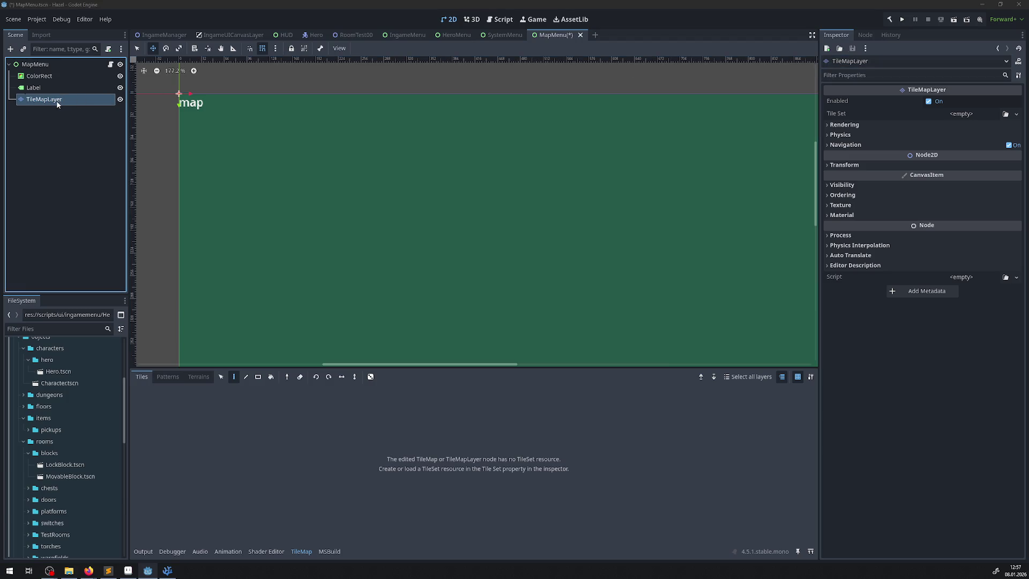
key(F2)
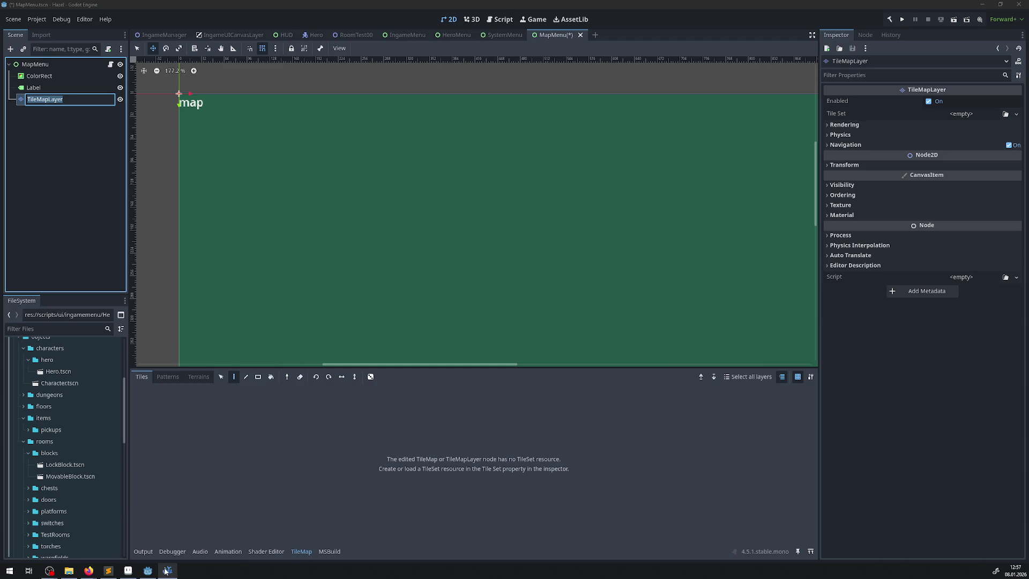
click(167, 570)
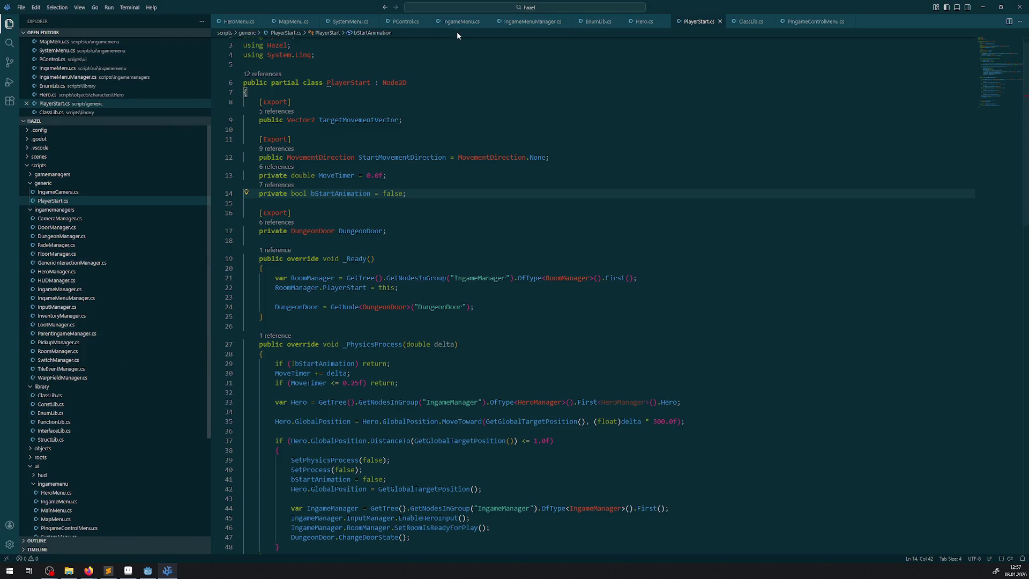
- Close the Hero.cs and PIngameControlMenu.cs scripts in VSCodium
scroll(107, 351, down, 3)
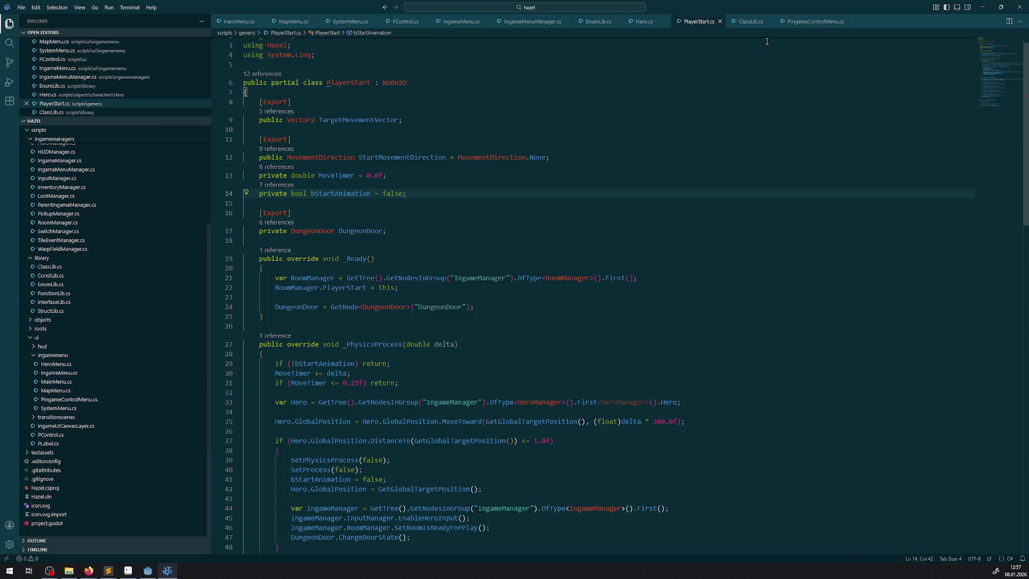
click(666, 22)
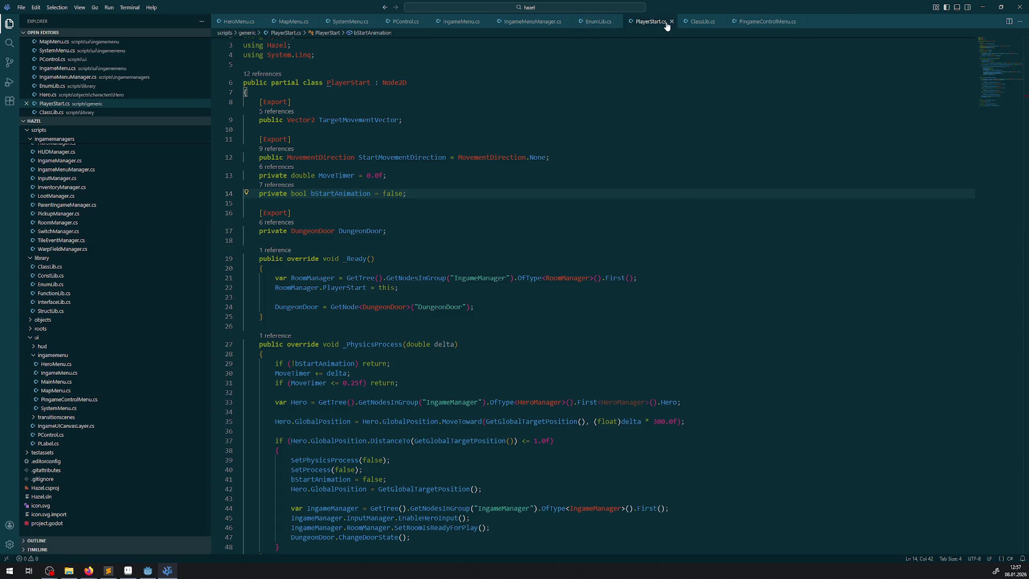
click(801, 22)
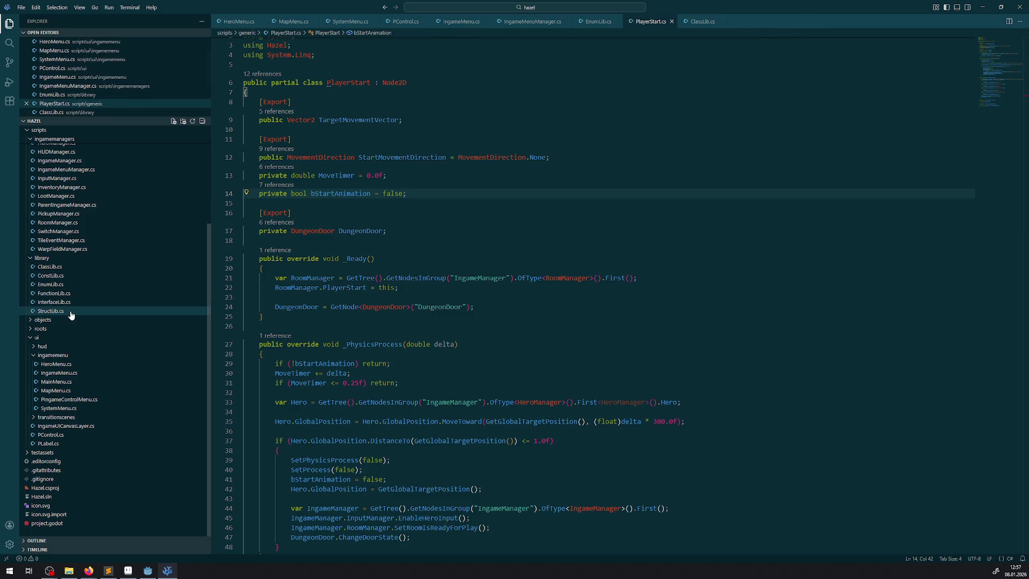
- Open objects/rooms/PRoom.cs, copy its line-15 TileMapLayer property, and return to MapMenu.cs
scroll(55, 333, up, 3)
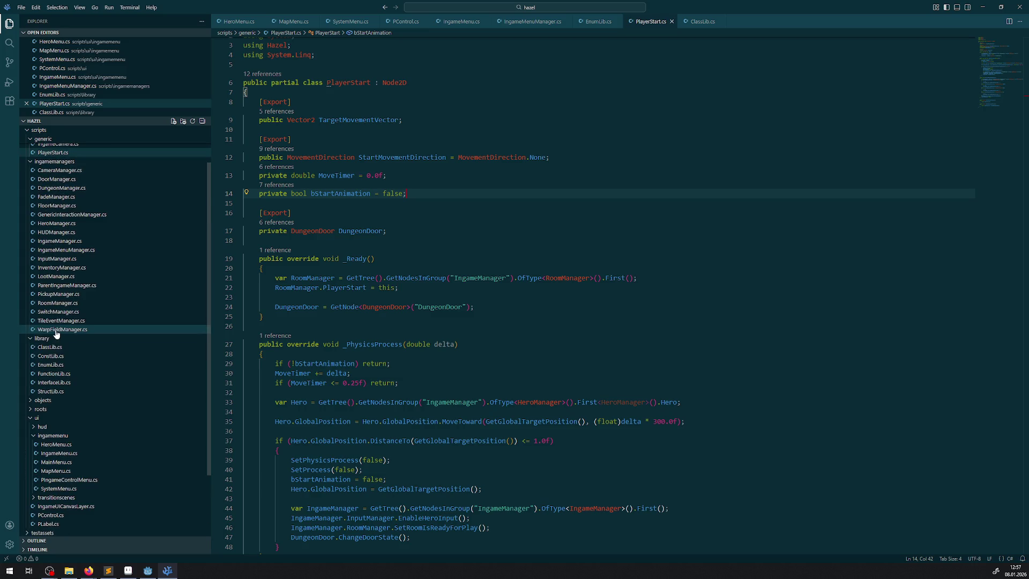
click(32, 401)
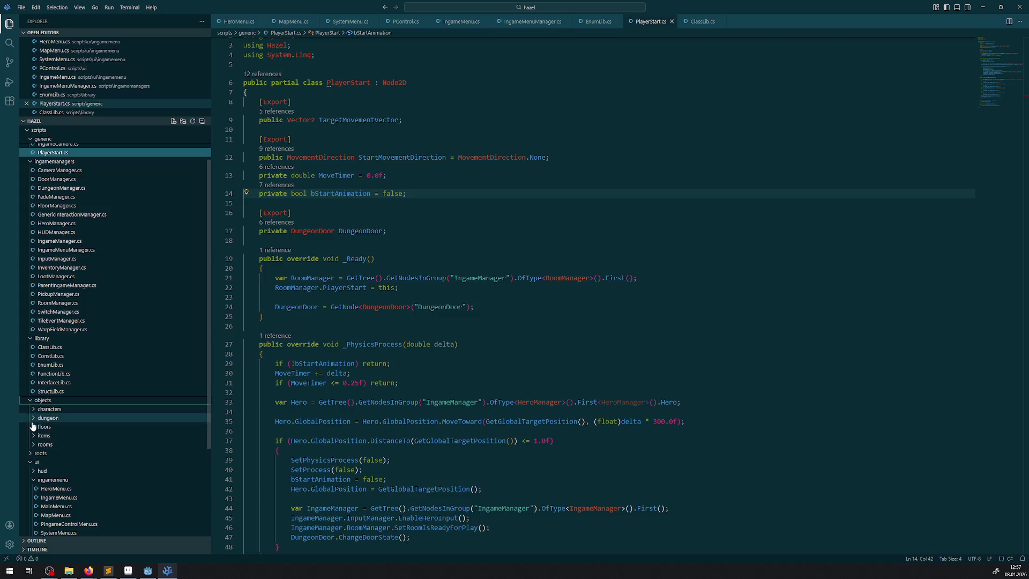
click(35, 445)
click(53, 524)
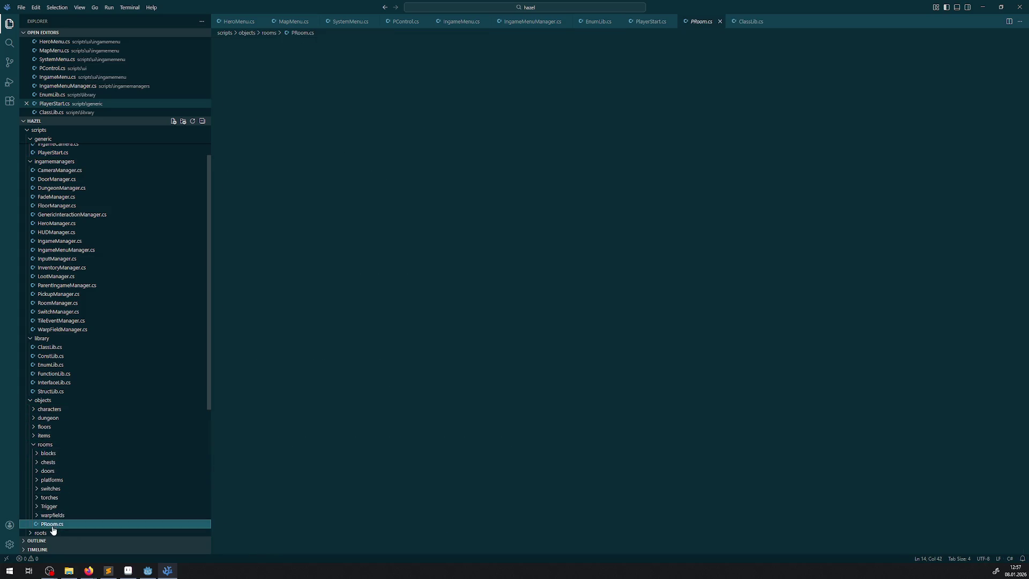
scroll(346, 261, up, 10)
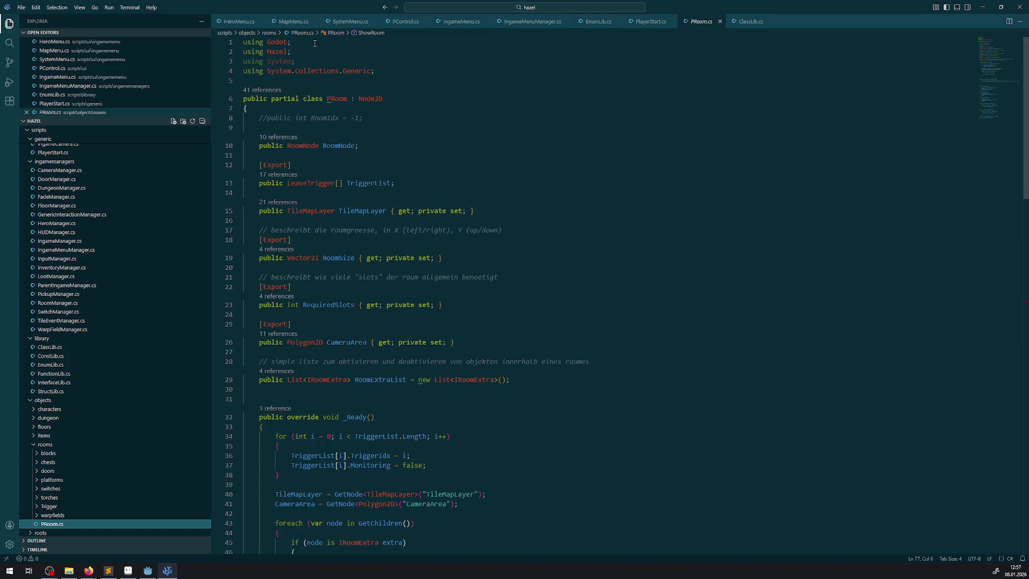
drag(487, 211, 241, 211)
key(ctrl+c)
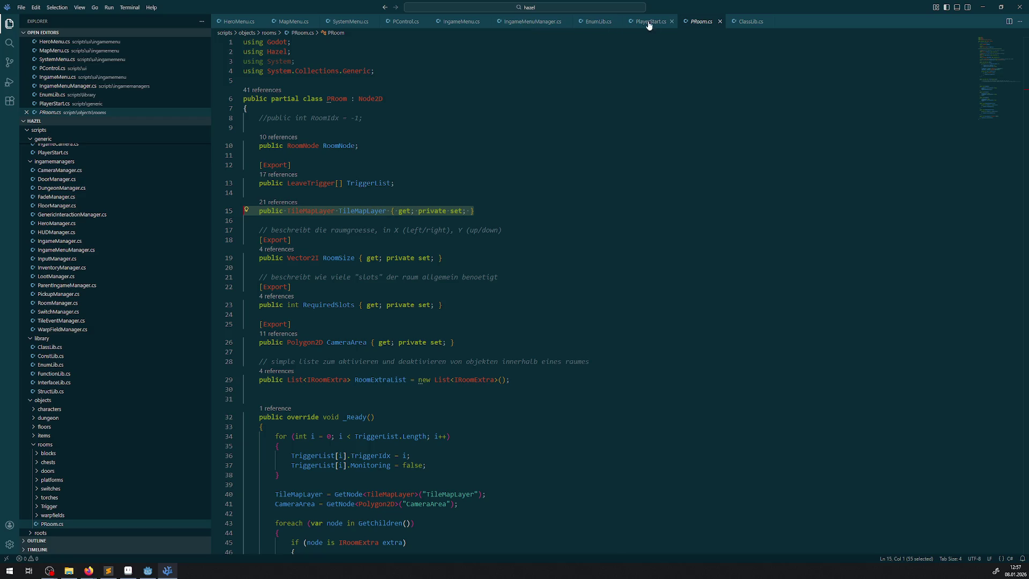
click(292, 21)
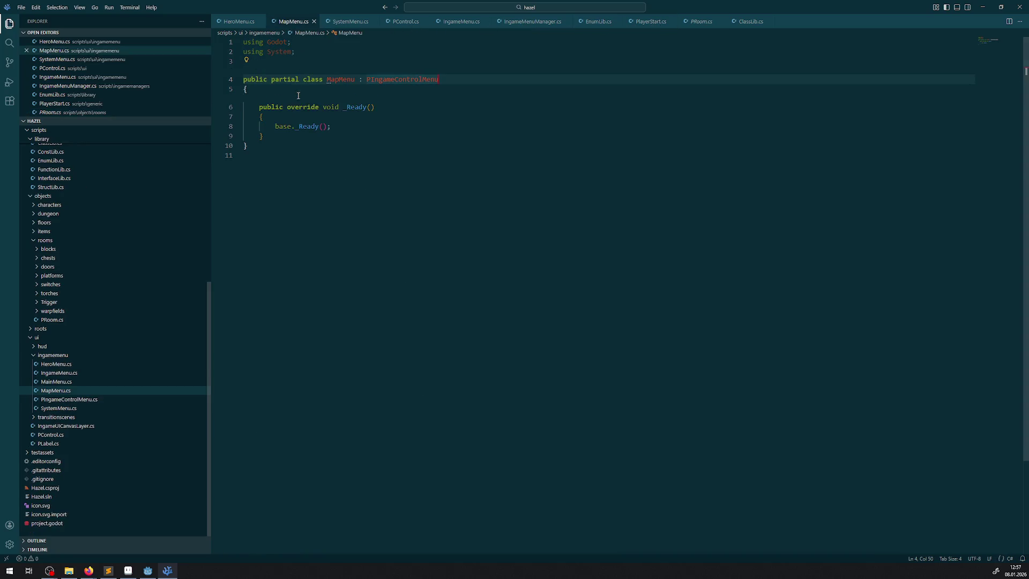
- Paste the TileMapLayer property below MapMenu's opening brace and rename it Map
click(315, 90)
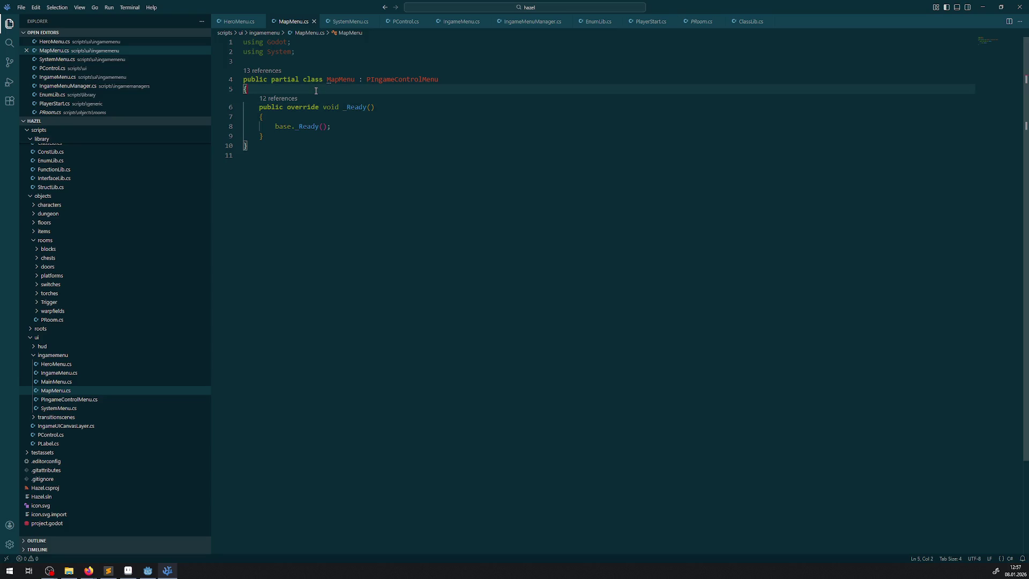
key(Return)
key(ctrl+v)
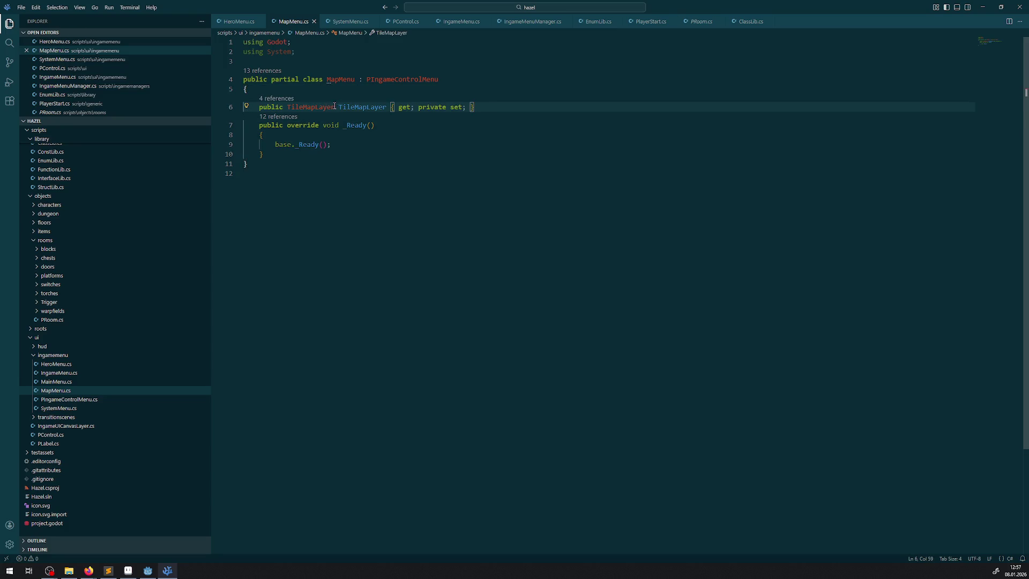
double_click(340, 107)
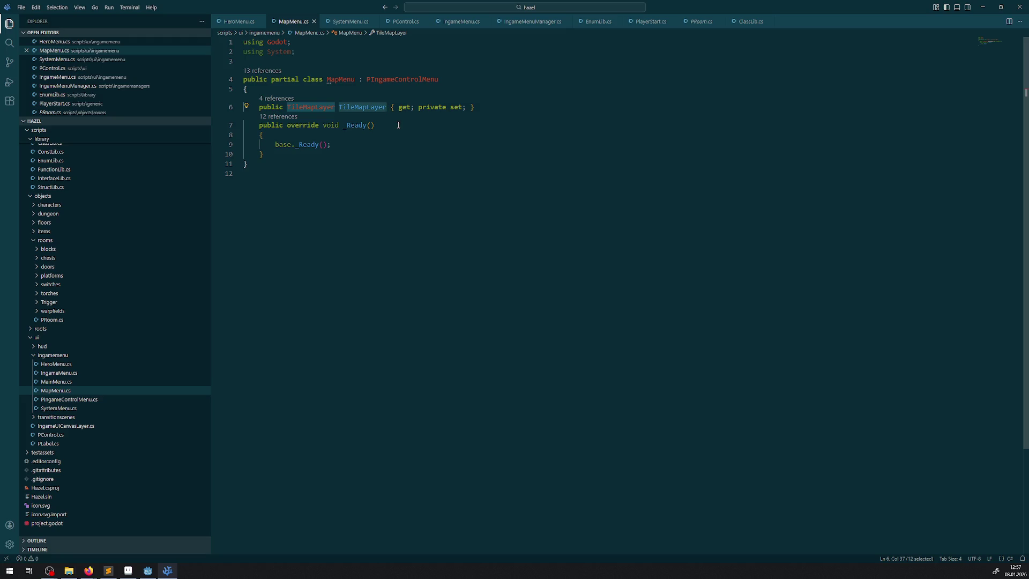
text(Map)
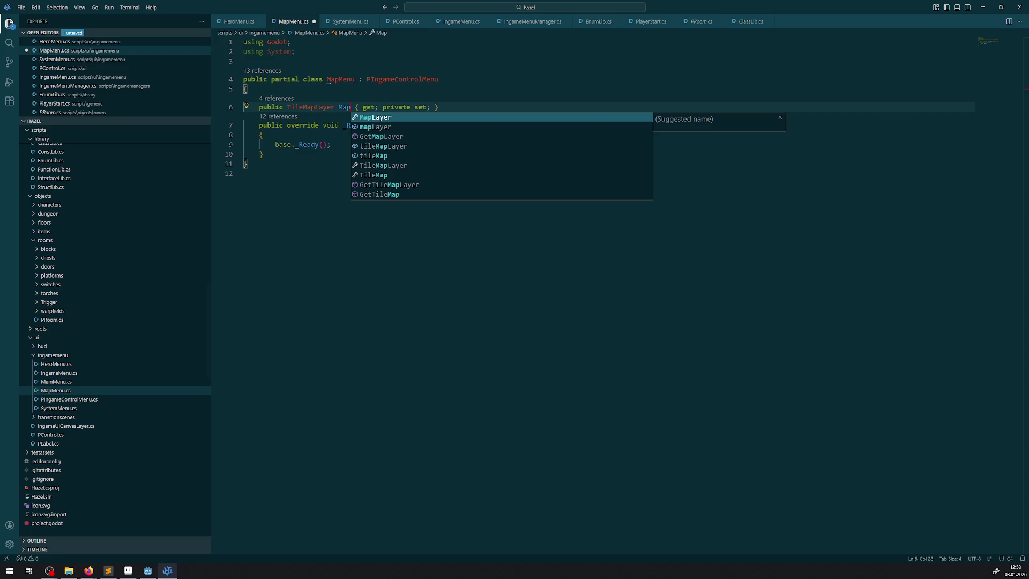
- Dismiss the name suggestions keeping Map, then switch to the browser's map reference image
key(Escape)
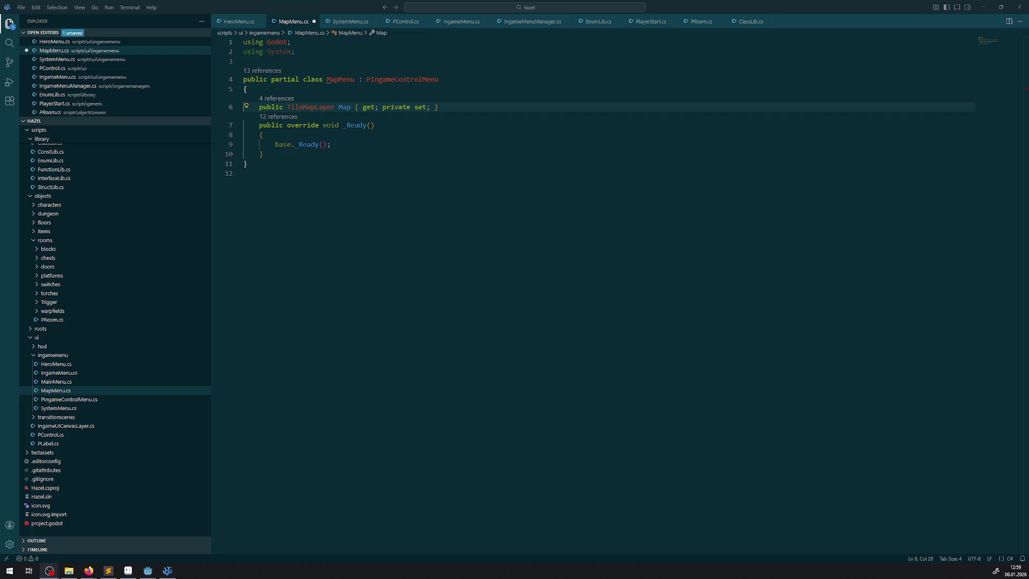
click(89, 571)
mouse_move(434, 191)
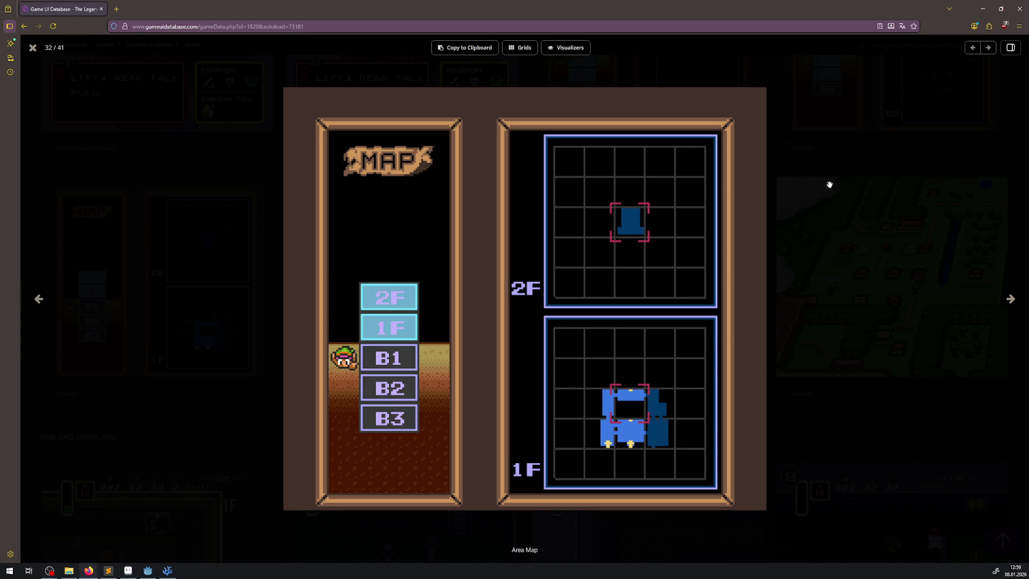
click(835, 164)
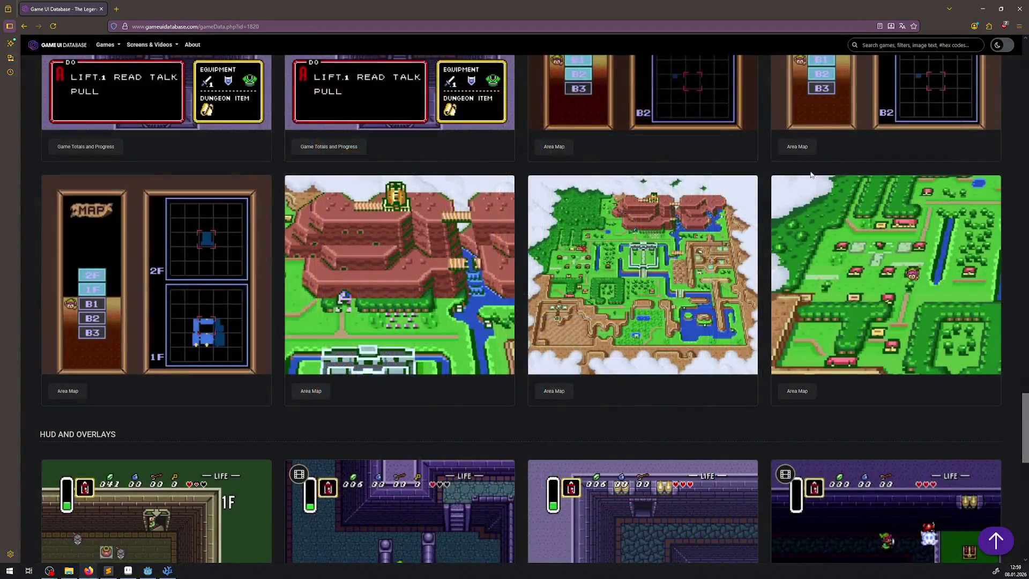
scroll(469, 361, up, 1)
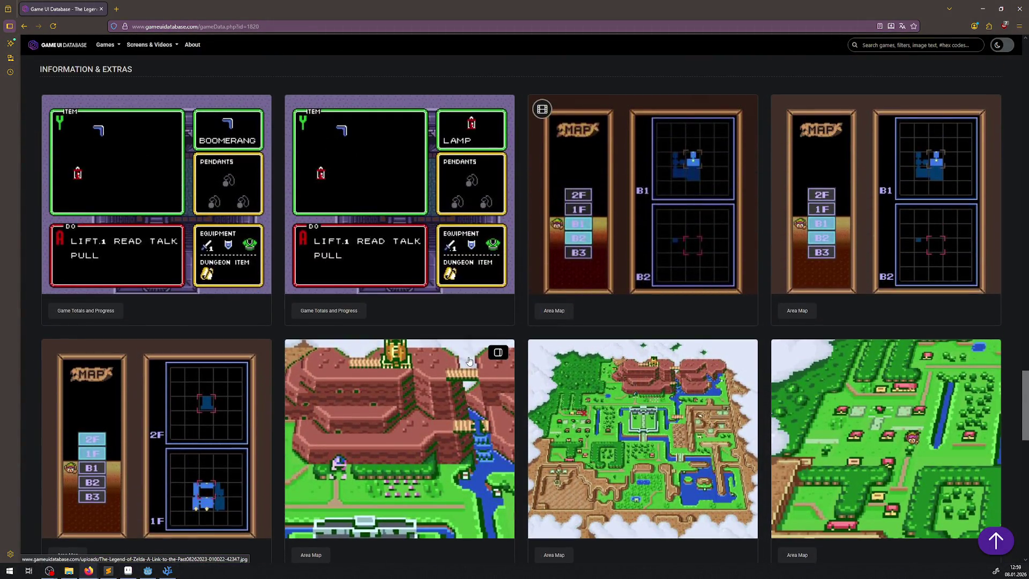
scroll(469, 360, up, 3)
scroll(469, 370, up, 3)
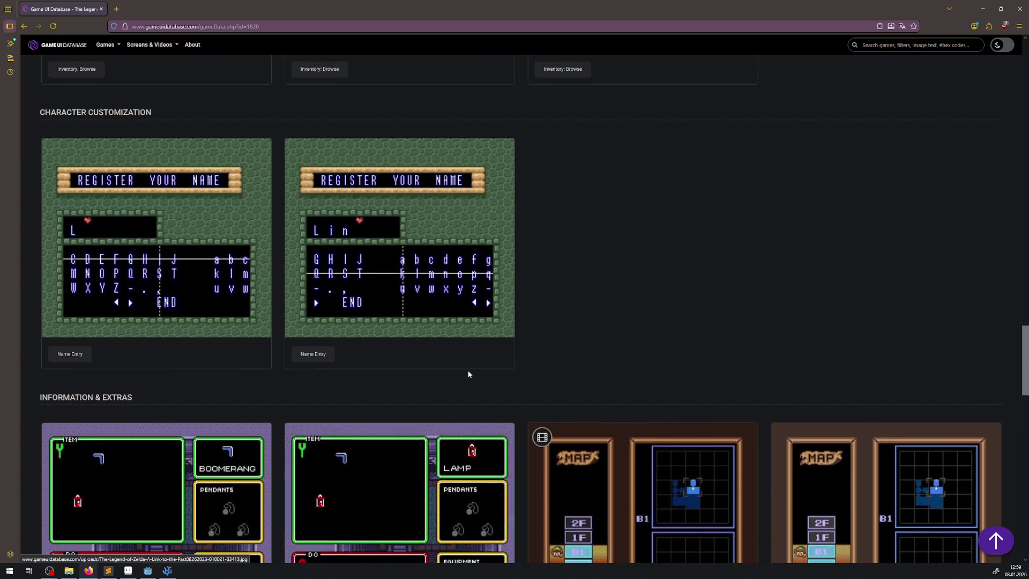
scroll(471, 390, down, 12)
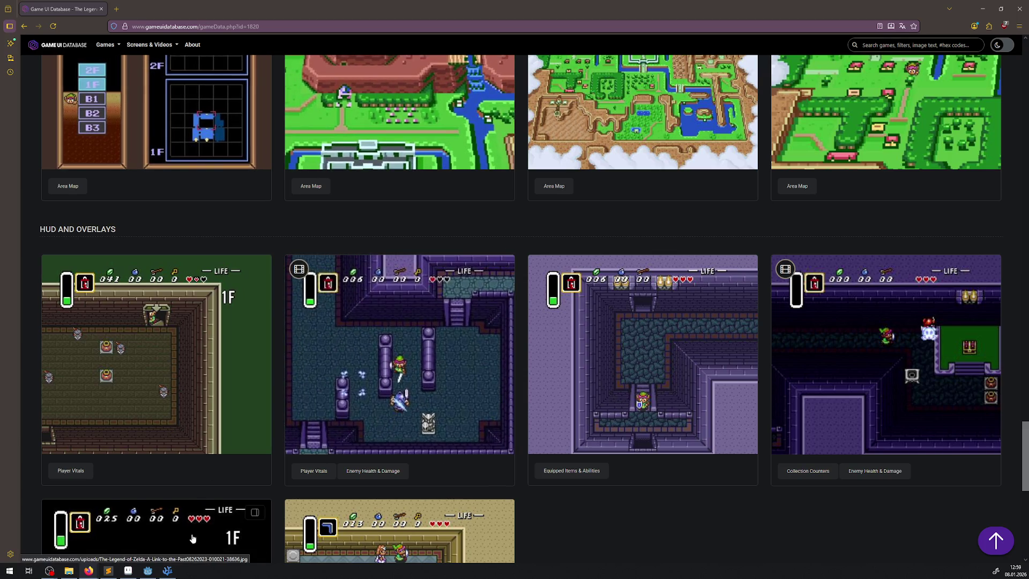
click(174, 575)
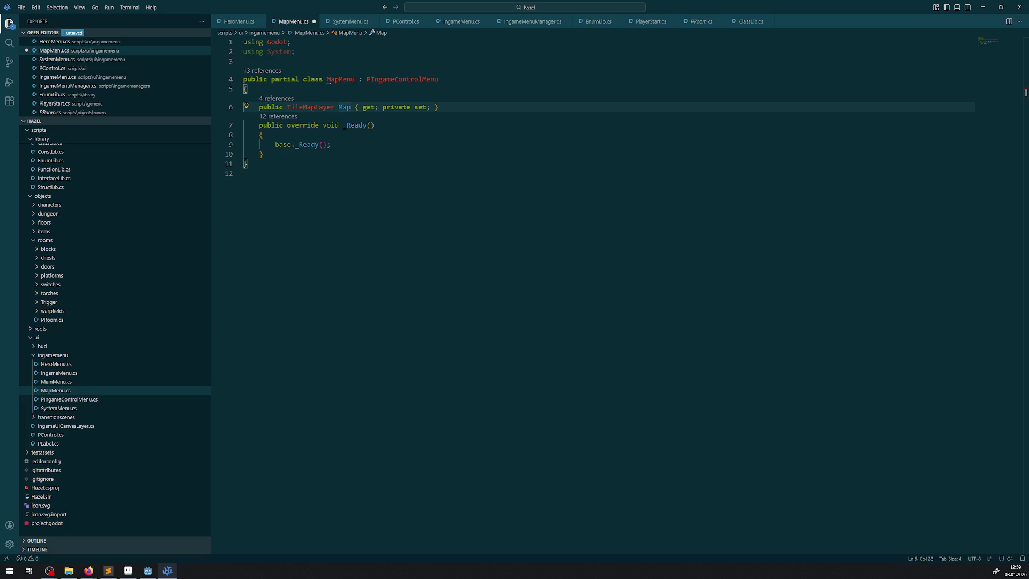
- Extend the property name to MapDisplay and copy it
key(alt+Tab)
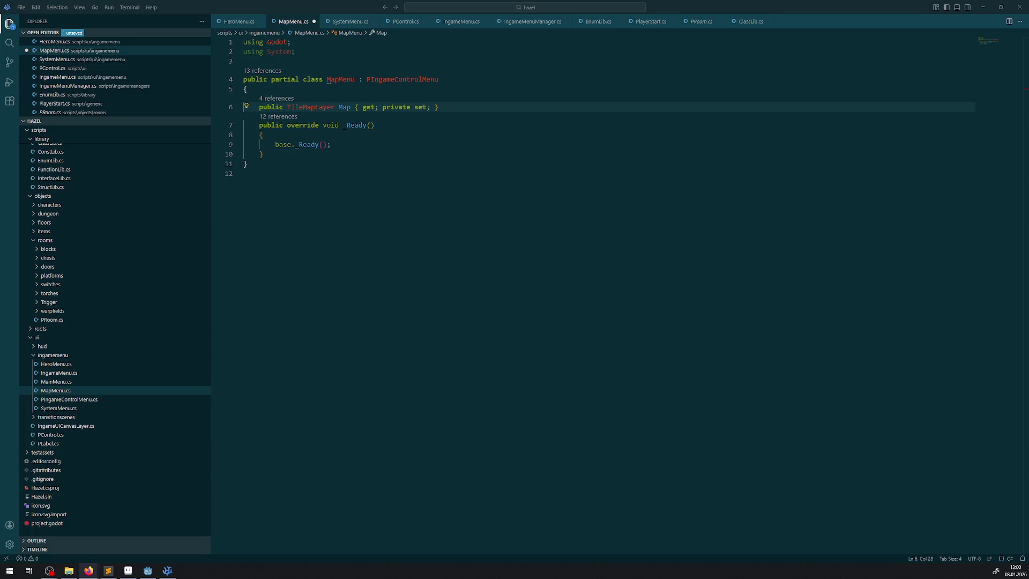
text(Display)
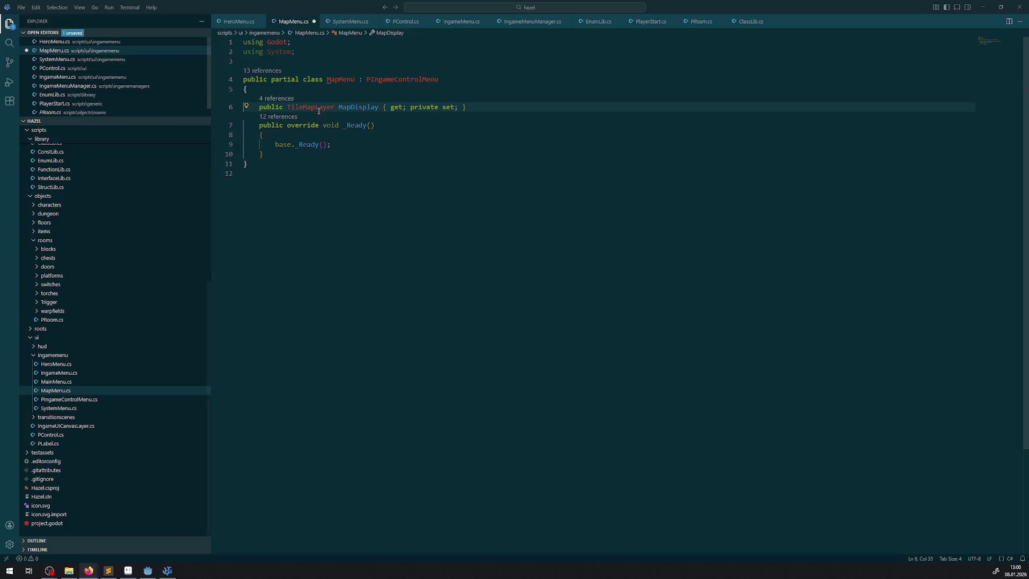
double_click(354, 106)
key(ctrl+c)
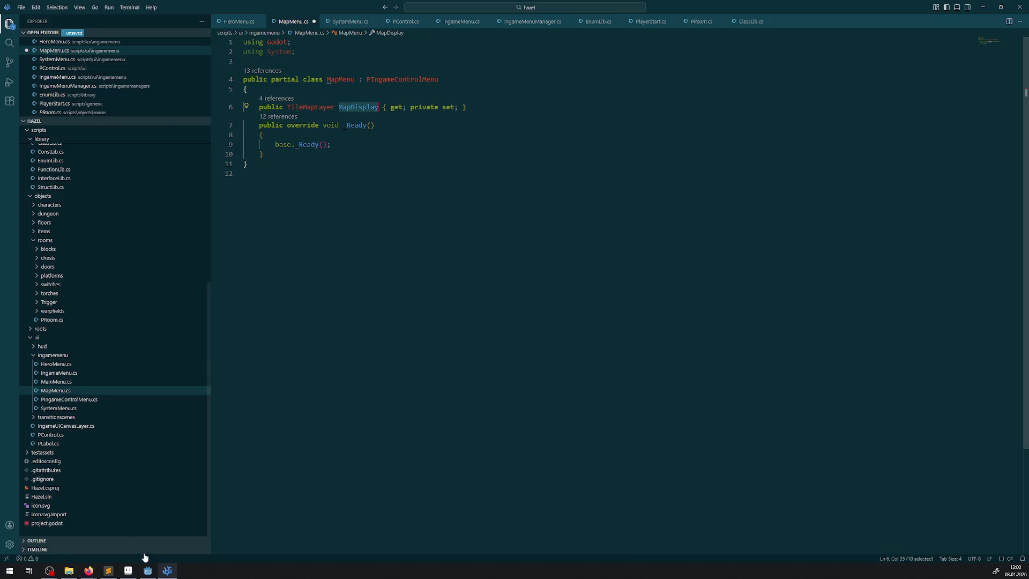
- Rename the Godot Scene dock's TileMapLayer node to MapDisplay, then return to the code
click(148, 570)
double_click(41, 100)
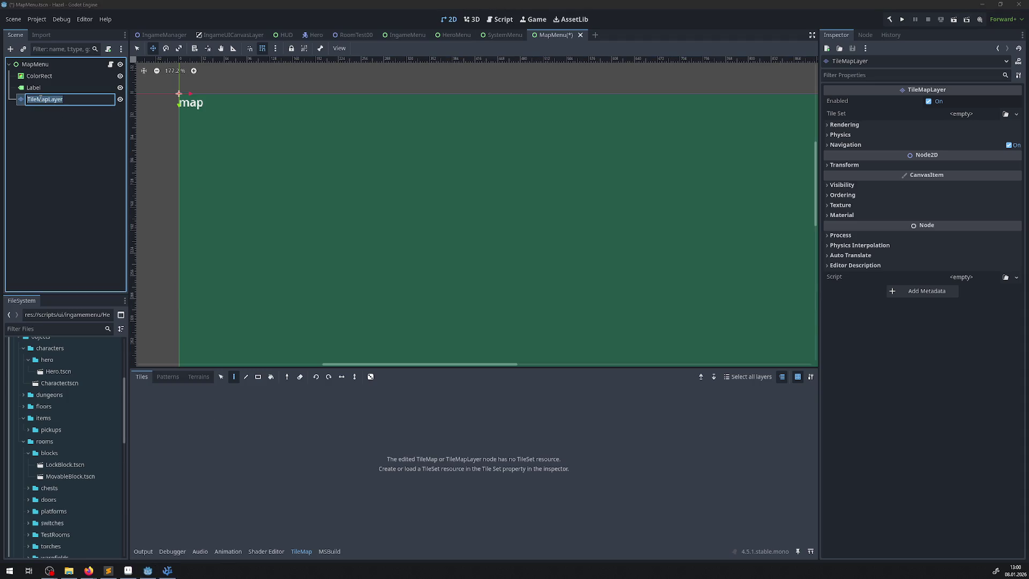
key(ctrl+v)
key(Return)
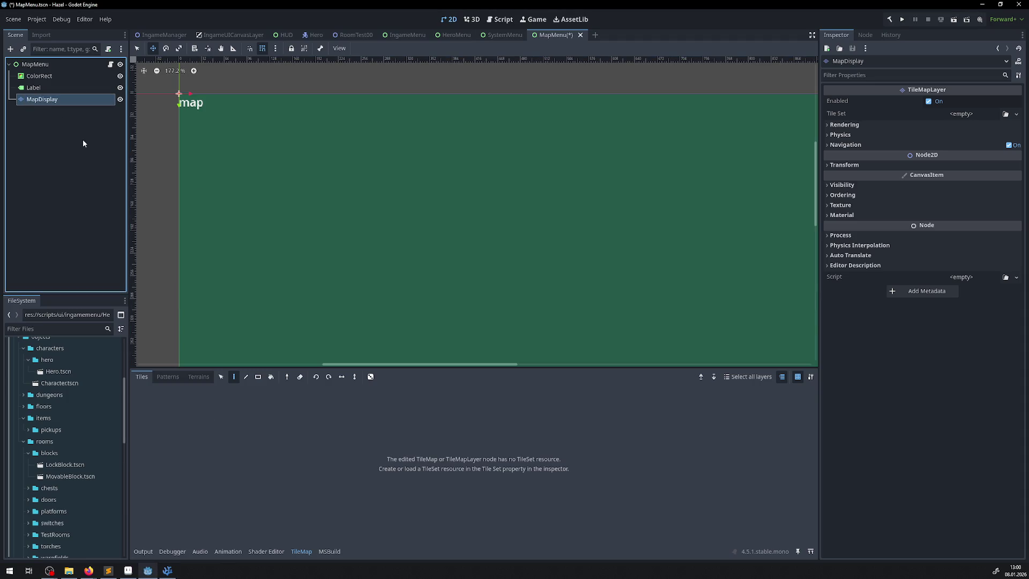
click(169, 572)
click(351, 142)
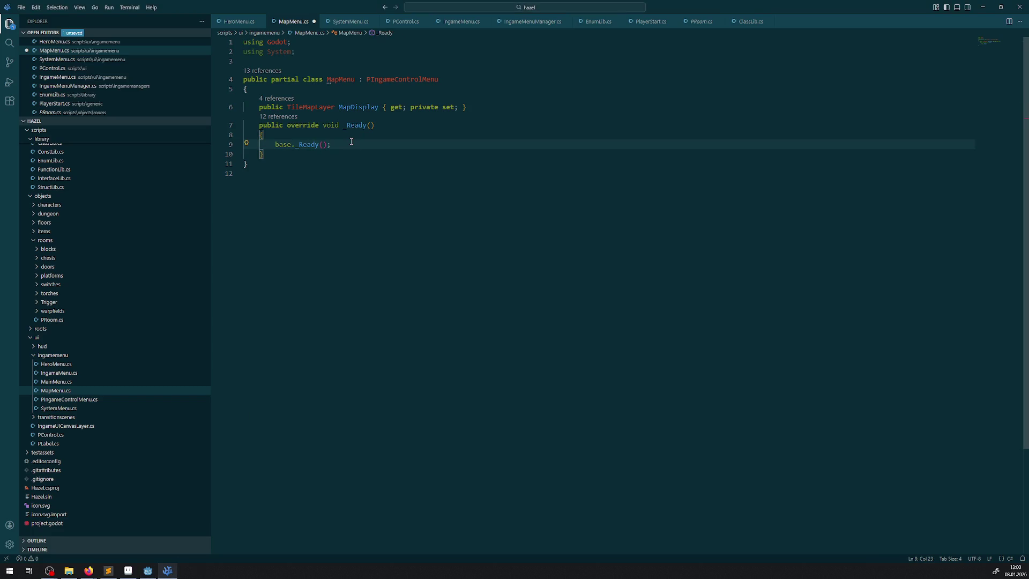
- In _Ready, start a MapDisplay assignment using PRoom.cs's GetNode<TileMapLayer> line
key(Return)
key(Return)
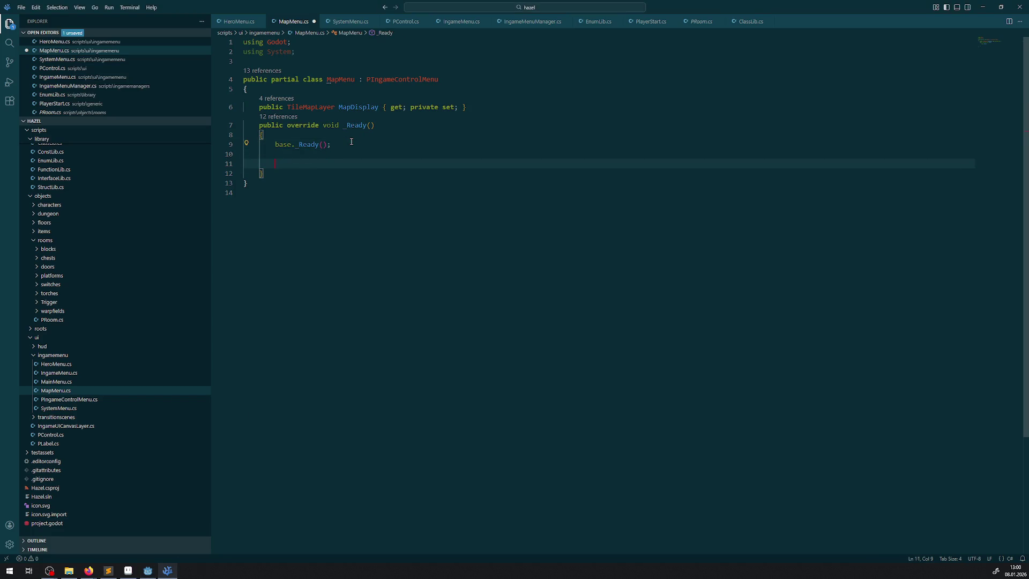
text(MapDisplay)
click(700, 27)
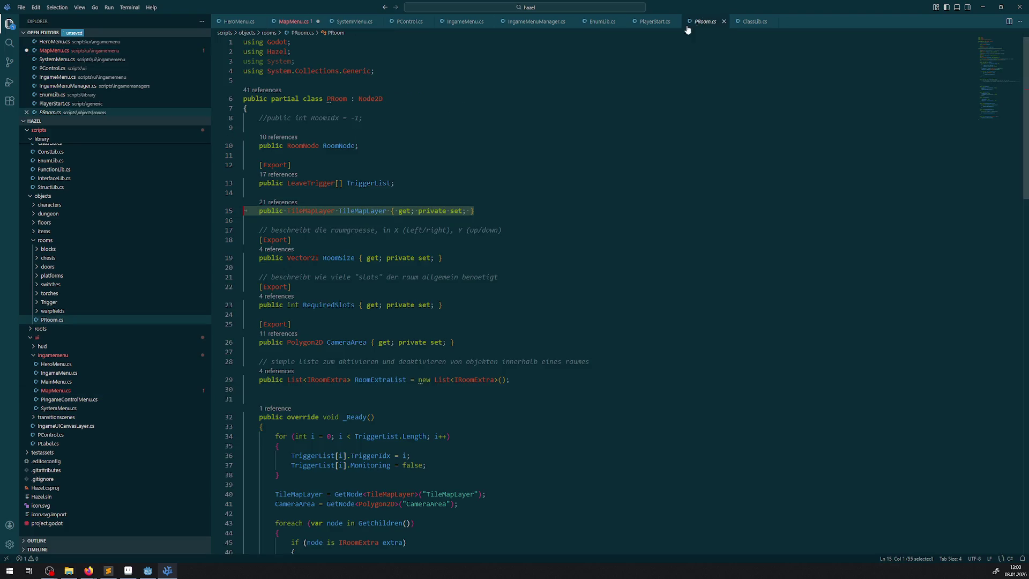
drag(326, 437, 514, 433)
key(ctrl+c)
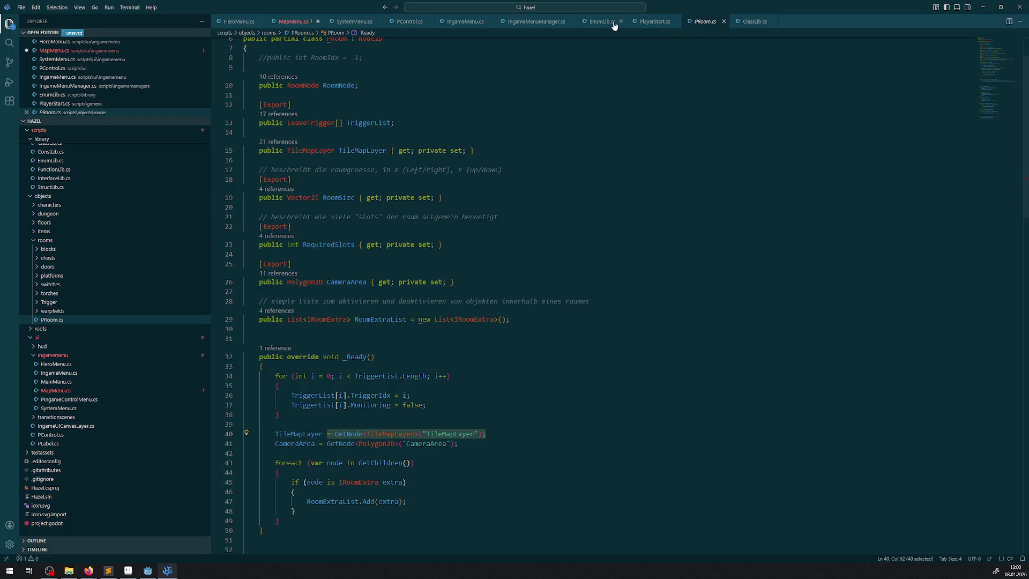
click(295, 23)
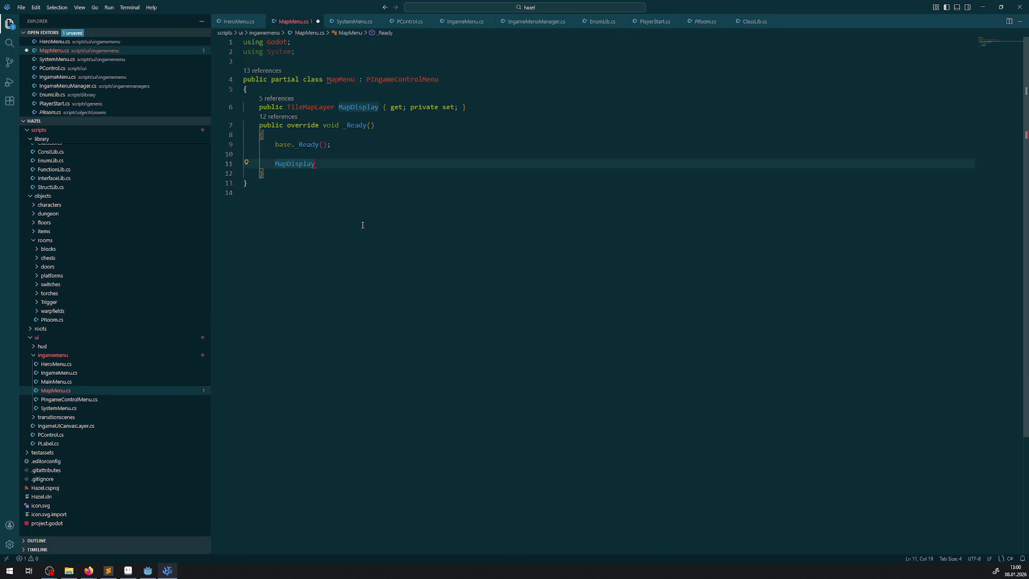
key(ctrl+v)
- Change the GetNode node name to "MapDisplay", fix the spacing, and save MapMenu.cs
key(Home)
double_click(293, 165)
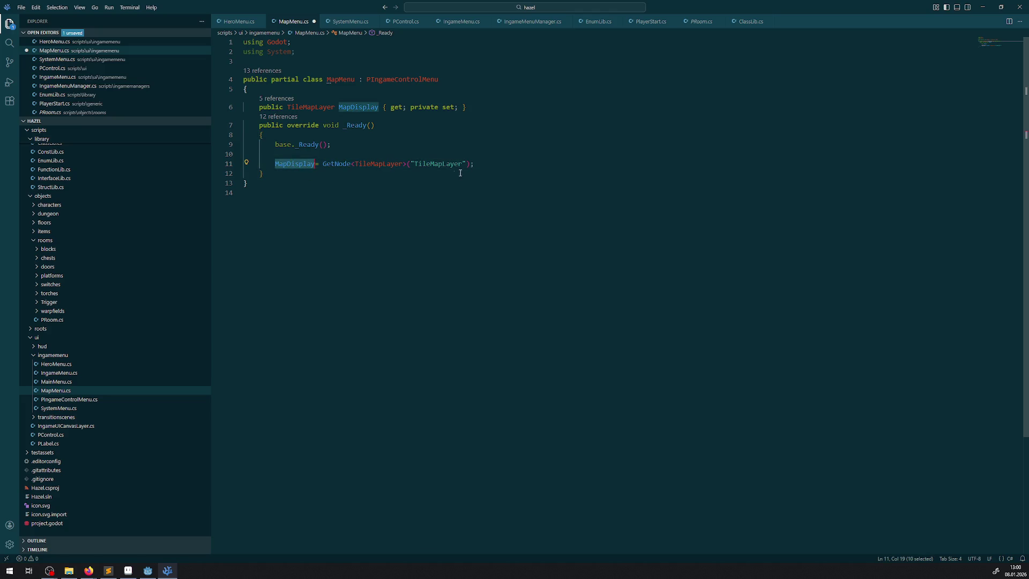
key(ctrl+c)
double_click(435, 164)
key(ctrl+v)
click(317, 164)
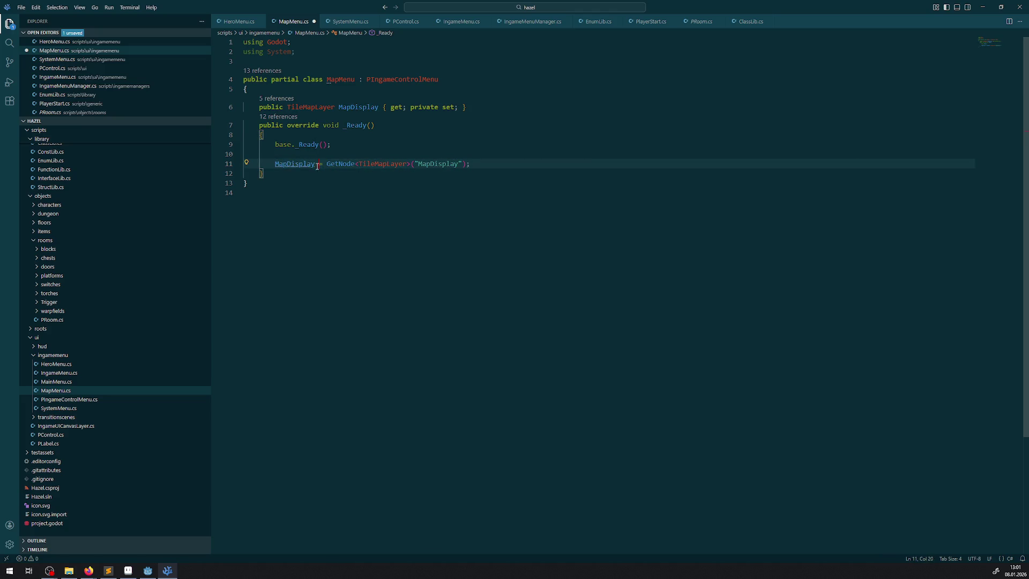
key(ctrl+s)
mouse_move(157, 573)
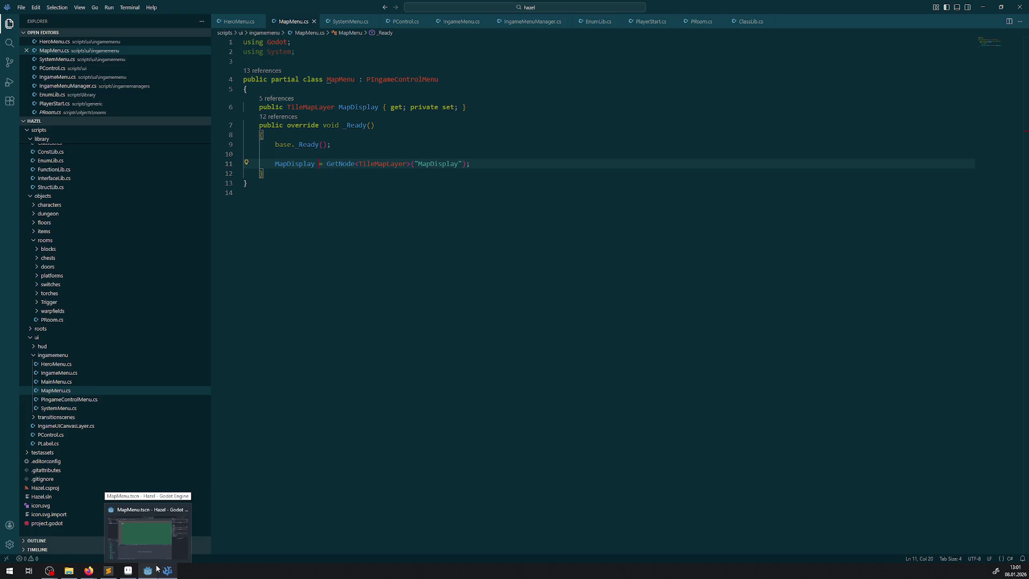
- Glance at Godot's MapMenu scene, then bring Aseprite with the tile sprite to the front
click(163, 529)
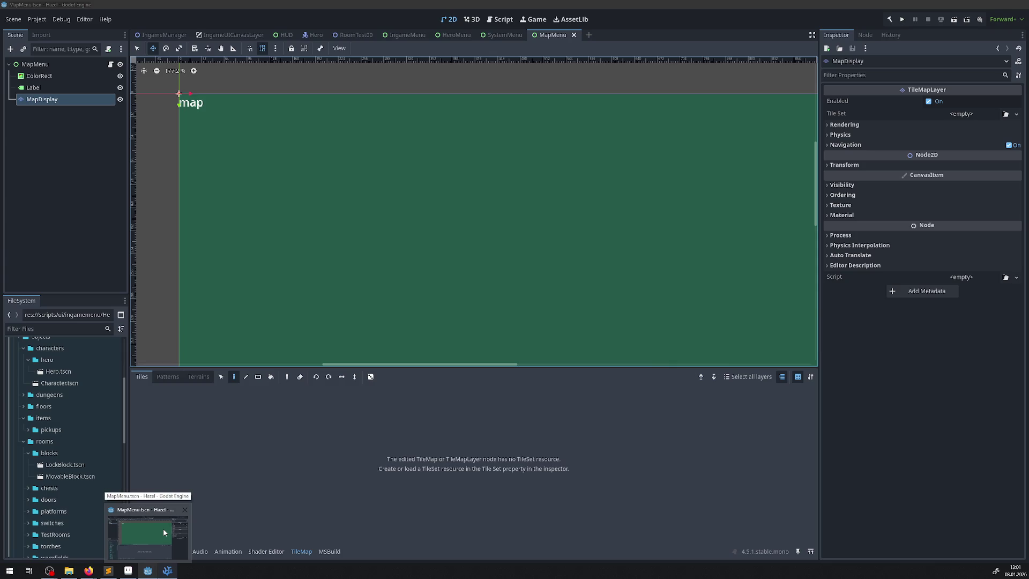
click(148, 570)
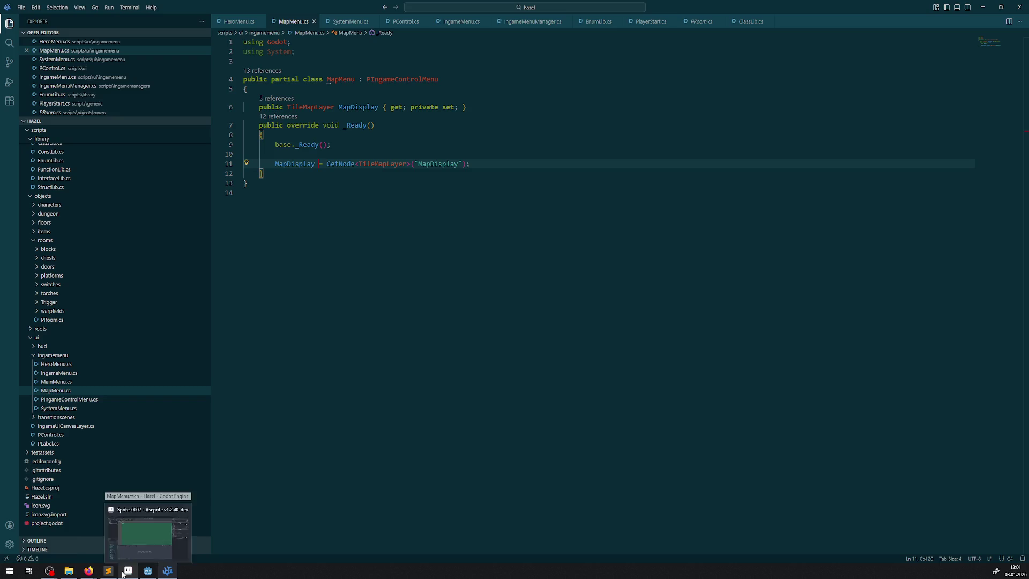
mouse_move(125, 574)
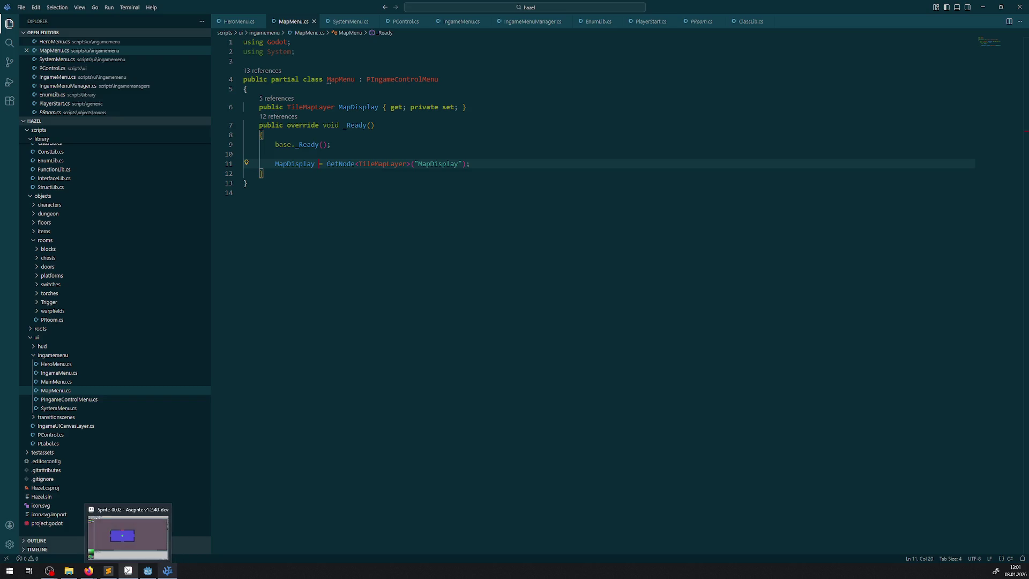
click(126, 572)
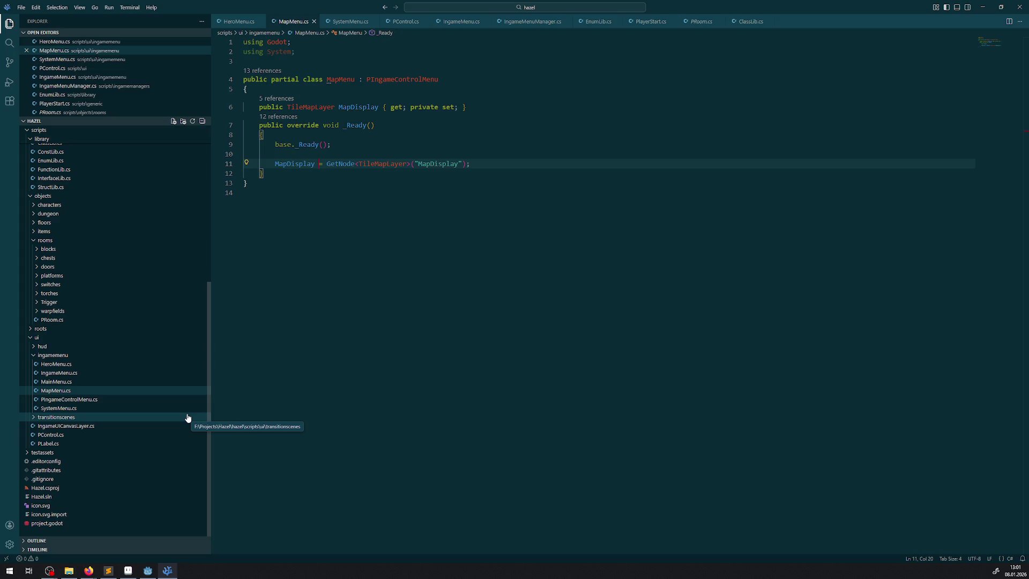
click(133, 571)
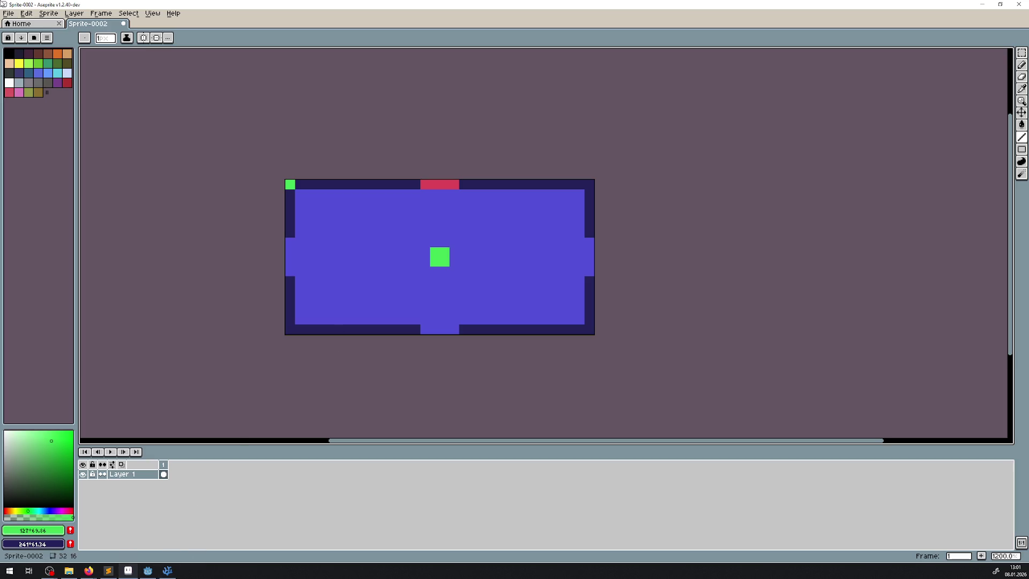
- Create a new 512×512 transparent RGB sprite through File > New
click(15, 12)
click(21, 32)
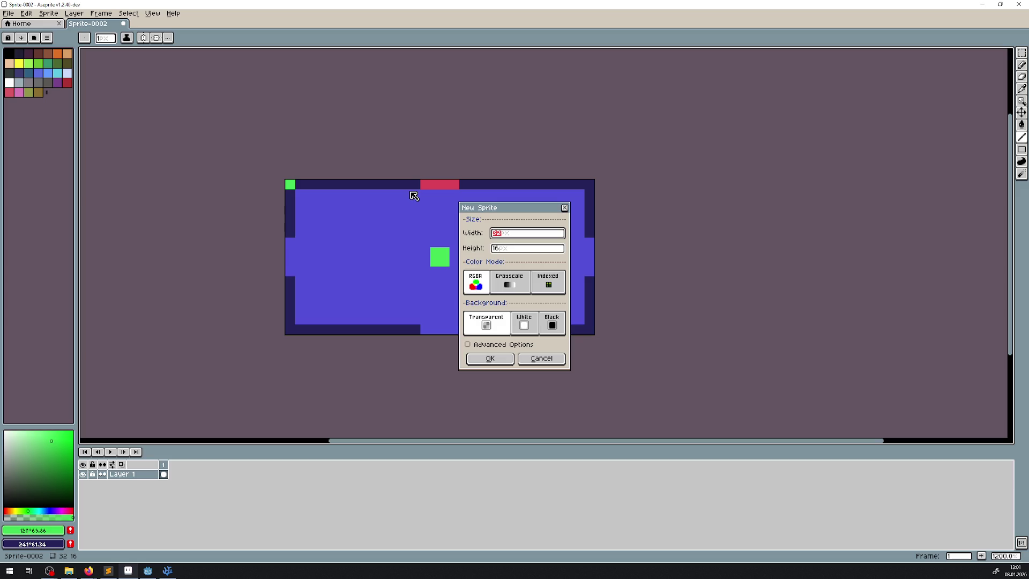
text(512)
click(491, 249)
text(512)
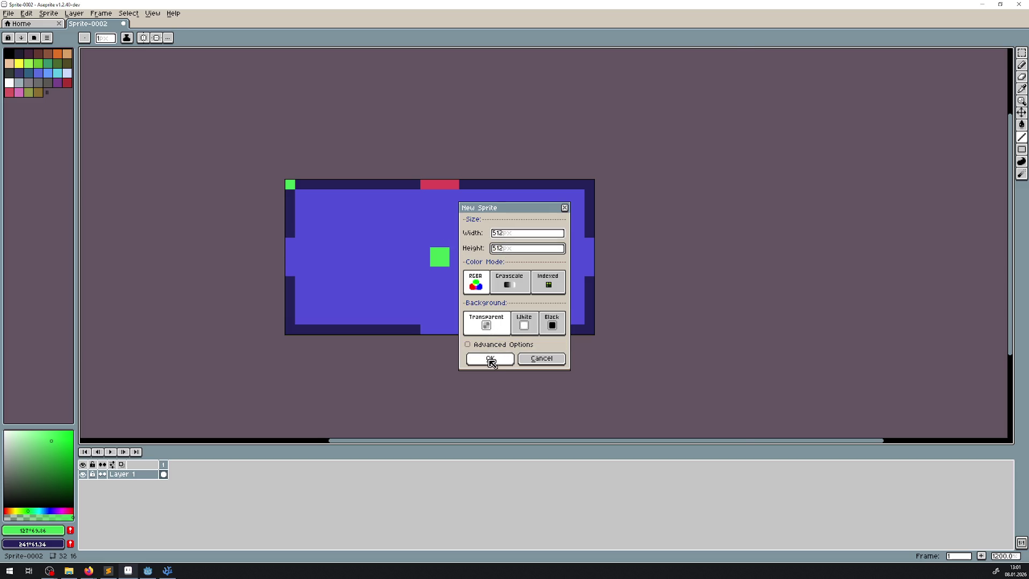
click(490, 358)
- Paint over the tile's green and red marker pixels using its border and purple fill colours
click(102, 24)
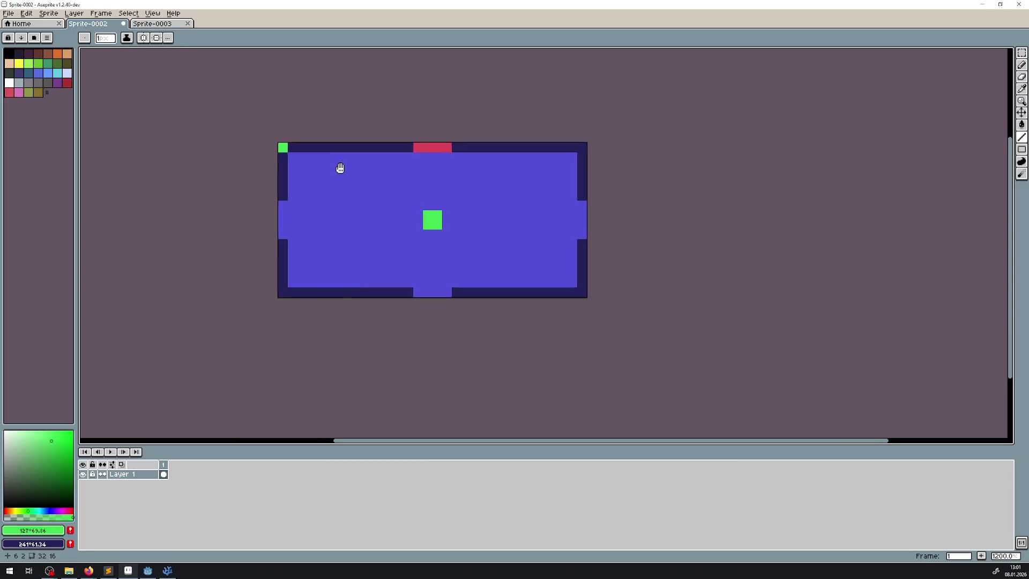
scroll(328, 163, up, 3)
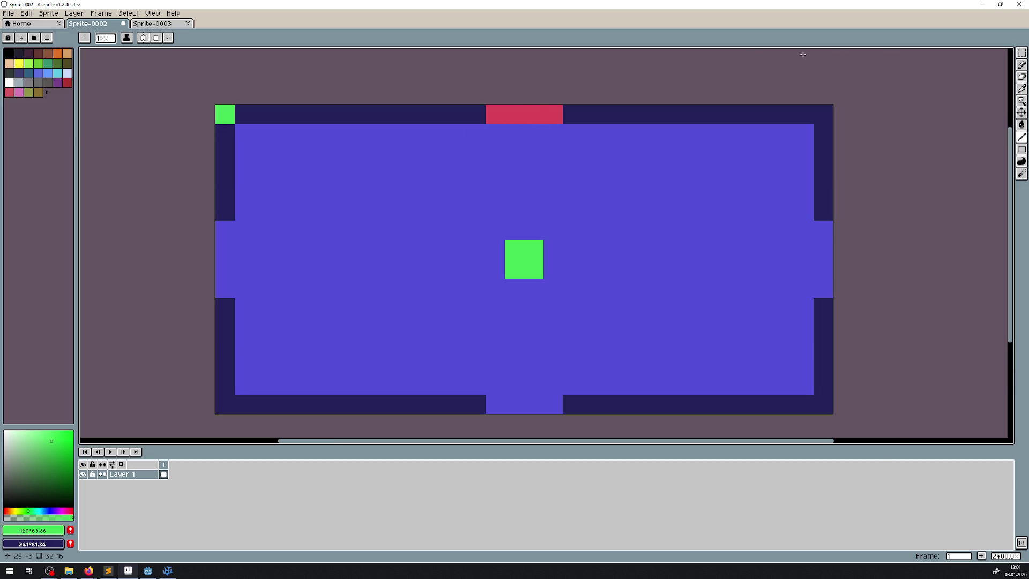
click(1022, 89)
click(300, 115)
right_click(438, 179)
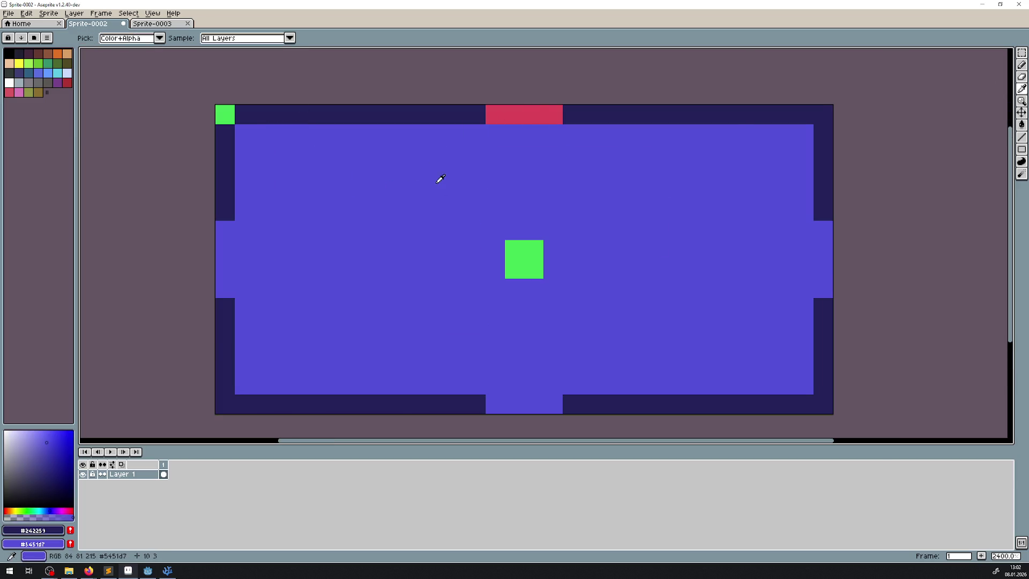
key(l)
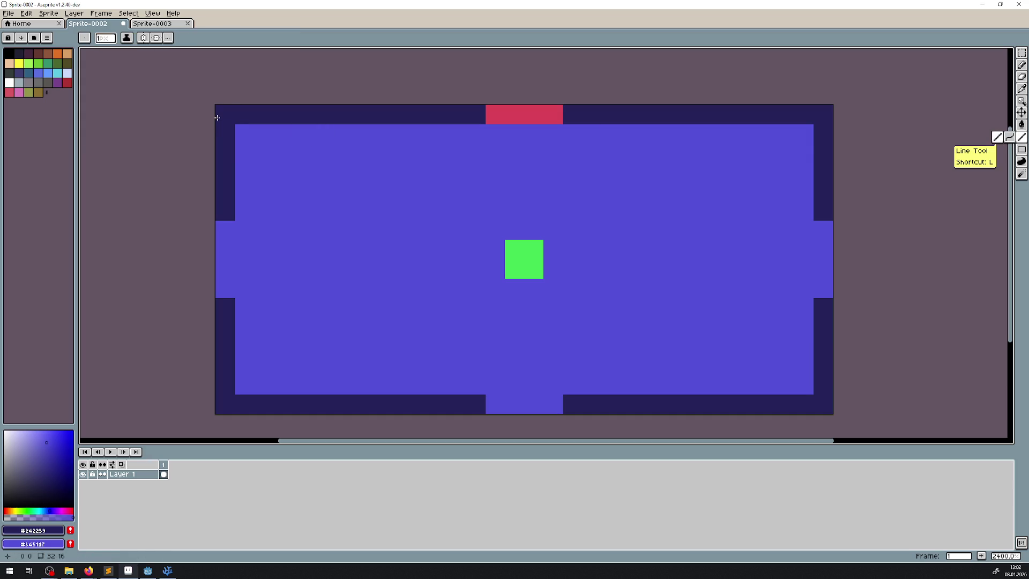
click(225, 114)
drag(495, 114, 554, 114)
mouse_move(534, 249)
mouse_down()
mouse_move(531, 268)
mouse_move(522, 266)
mouse_up()
right_click(521, 267)
- Copy the tile layer into the top-left of the new 512×512 sprite and start saving
scroll(516, 242, down, 2)
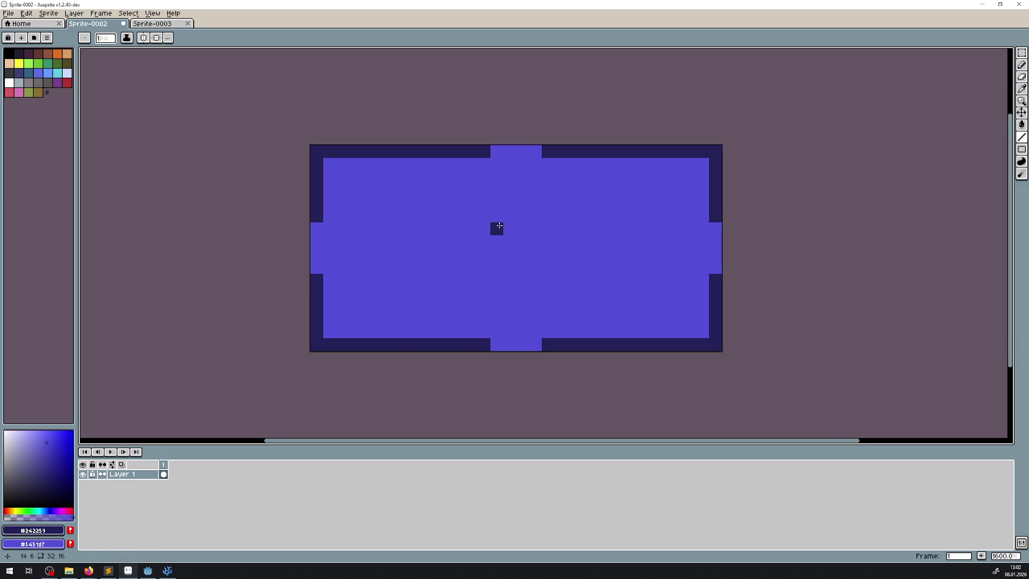
mouse_move(123, 475)
mouse_down()
mouse_move(138, 476)
mouse_move(241, 65)
mouse_move(156, 28)
mouse_move(410, 108)
mouse_move(398, 203)
mouse_up()
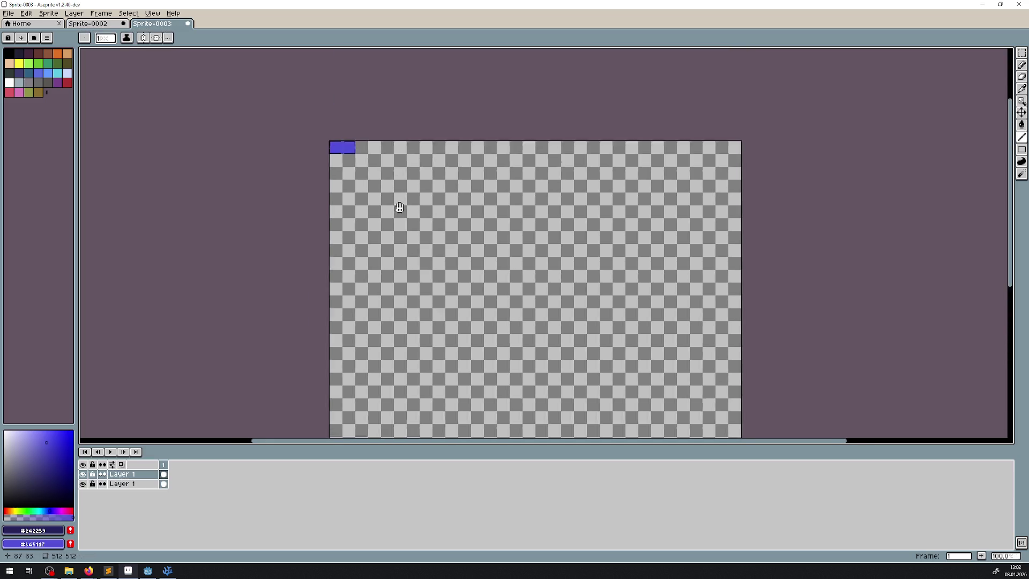
scroll(398, 203, up, 5)
scroll(364, 212, down, 3)
drag(253, 103, 395, 252)
scroll(395, 252, down, 4)
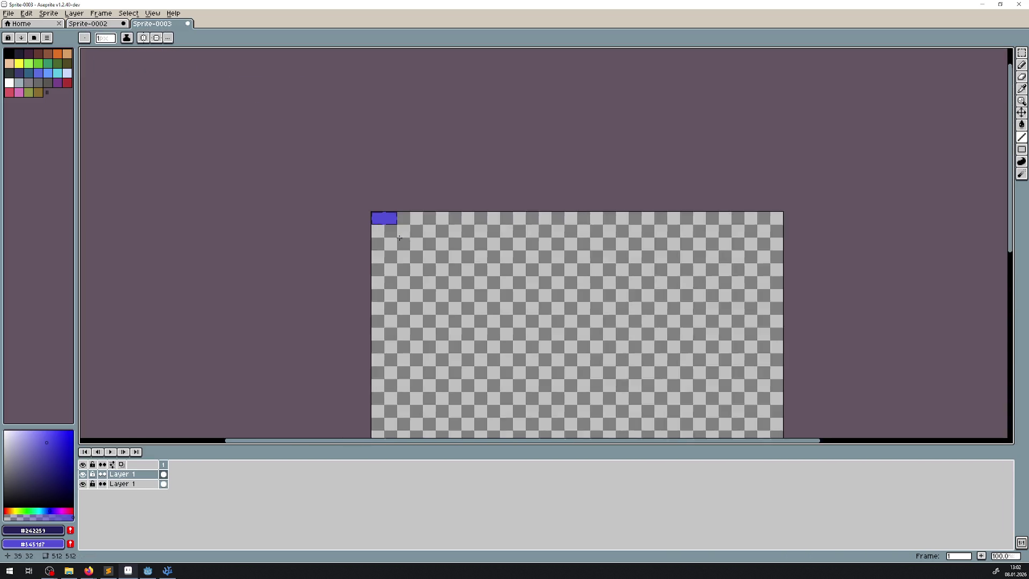
scroll(377, 163, up, 1)
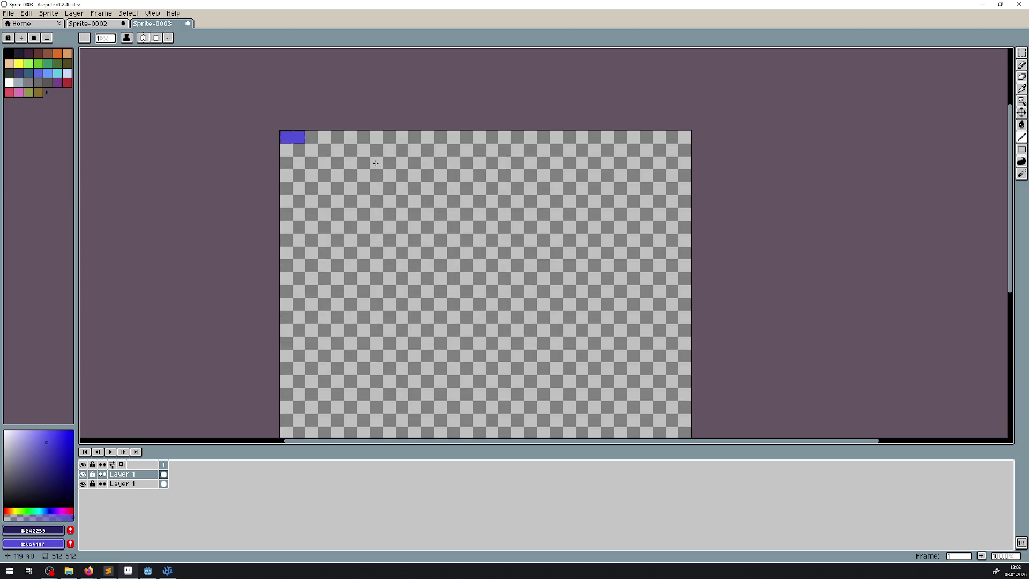
key(ctrl+s)
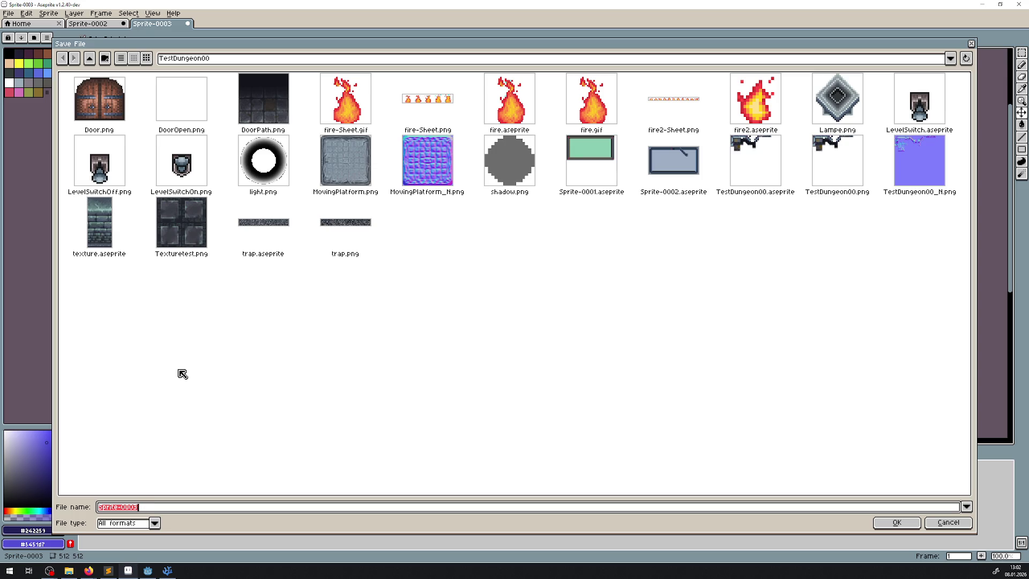
- Save the new sprite as MapDisplay.aseprite in TestDungeon00
text(MapDias)
key(BackSpace)
key(BackSpace)
text(splay)
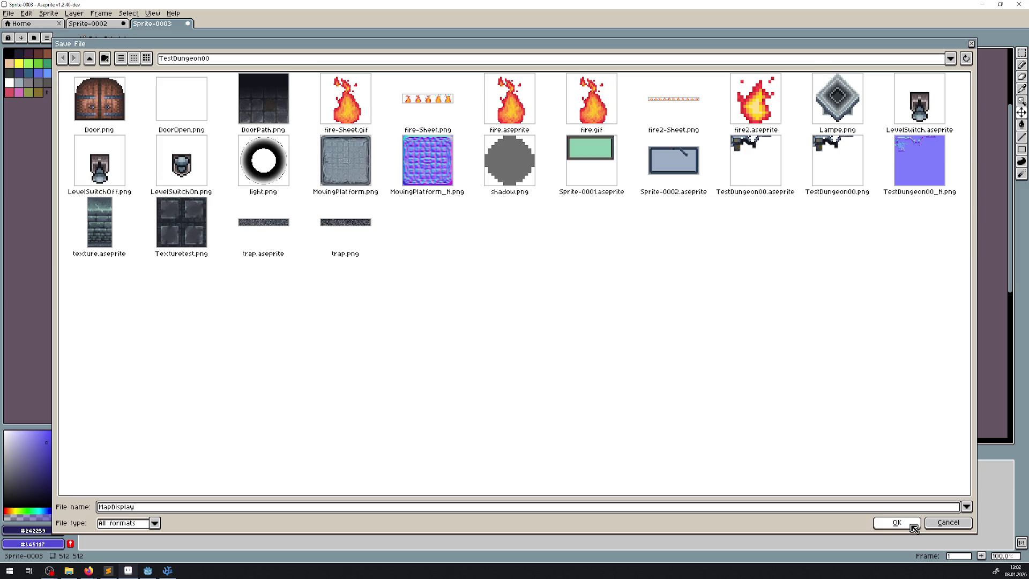
click(913, 526)
- Save a copy as MapDisplay.png, then switch back to Godot
click(11, 15)
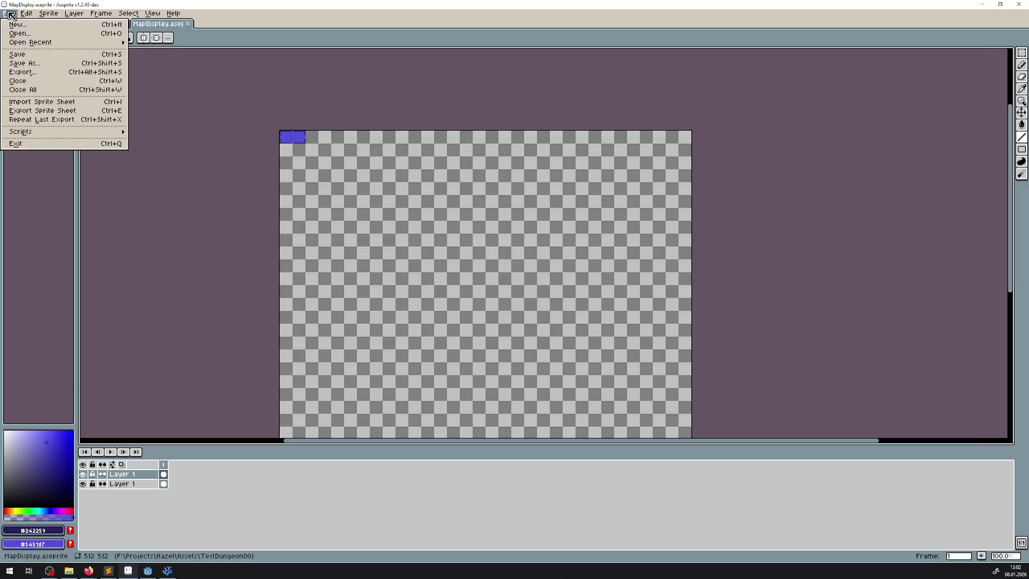
click(24, 63)
click(154, 522)
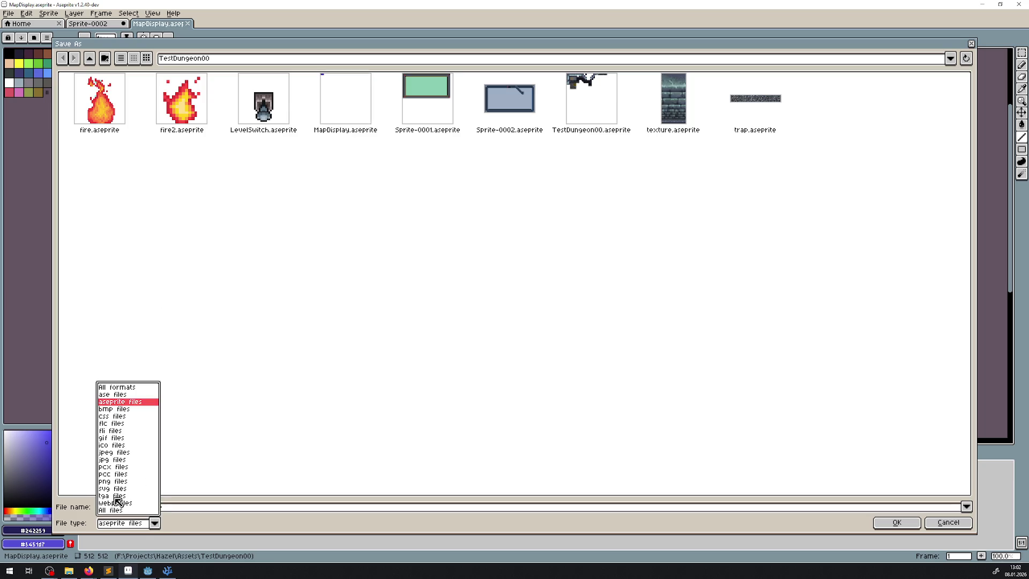
click(119, 482)
click(890, 524)
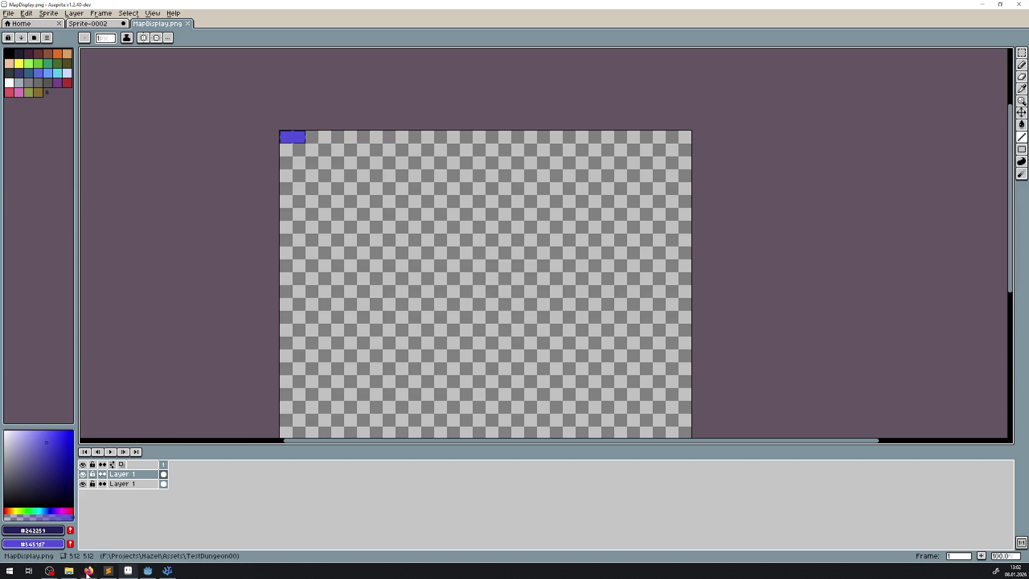
click(69, 570)
key(alt+Tab)
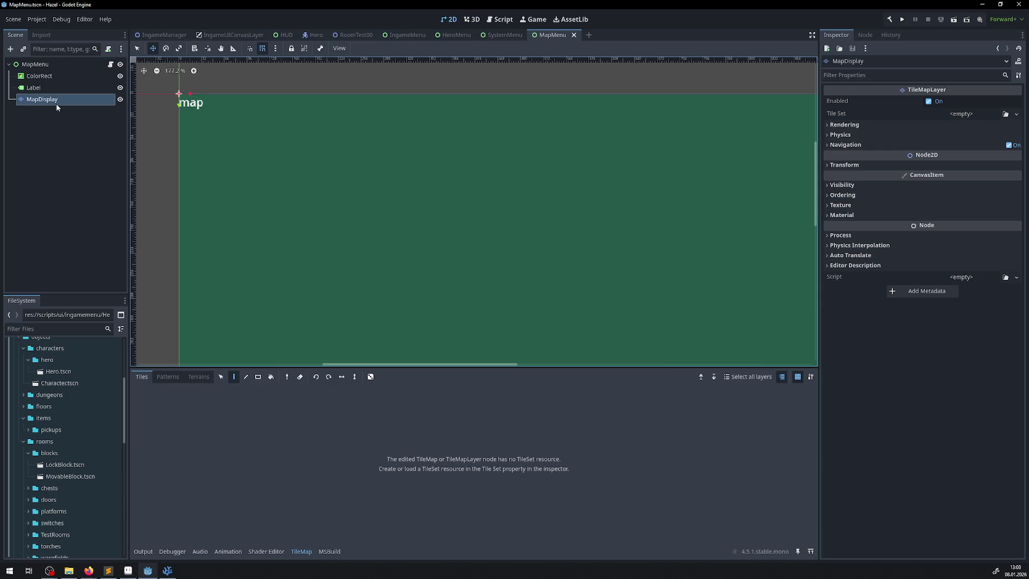
- Give MapDisplay a new TileSet saved as MapDisplay.tres and open the TileSet editor
click(1008, 114)
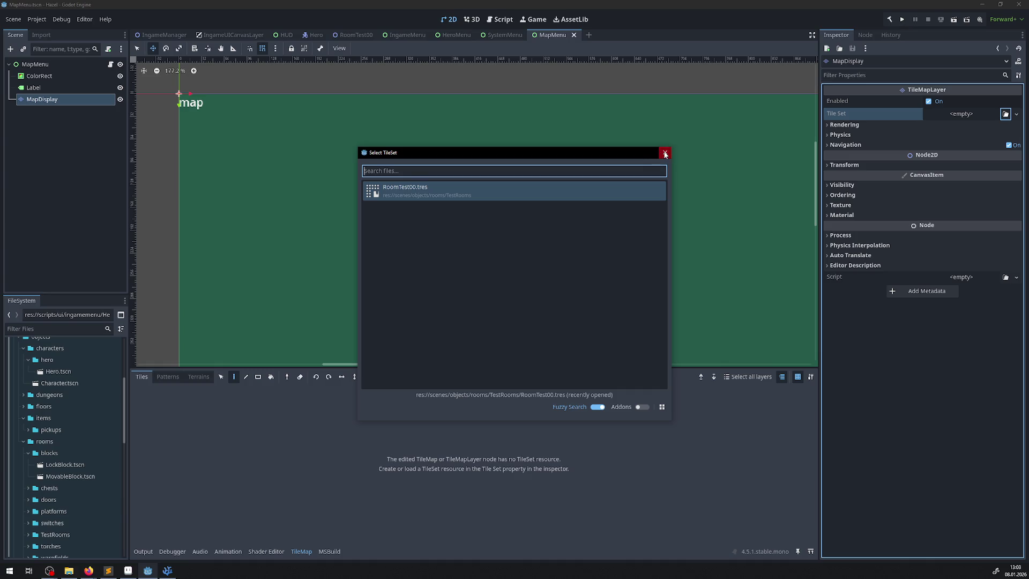
click(666, 152)
click(1016, 114)
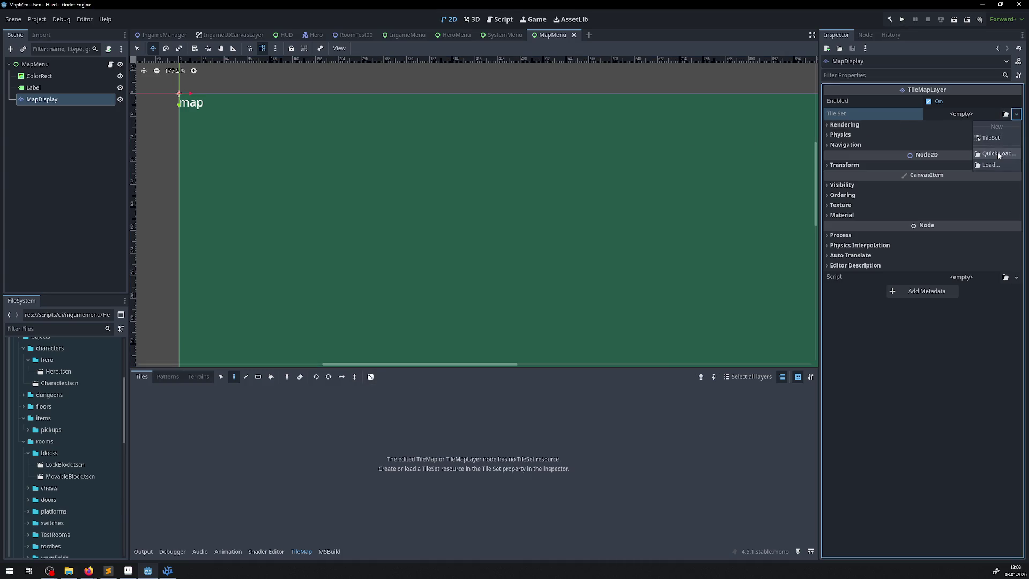
click(991, 138)
click(1015, 114)
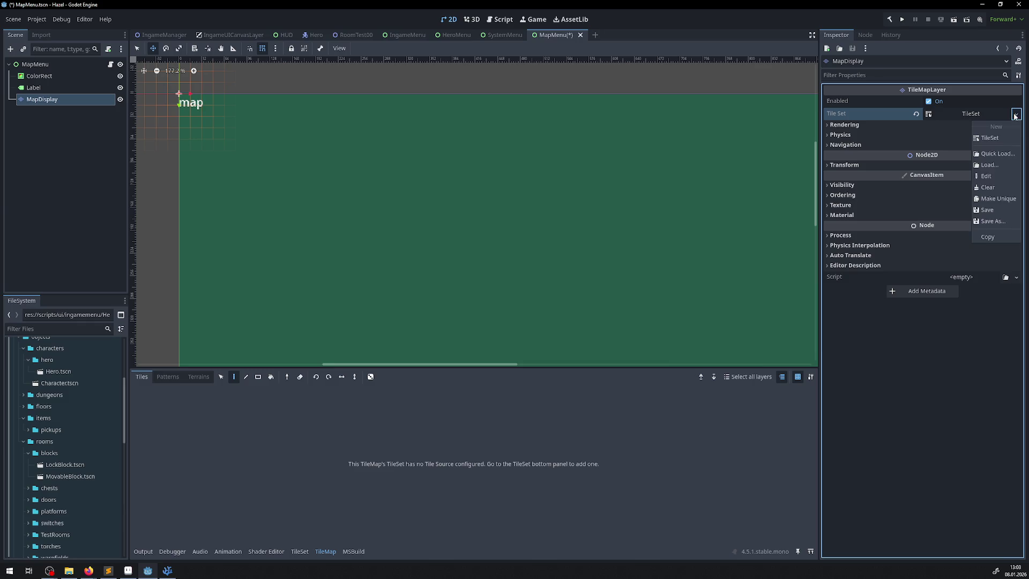
click(993, 220)
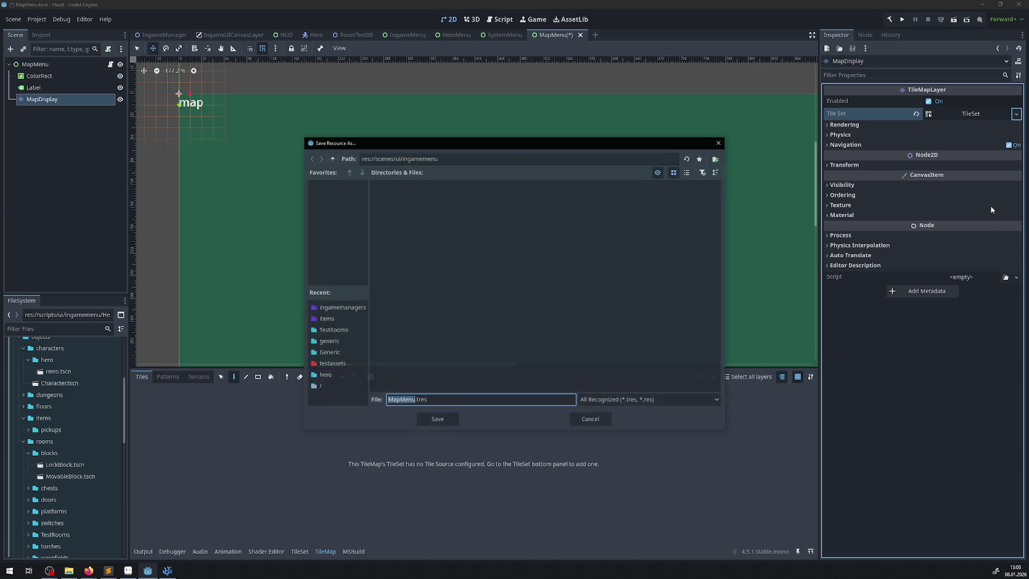
text(Map)
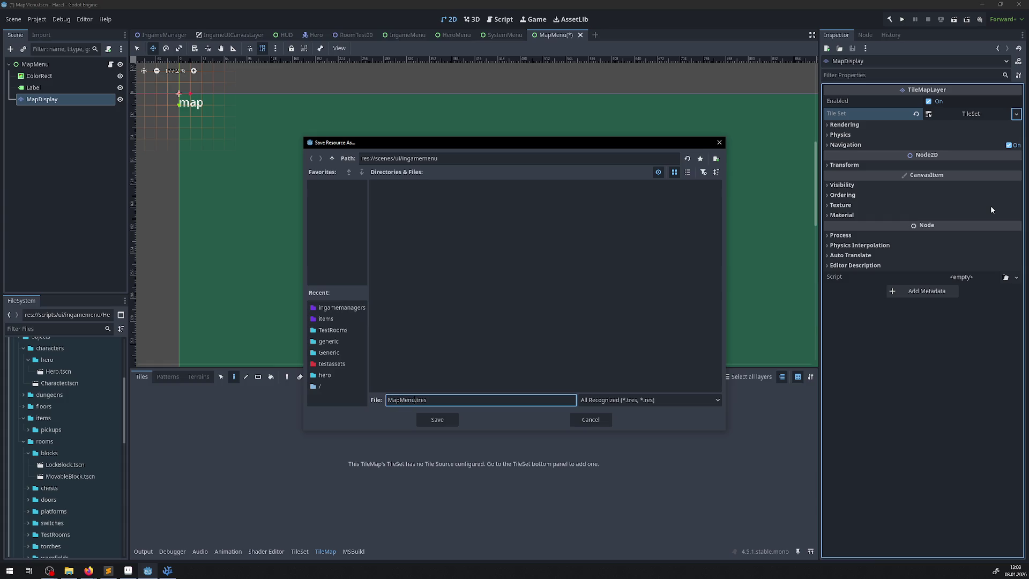
text(Display)
key(Return)
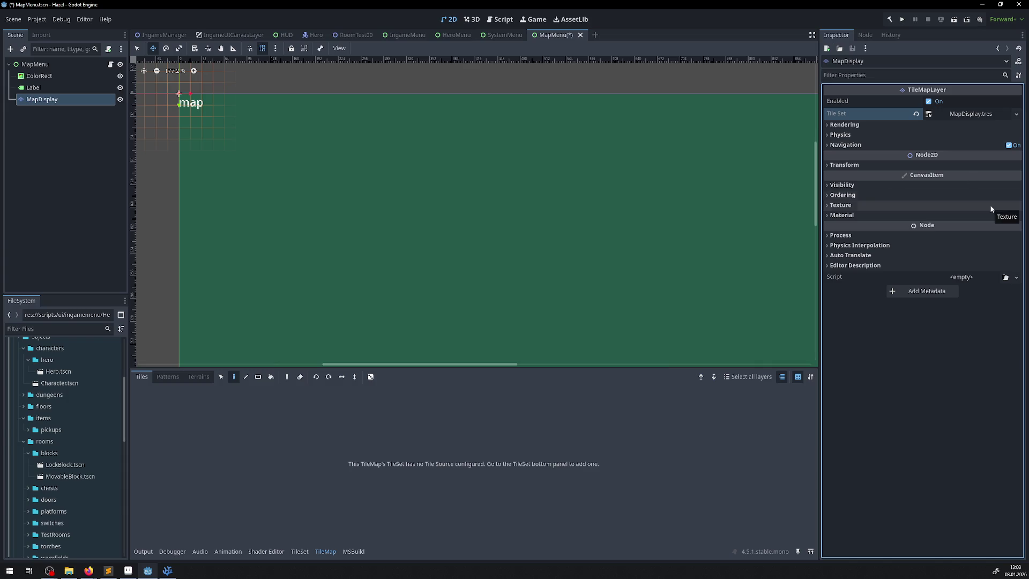
click(307, 556)
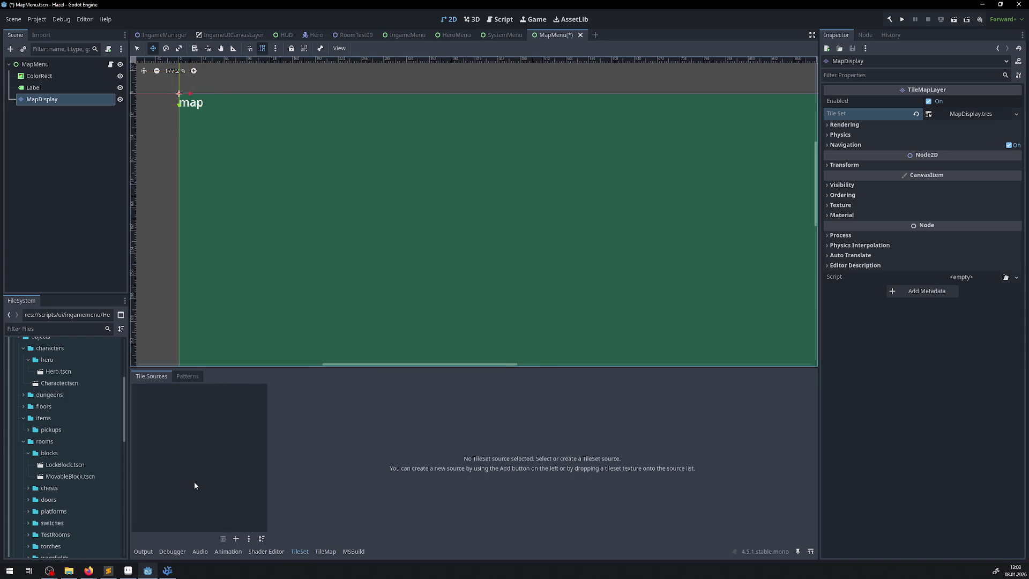
- Add testassets/MapDisplay.png as a new atlas source and auto-create its tiles
click(236, 538)
click(238, 545)
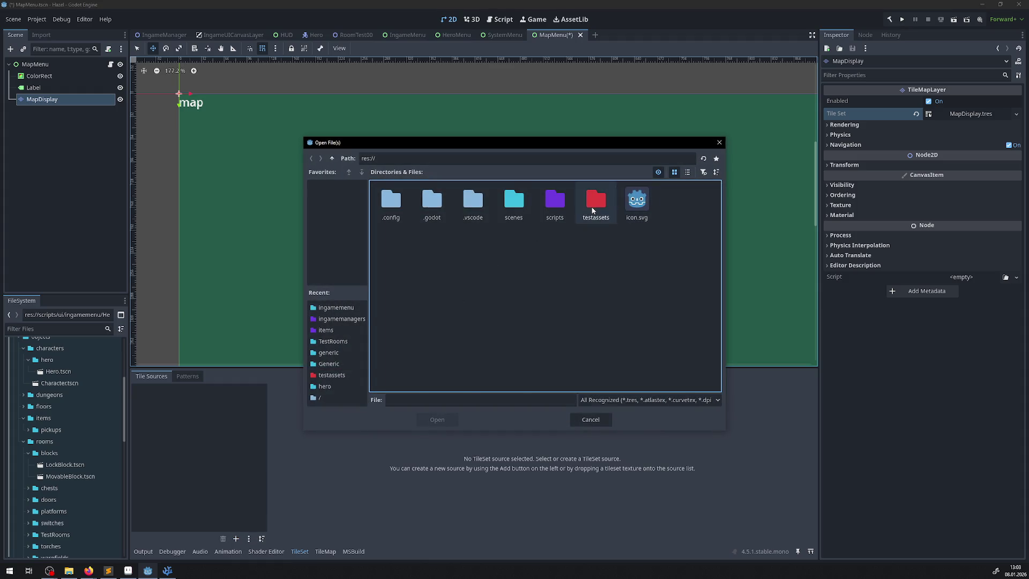
double_click(596, 201)
scroll(572, 305, down, 3)
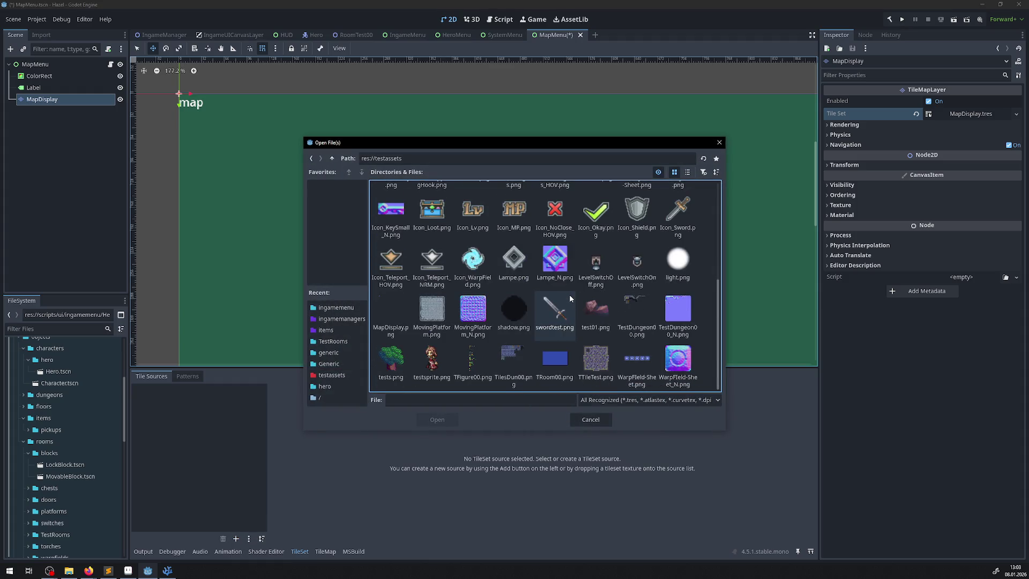
double_click(403, 297)
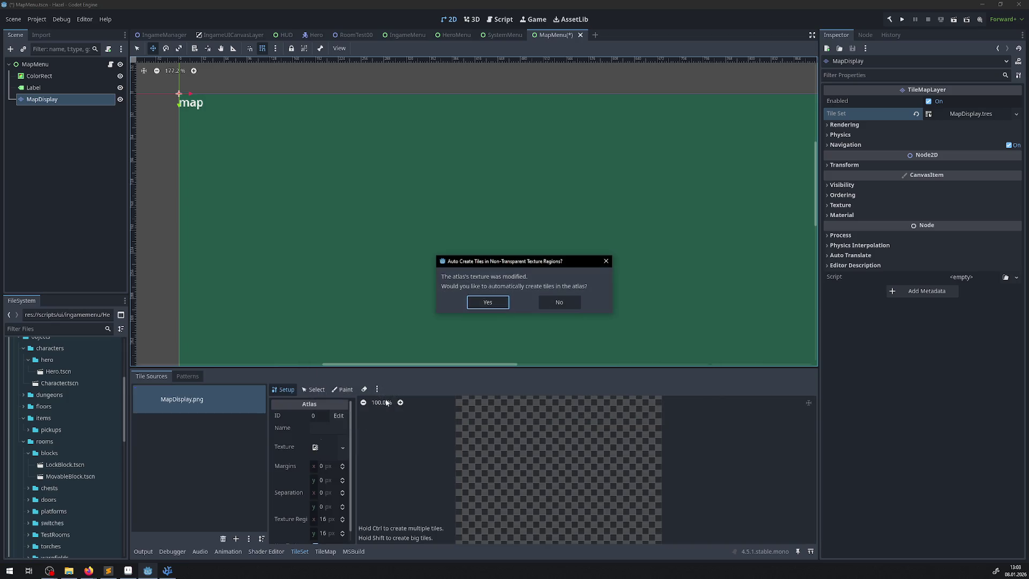
click(491, 305)
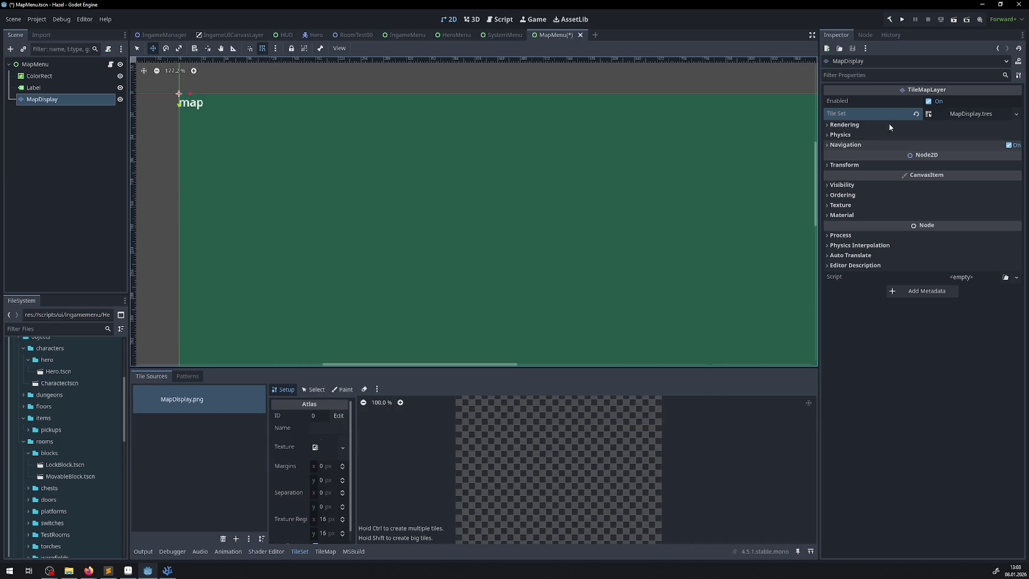
- Briefly inspect the layer's rendering settings, then collapse them again
click(829, 125)
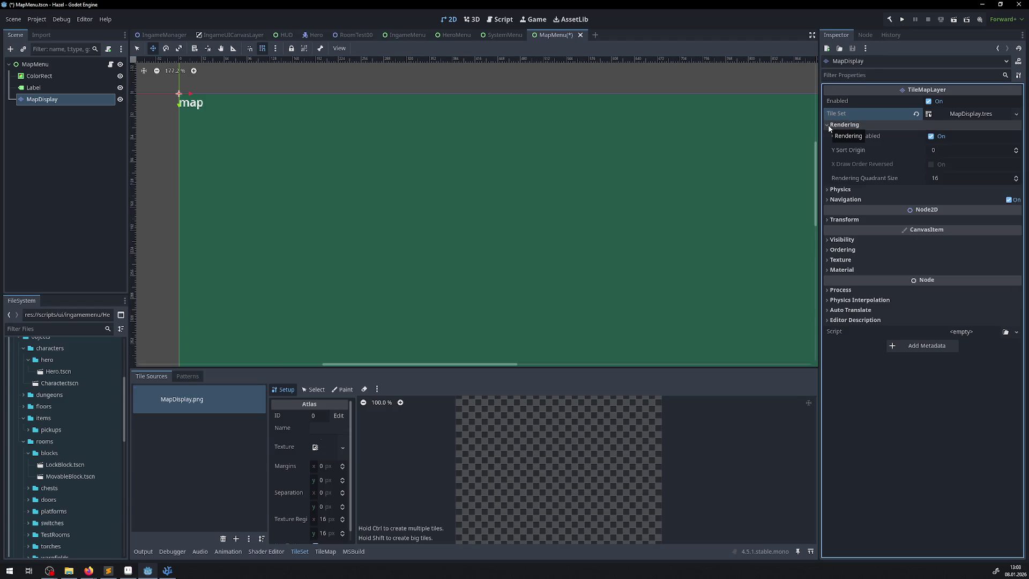
mouse_move(891, 181)
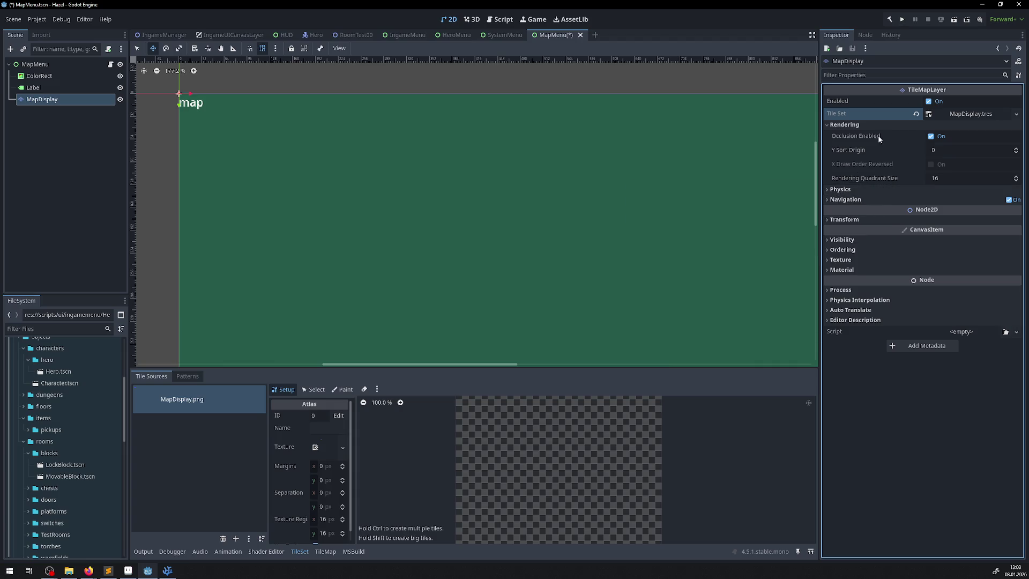
click(839, 125)
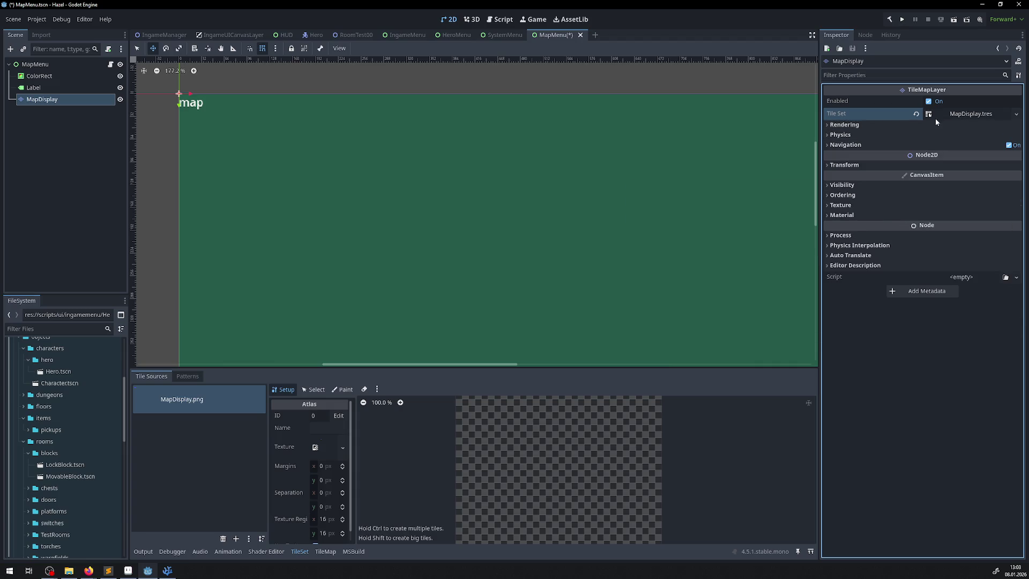
- Set the MapDisplay.tres tile width to 32 for 32×16 tiles and save the scene
click(963, 115)
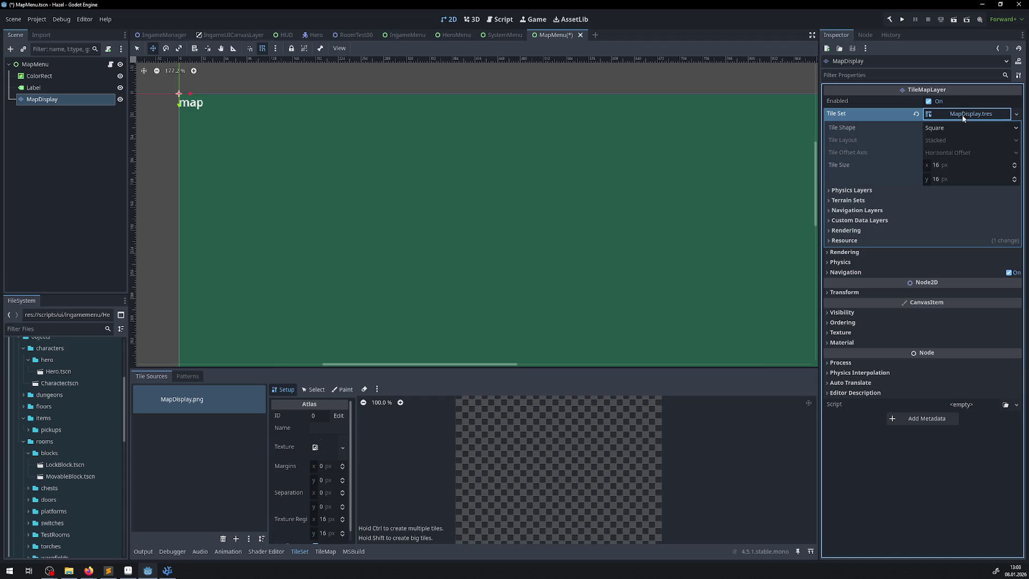
click(941, 168)
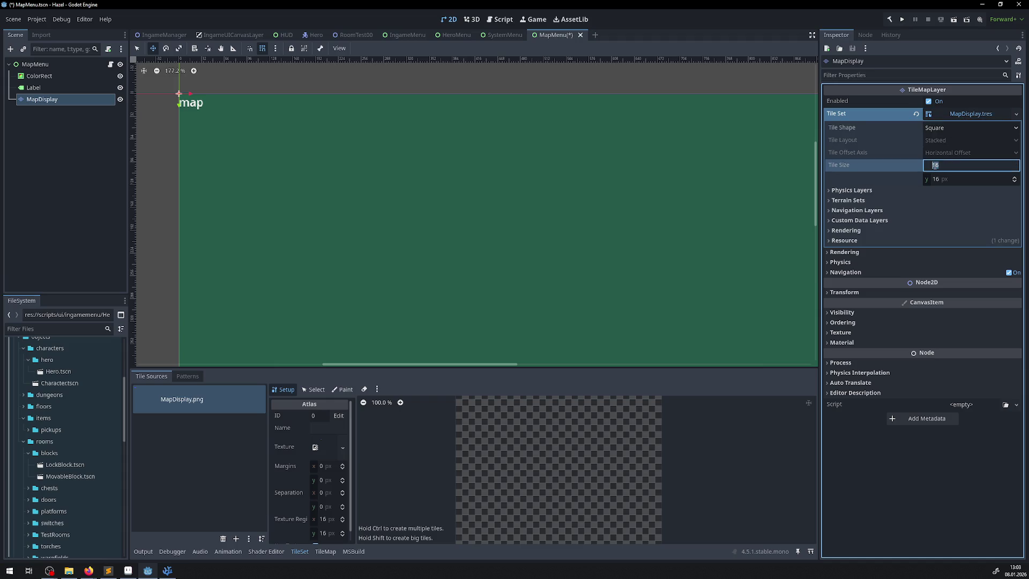
text(32)
key(Return)
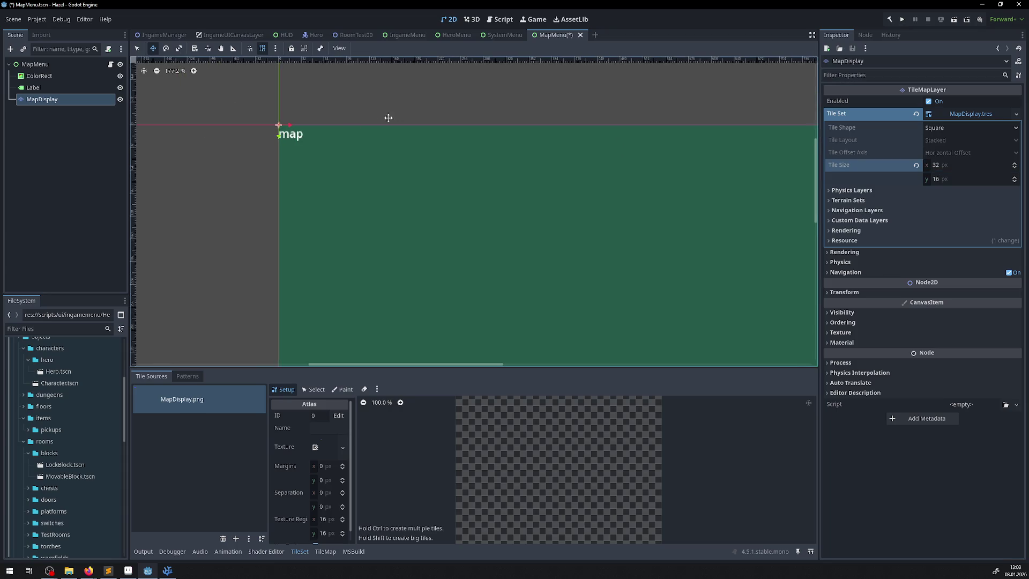
scroll(322, 137, up, 10)
key(ctrl+s)
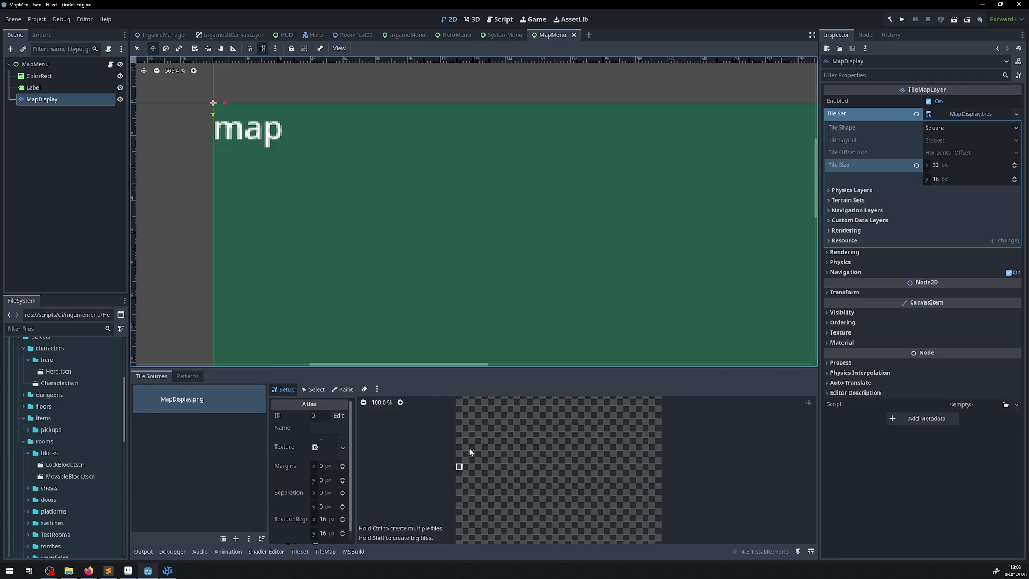
- Bring the two purple atlas tiles into view and select the left one
scroll(471, 440, up, 10)
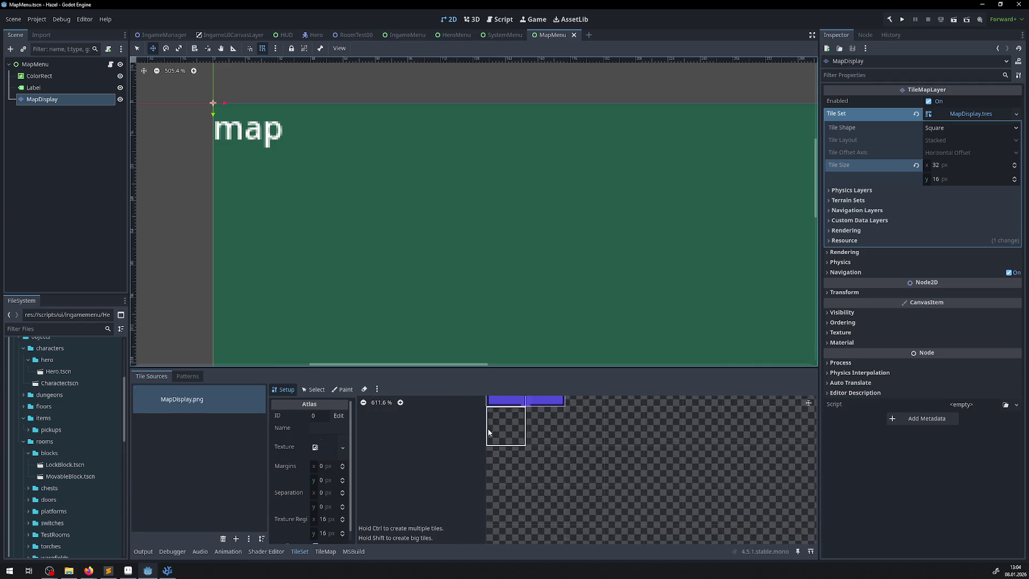
drag(536, 447, 383, 445)
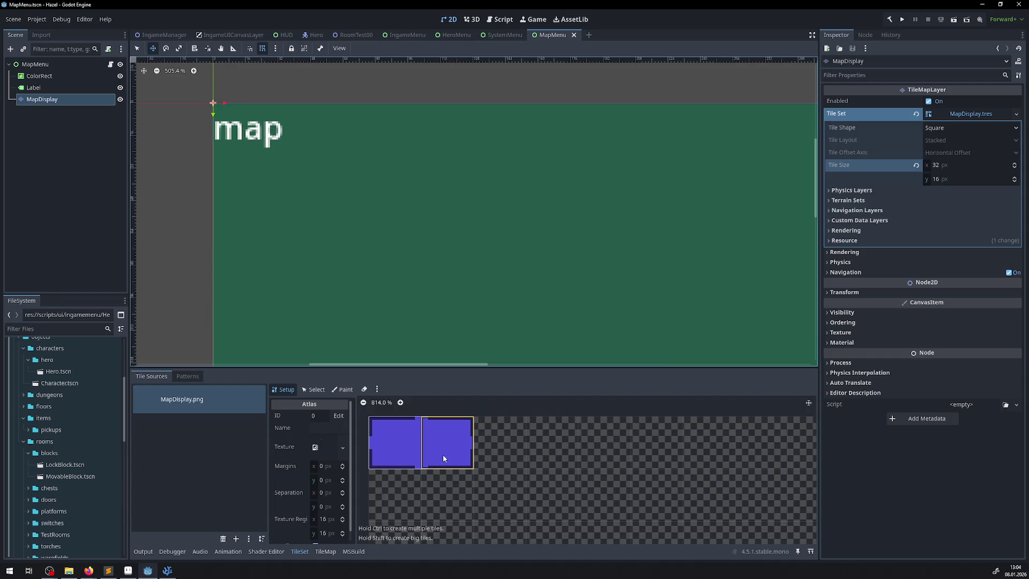
click(316, 390)
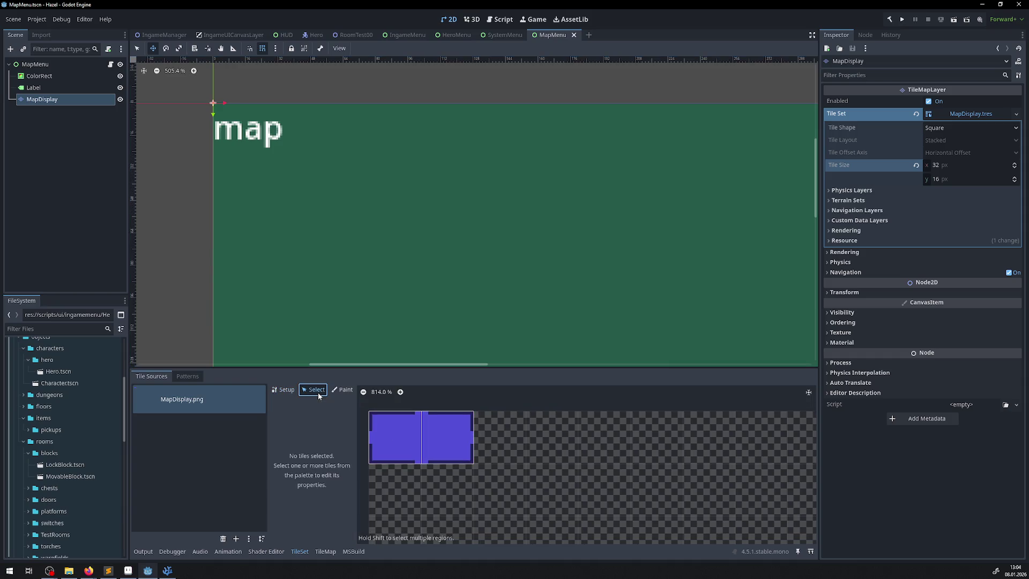
click(407, 449)
click(287, 390)
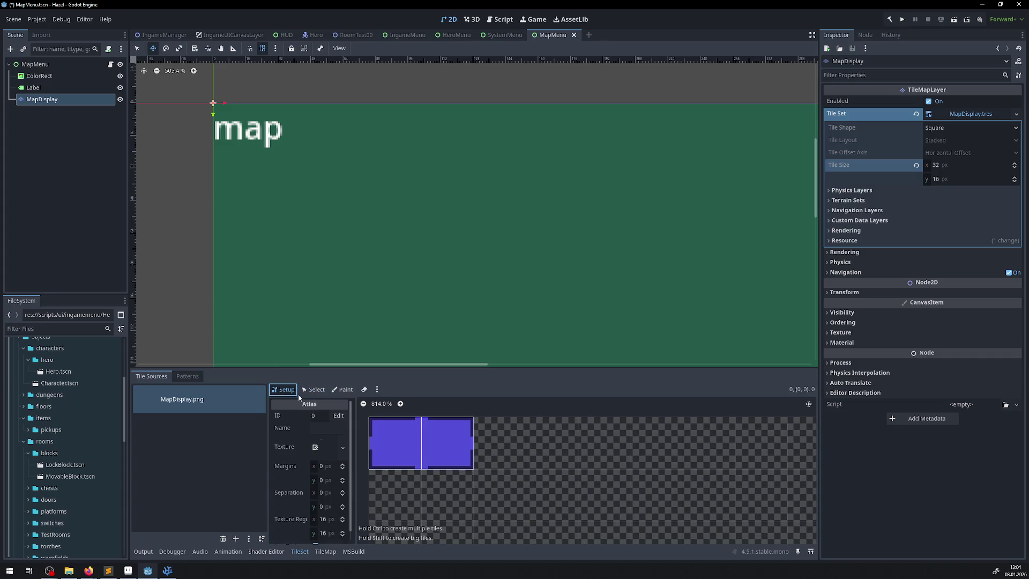
click(325, 552)
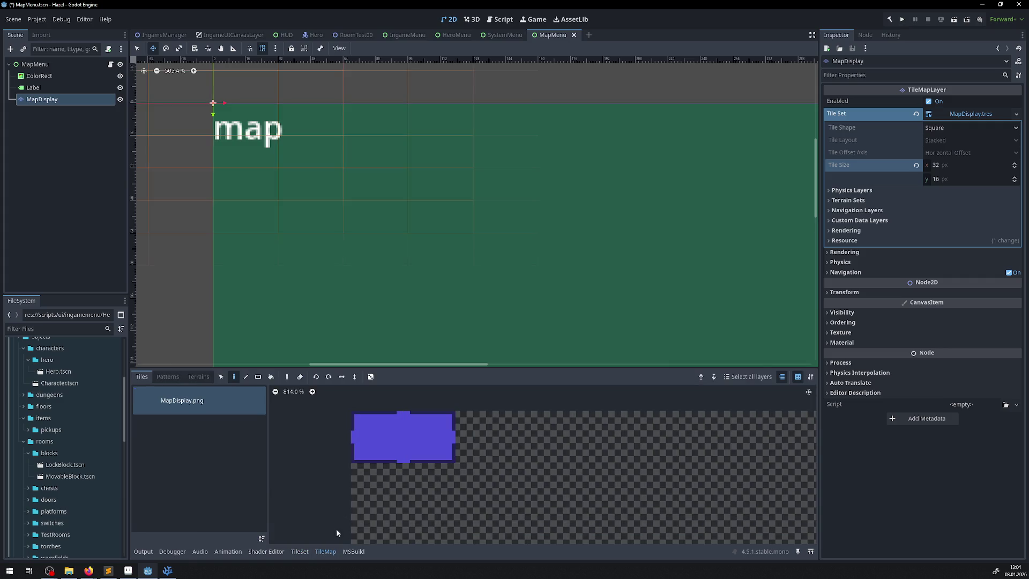
click(300, 552)
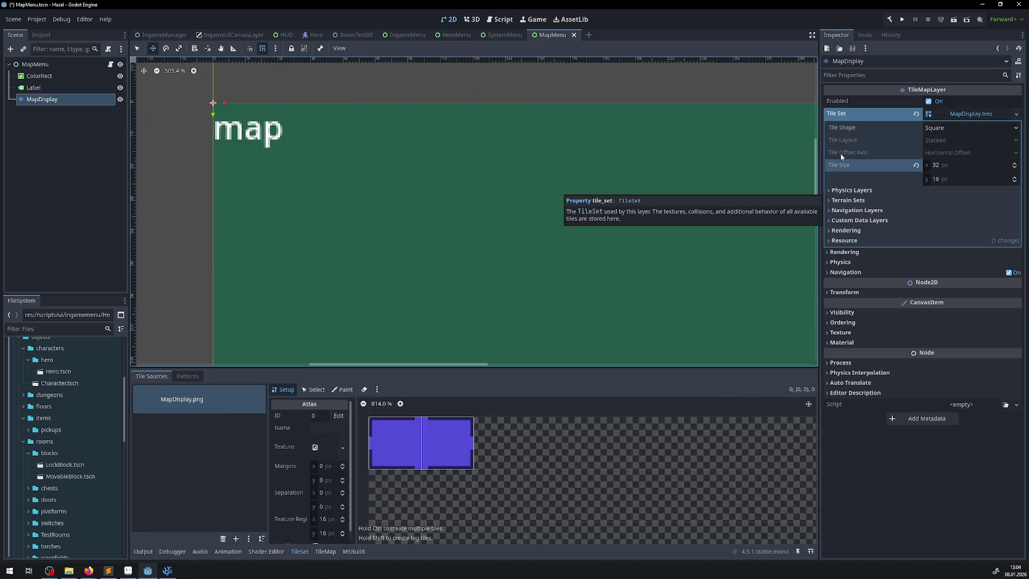
- Inspect the tile set's rendering, navigation, physics, terrain and custom data sections, then start widening the texture region
click(839, 254)
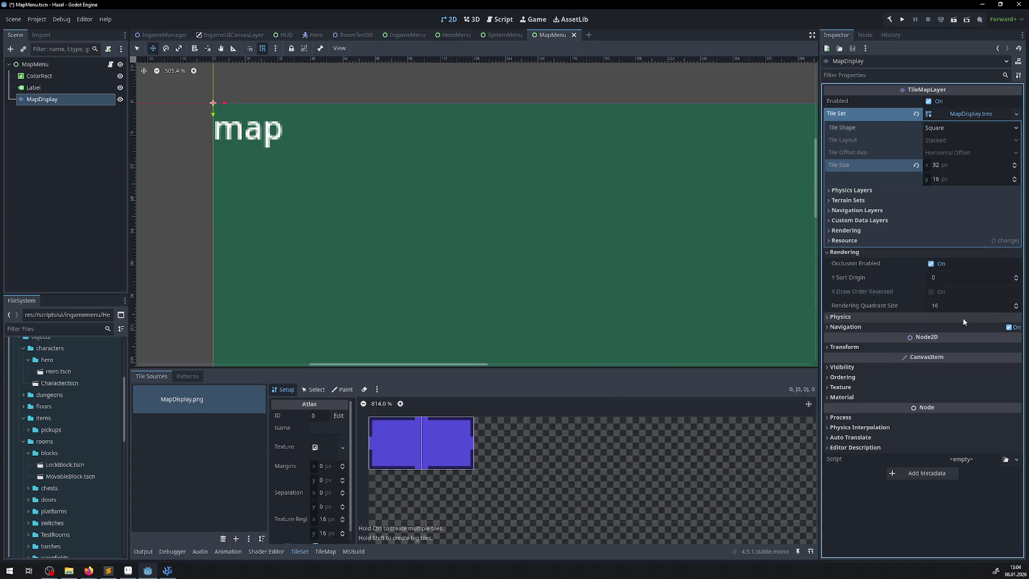
click(828, 326)
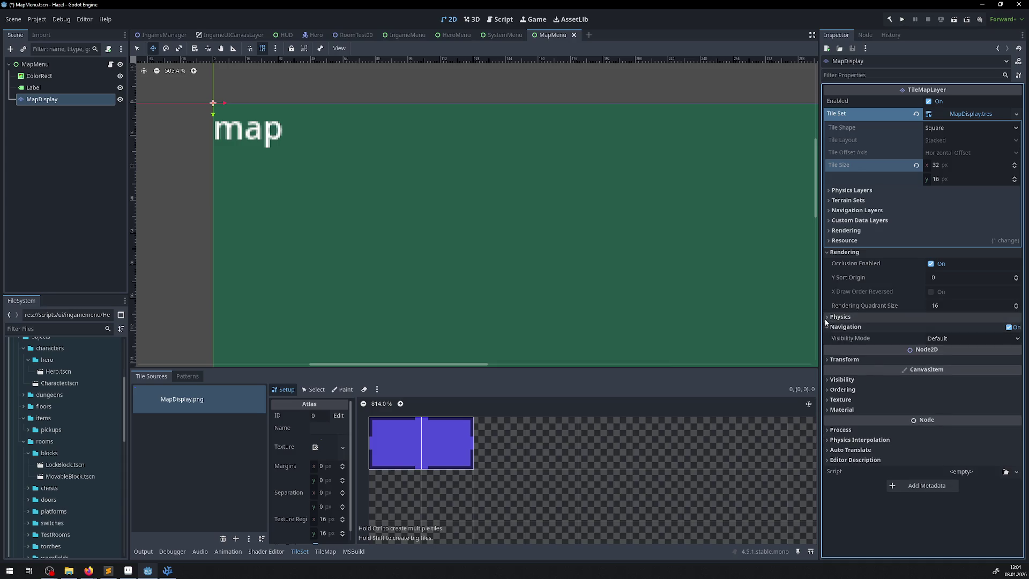
click(829, 317)
click(825, 316)
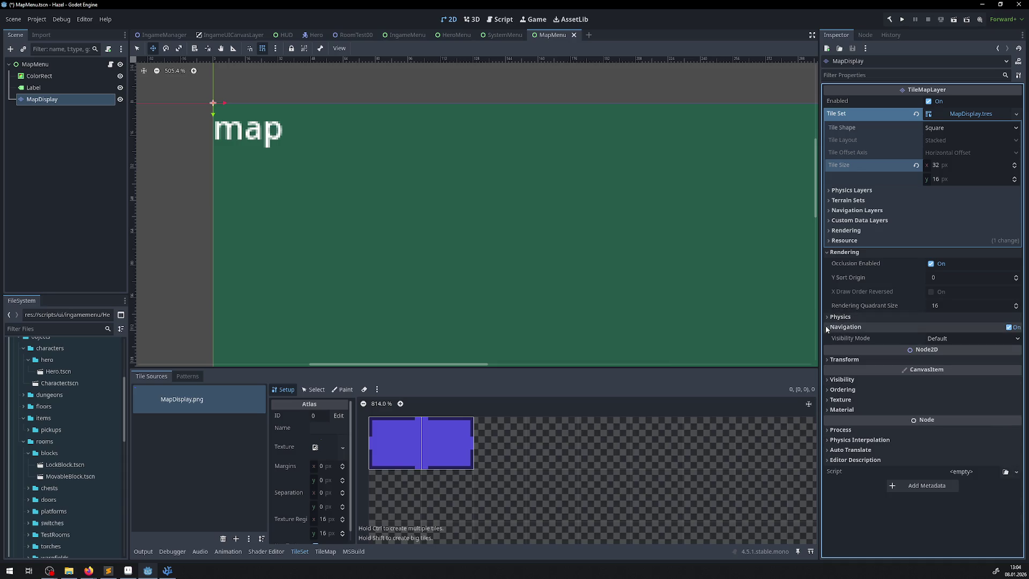
click(825, 326)
click(828, 241)
click(827, 241)
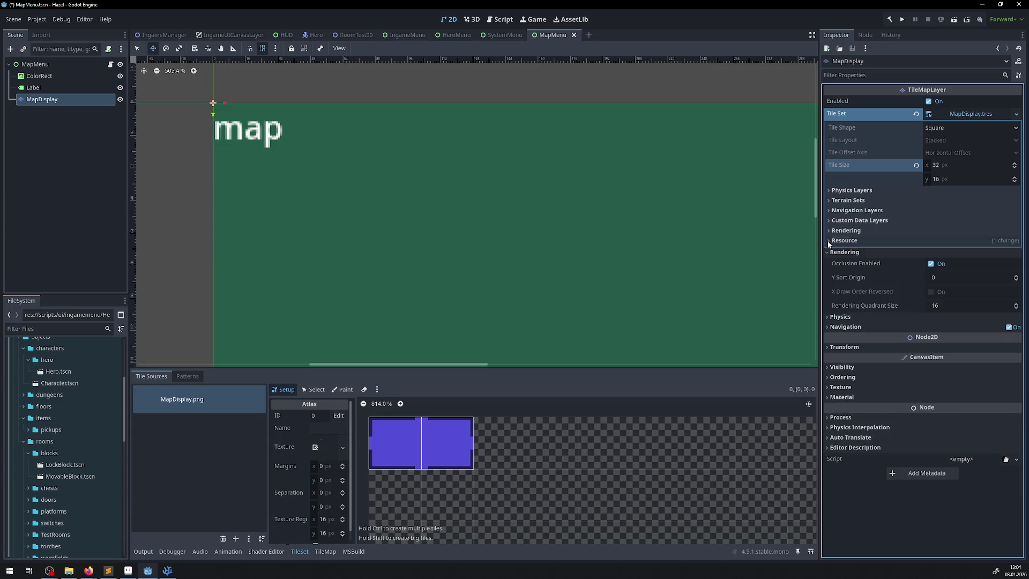
click(828, 230)
click(829, 231)
click(830, 221)
click(830, 221)
click(829, 211)
click(830, 211)
click(830, 200)
click(830, 201)
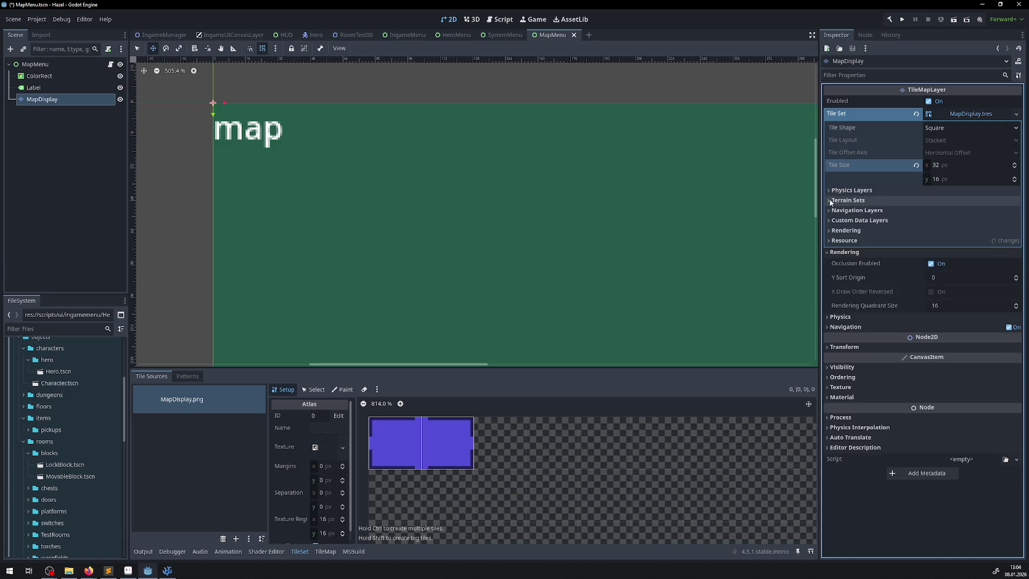
click(831, 191)
click(831, 191)
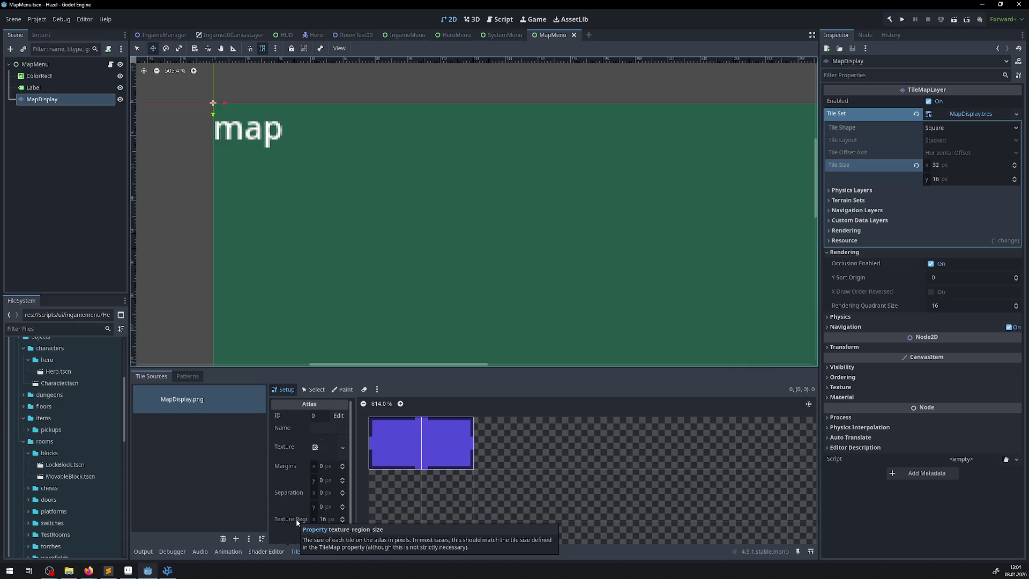
click(343, 519)
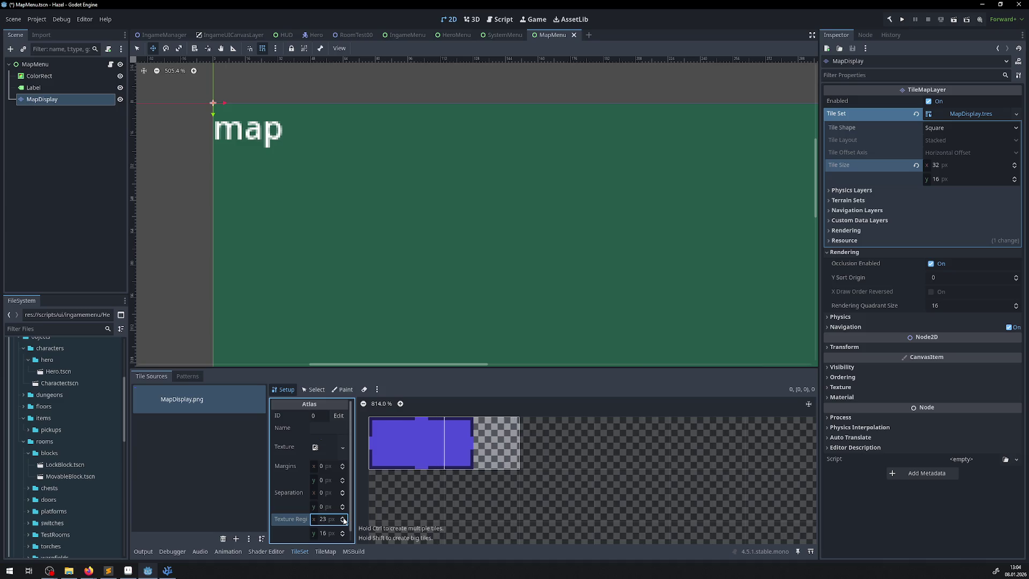
- Widen the atlas texture region to 32 px and delete the leftover right tile
click(344, 520)
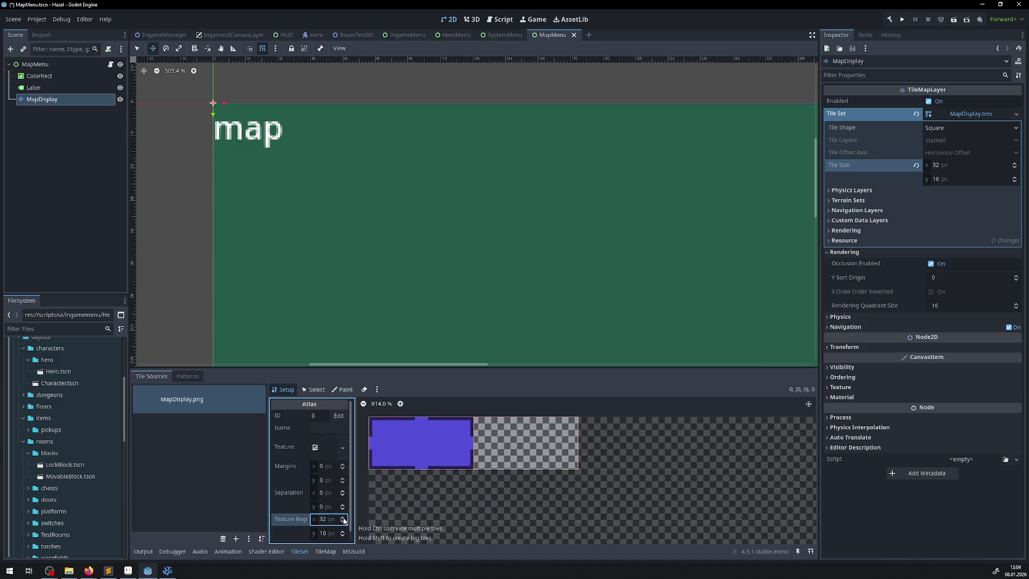
key(ctrl+s)
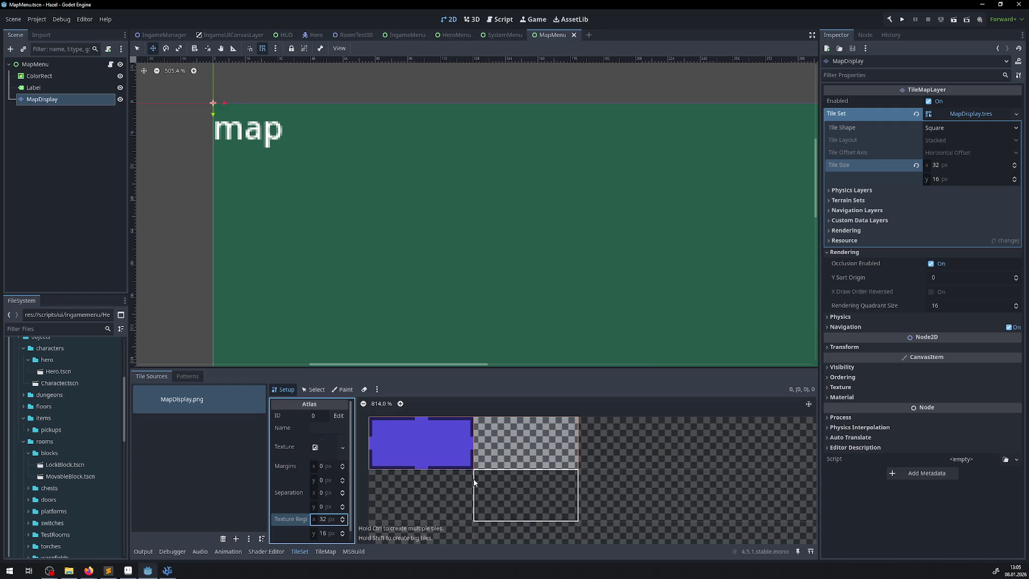
right_click(546, 442)
click(553, 451)
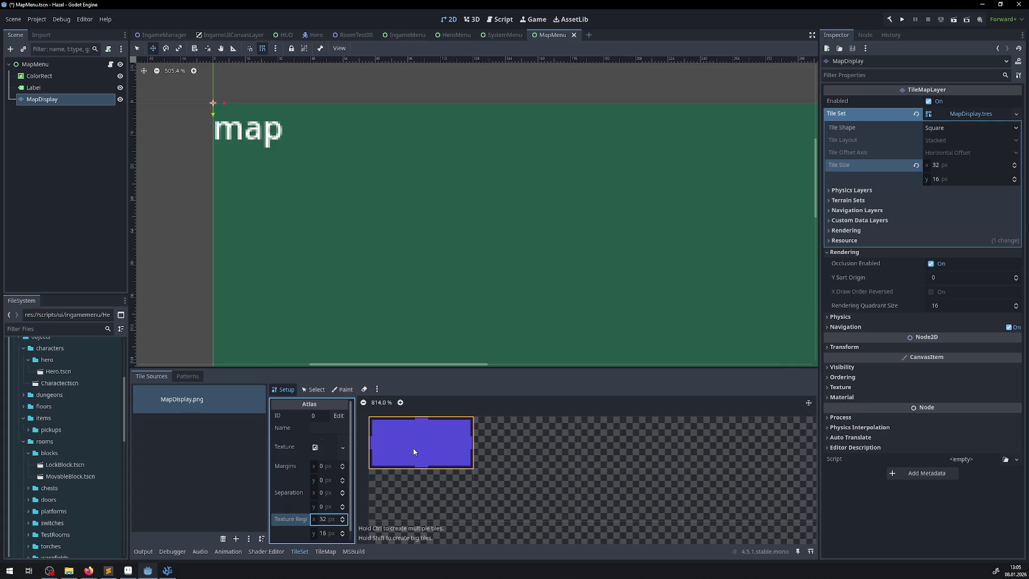
- Save the scene and pick the purple tile in the TileMap palette
key(ctrl+s)
click(325, 551)
click(403, 436)
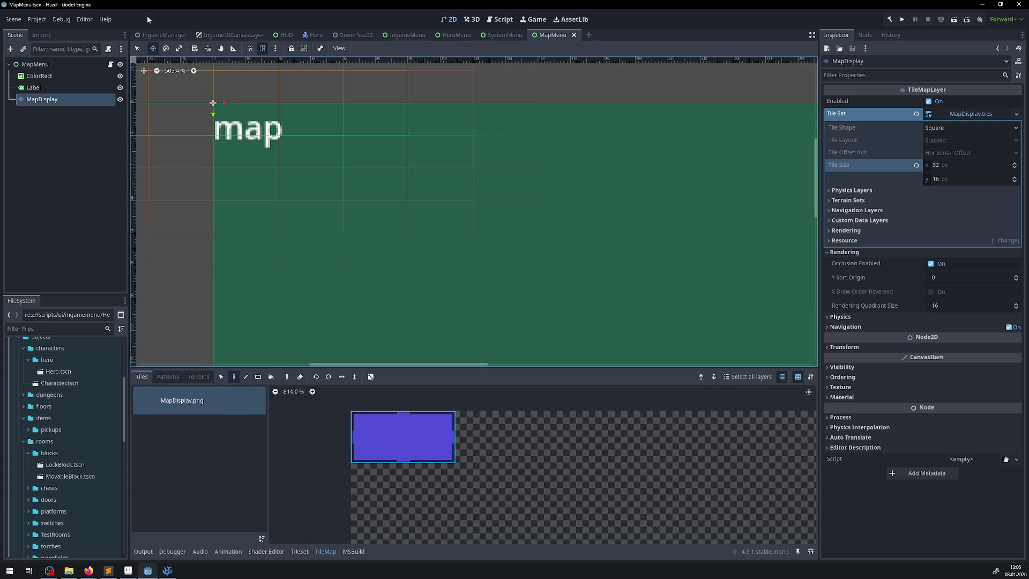
- Paint a purple loop near the map label, a column down and a leftward extension, then save and run
mouse_move(301, 162)
mouse_down()
mouse_move(422, 253)
mouse_move(349, 155)
mouse_move(570, 249)
mouse_move(379, 280)
mouse_up()
scroll(533, 217, down, 5)
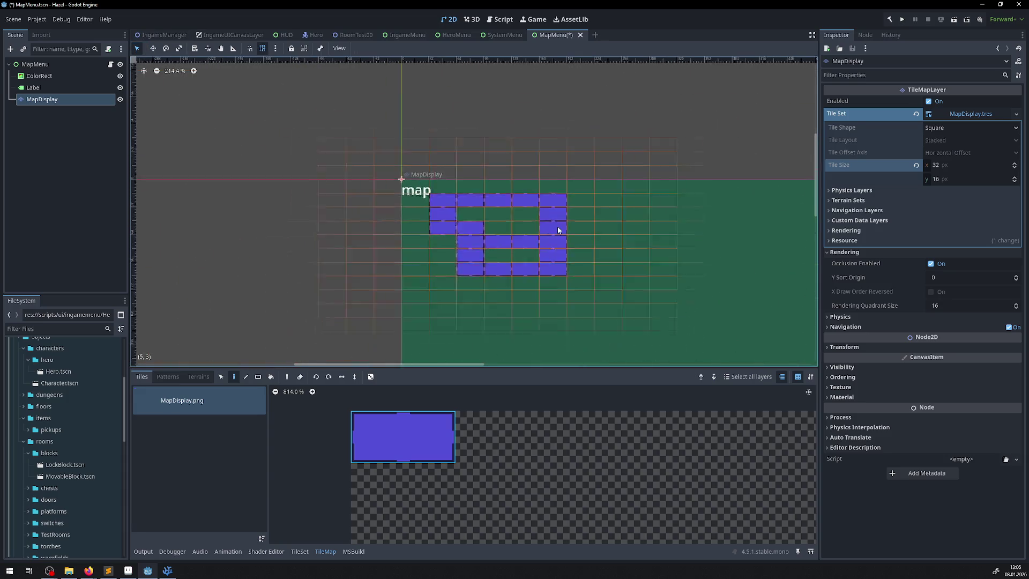
mouse_move(540, 215)
mouse_down()
mouse_move(445, 217)
mouse_move(576, 213)
mouse_up()
scroll(577, 212, down, 2)
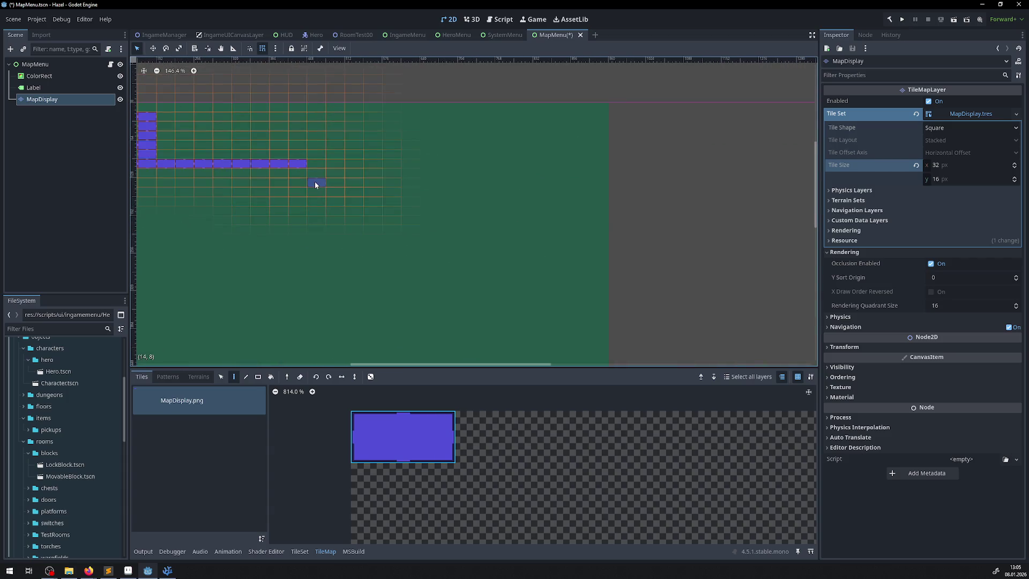
mouse_move(430, 158)
mouse_down()
mouse_move(428, 253)
mouse_move(558, 262)
mouse_move(549, 183)
mouse_up()
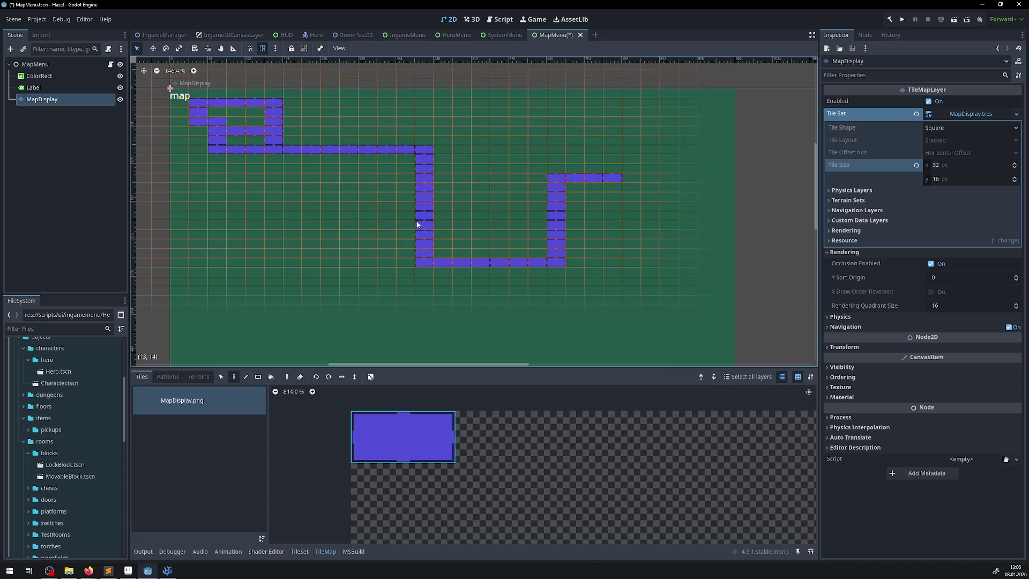
mouse_move(416, 223)
mouse_down()
mouse_move(317, 219)
mouse_move(311, 281)
mouse_up()
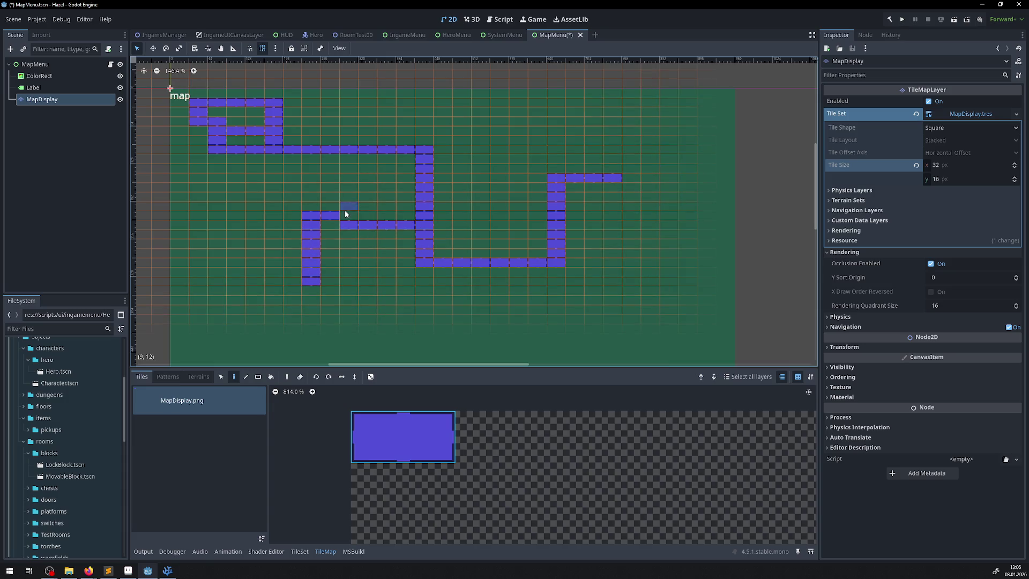
key(ctrl+s)
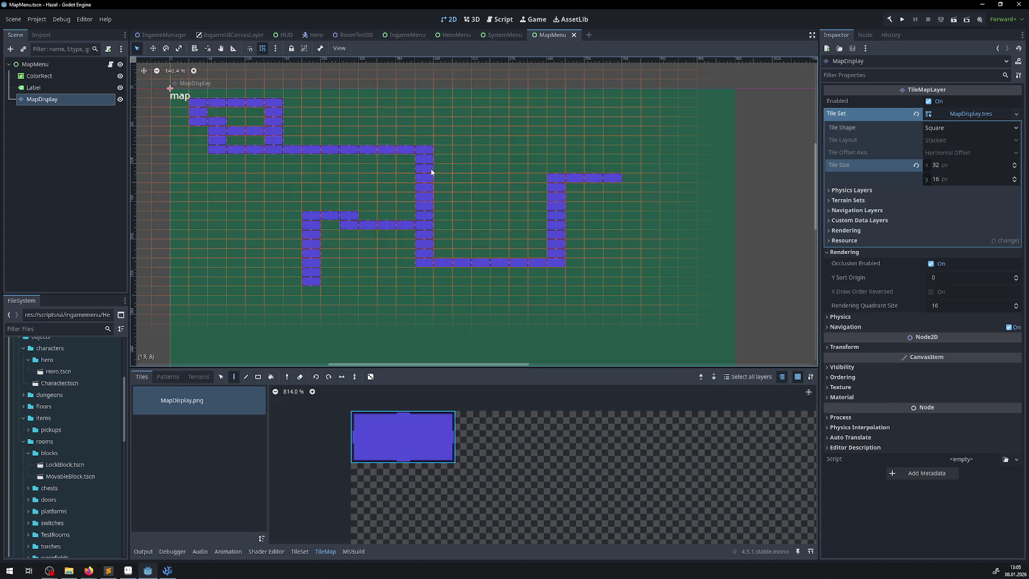
click(905, 21)
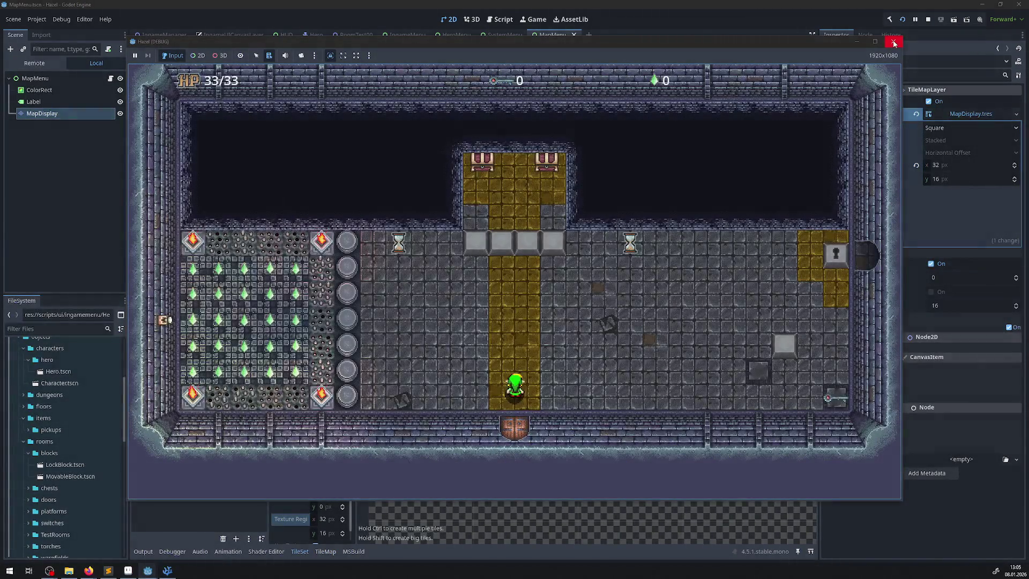
- Page left twice to the map page, check the purple path, and close the game
key(Left)
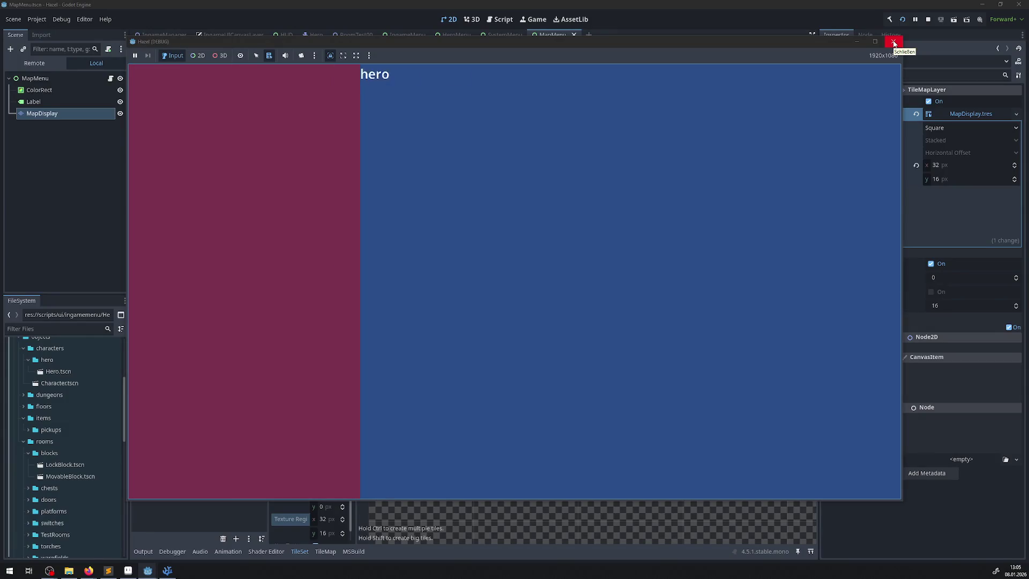
key(Left)
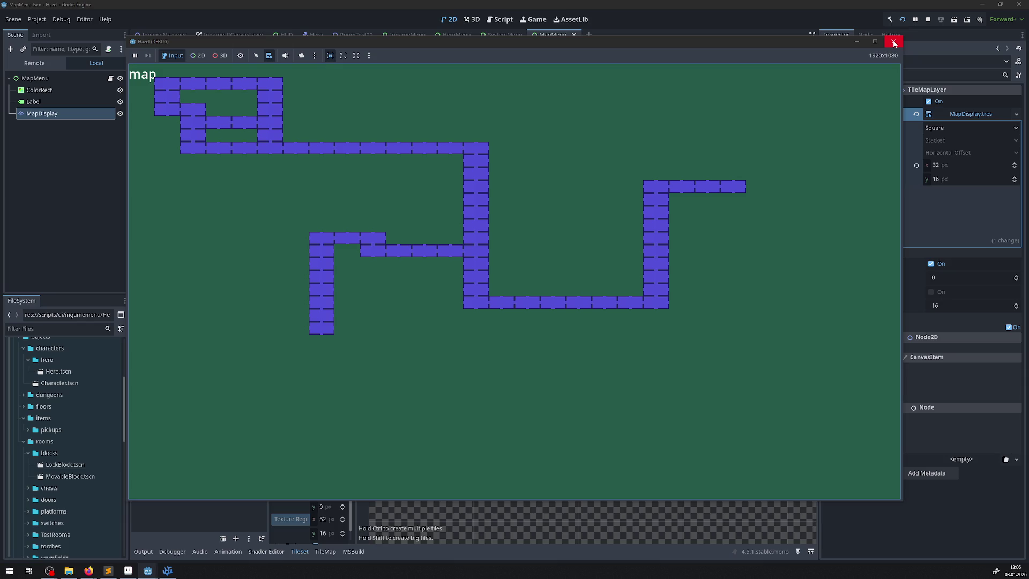
click(894, 43)
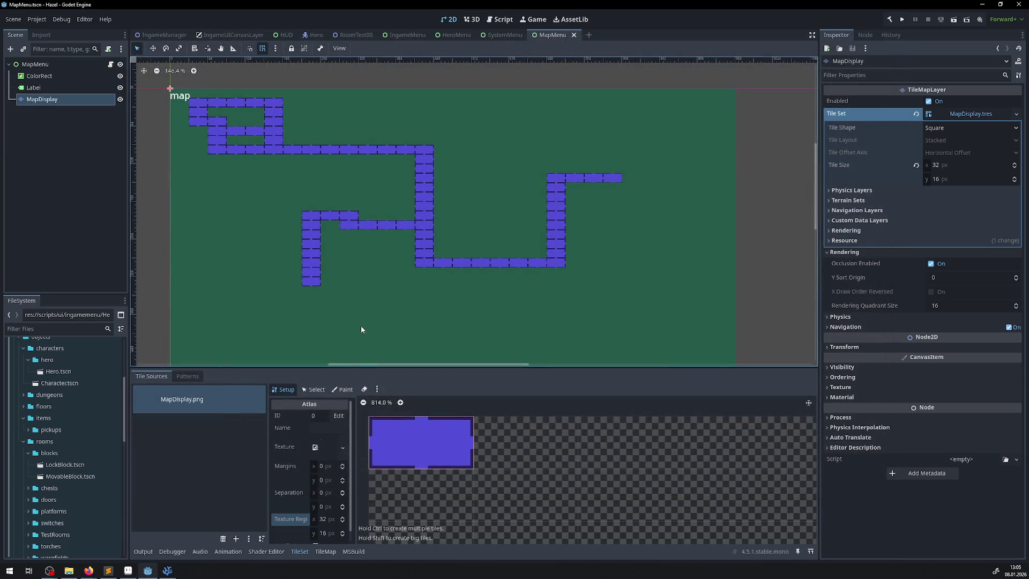
- Drag Icon_KeySmall.png from testassets onto the map as a sprite
scroll(64, 487, down, 10)
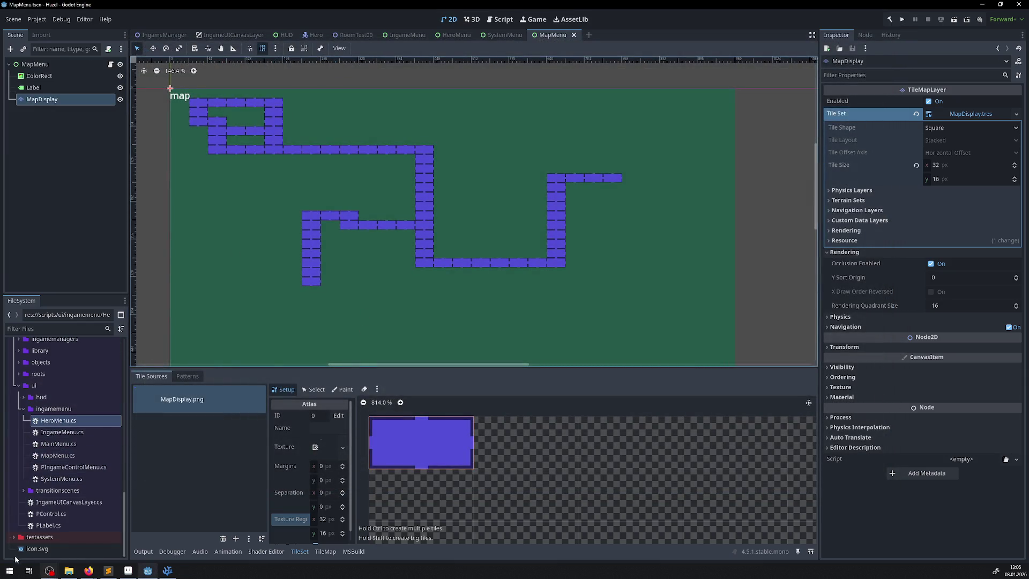
click(14, 539)
scroll(52, 488, down, 5)
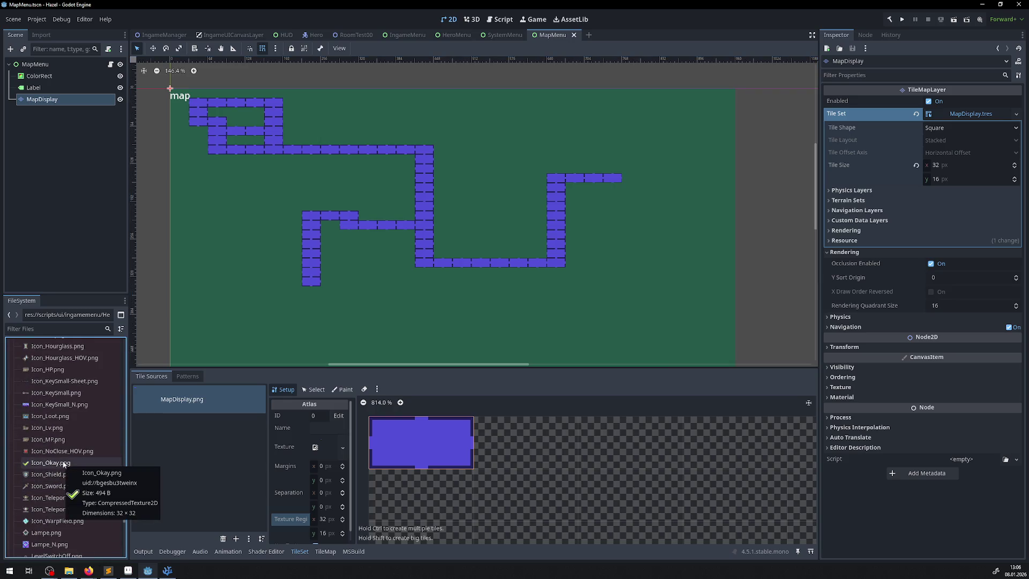
scroll(52, 456, up, 3)
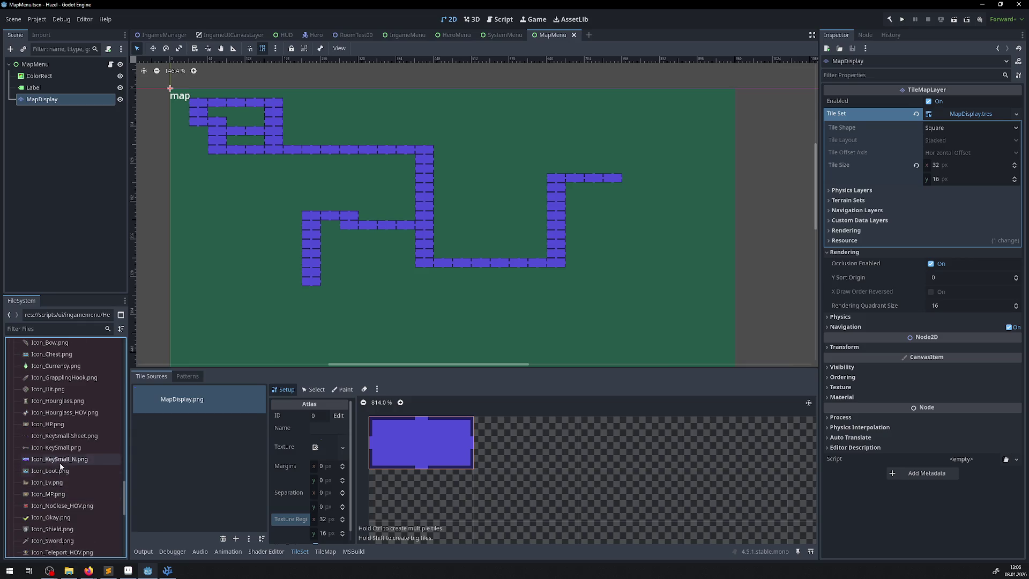
mouse_move(54, 447)
mouse_down()
mouse_move(478, 275)
mouse_move(405, 149)
mouse_up()
- Scale the key sprite to 0.5 and move it onto the upper stretch of the path
scroll(405, 149, up, 8)
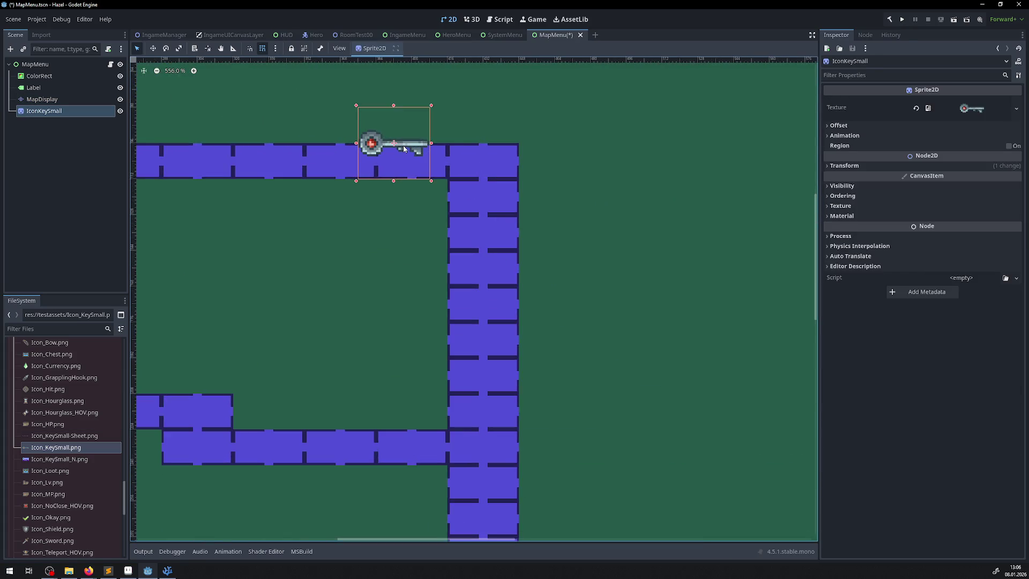
click(845, 165)
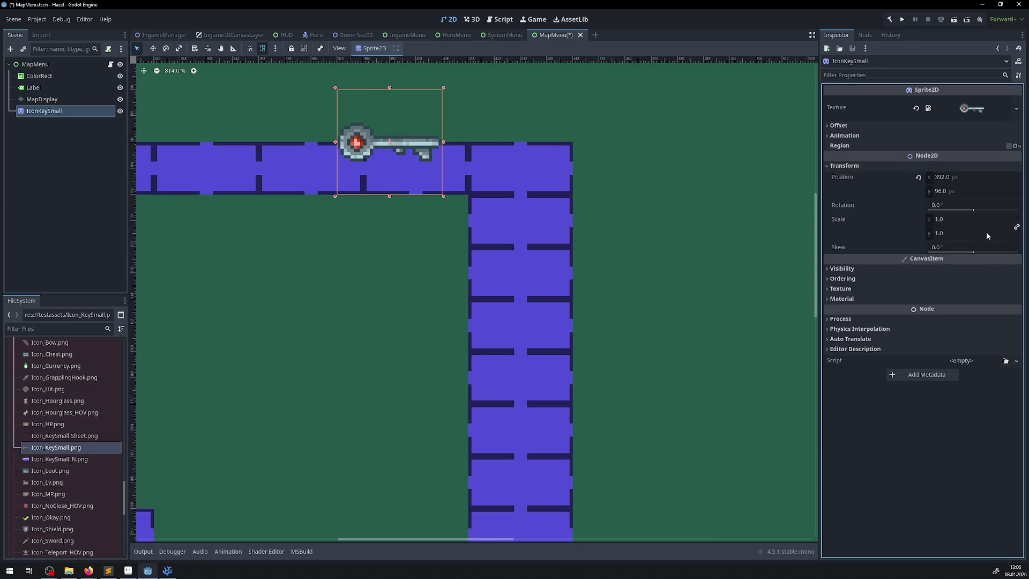
click(955, 221)
text(0.5)
key(Return)
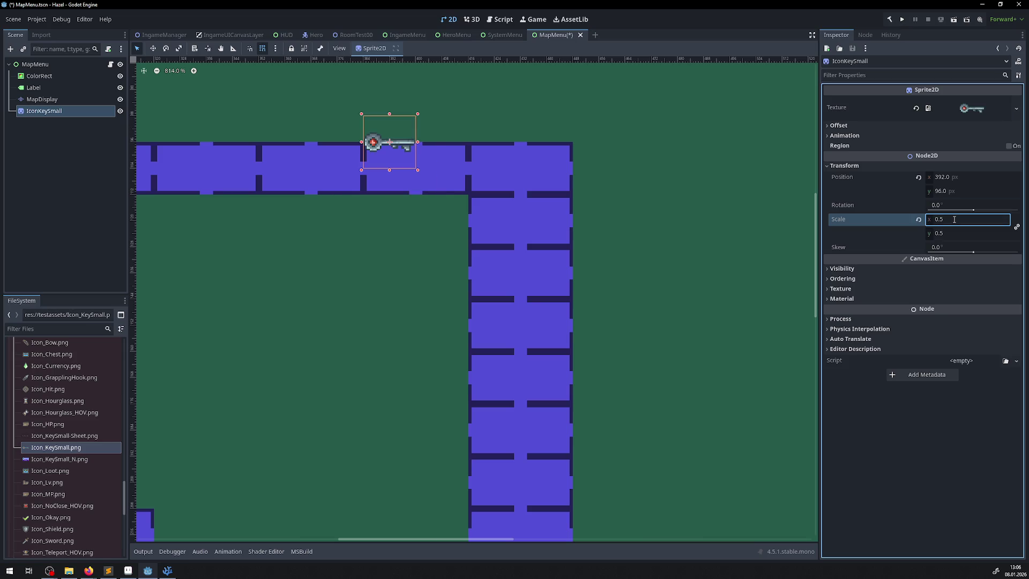
scroll(370, 141, up, 4)
mouse_move(392, 131)
mouse_down()
mouse_move(453, 174)
mouse_move(401, 175)
mouse_up()
- Browse the testassets images for the next icon to place
scroll(429, 308, down, 5)
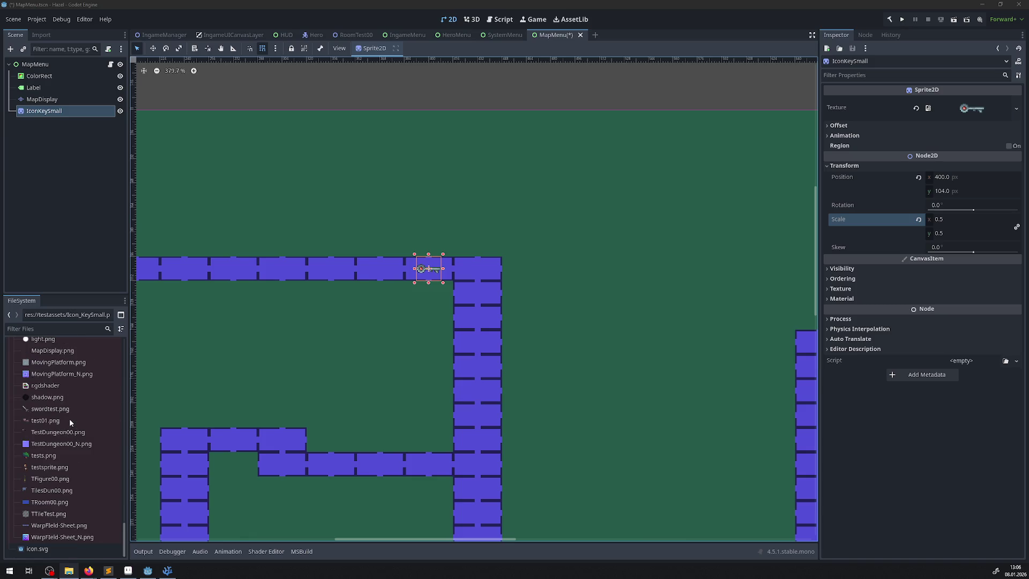
scroll(69, 412, down, 5)
click(59, 370)
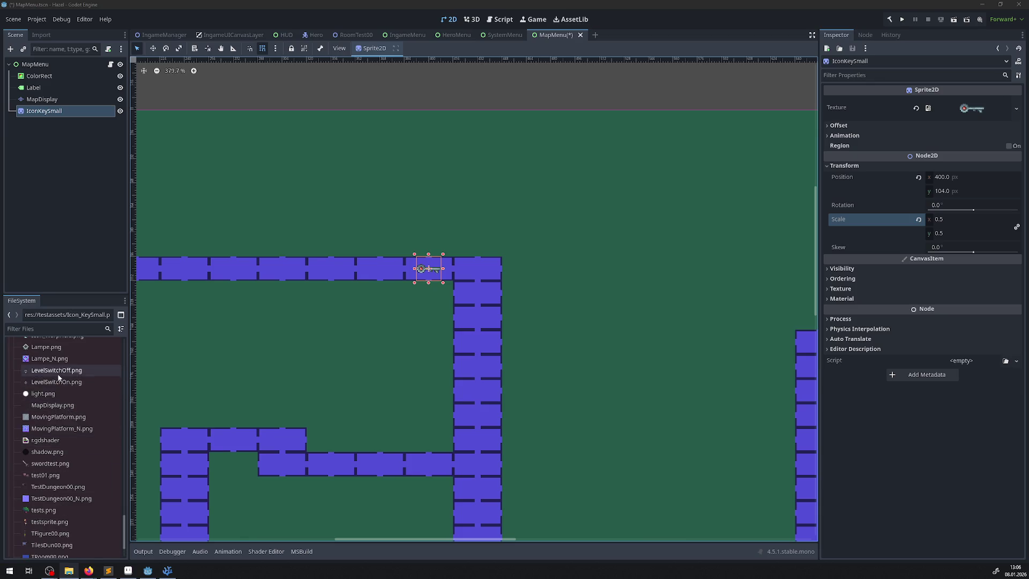
scroll(63, 405, up, 3)
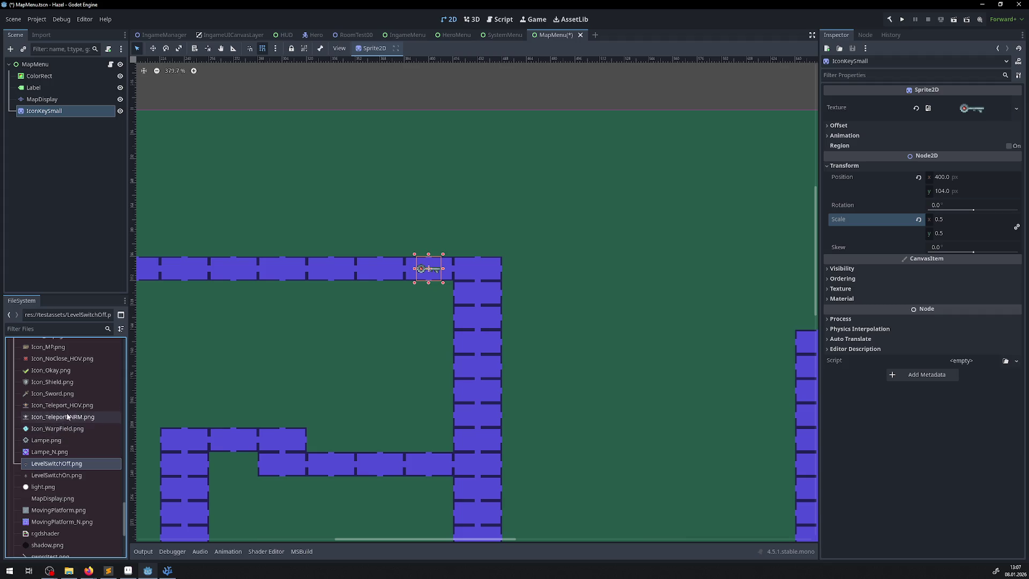
scroll(67, 395, up, 1)
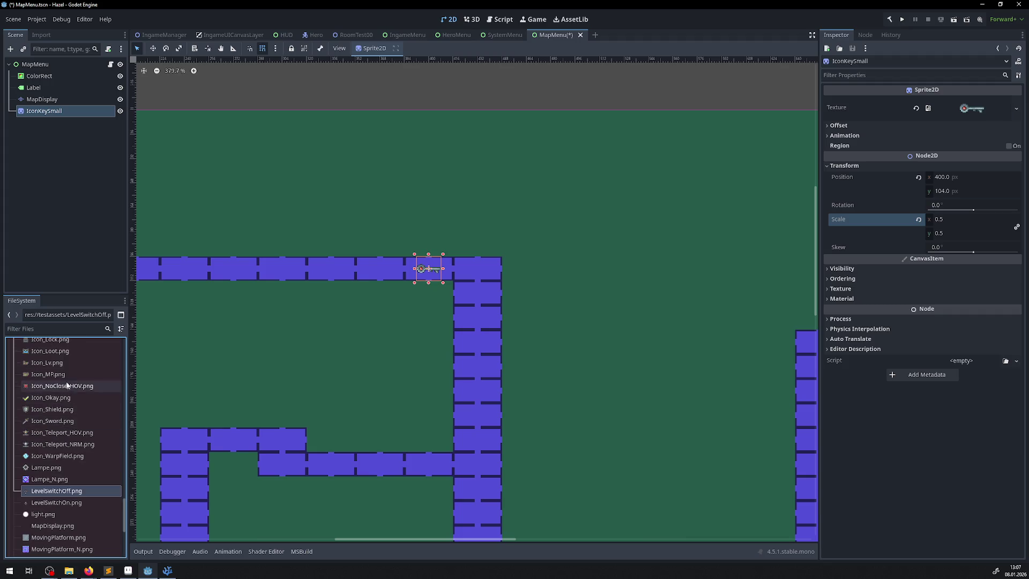
scroll(57, 380, up, 1)
- Add Icon_Lock.png as a sprite below the key and set its scale to 0.25
mouse_move(53, 367)
mouse_down()
mouse_move(43, 364)
mouse_move(467, 348)
mouse_move(474, 304)
mouse_up()
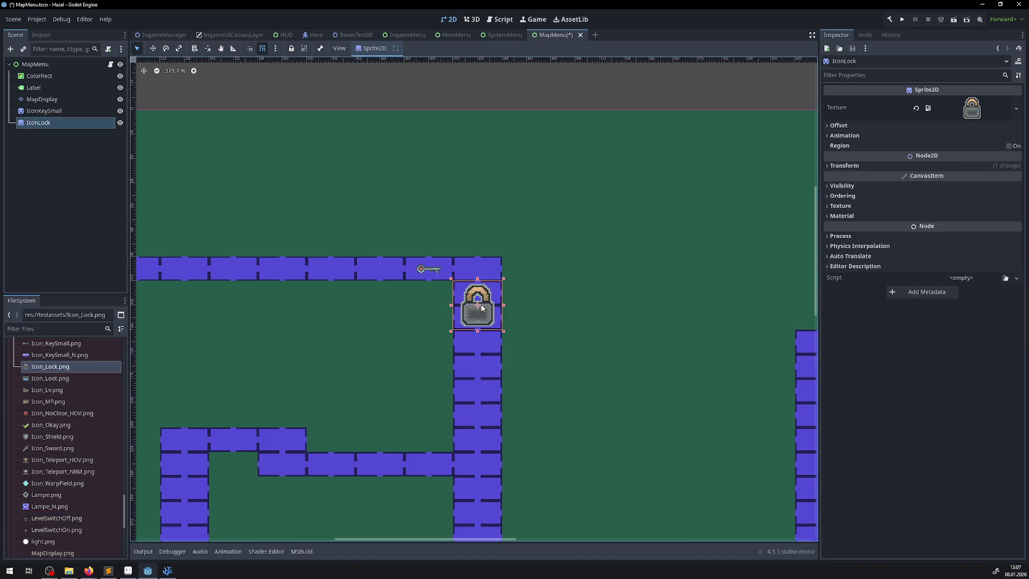
scroll(472, 305, up, 3)
click(844, 166)
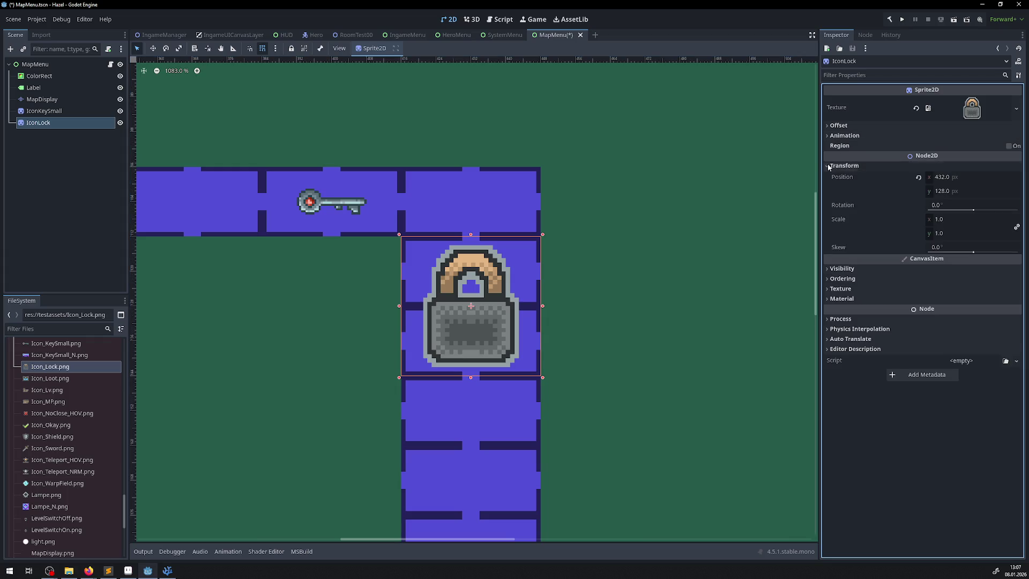
click(946, 233)
text(0.5)
key(Return)
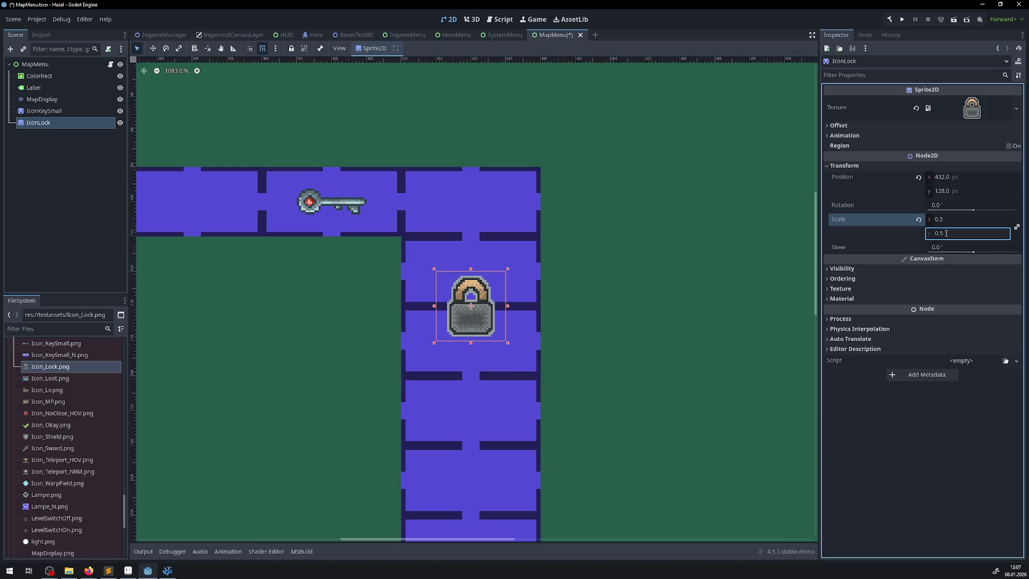
click(946, 233)
text(0.25)
key(Return)
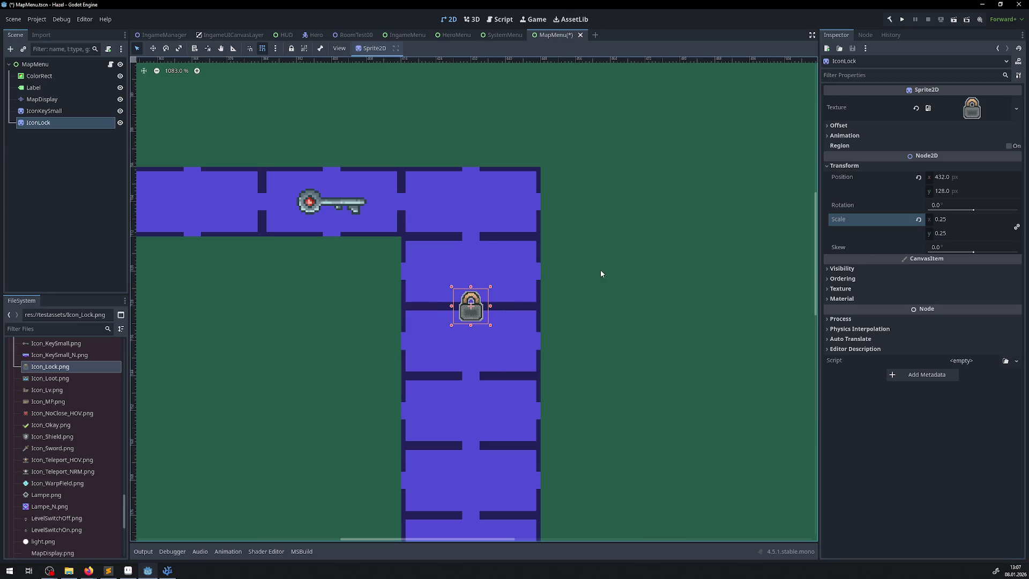
- Review the path, nudge the lock into place, then save and run the project
click(601, 269)
scroll(377, 248, down, 5)
scroll(354, 264, down, 4)
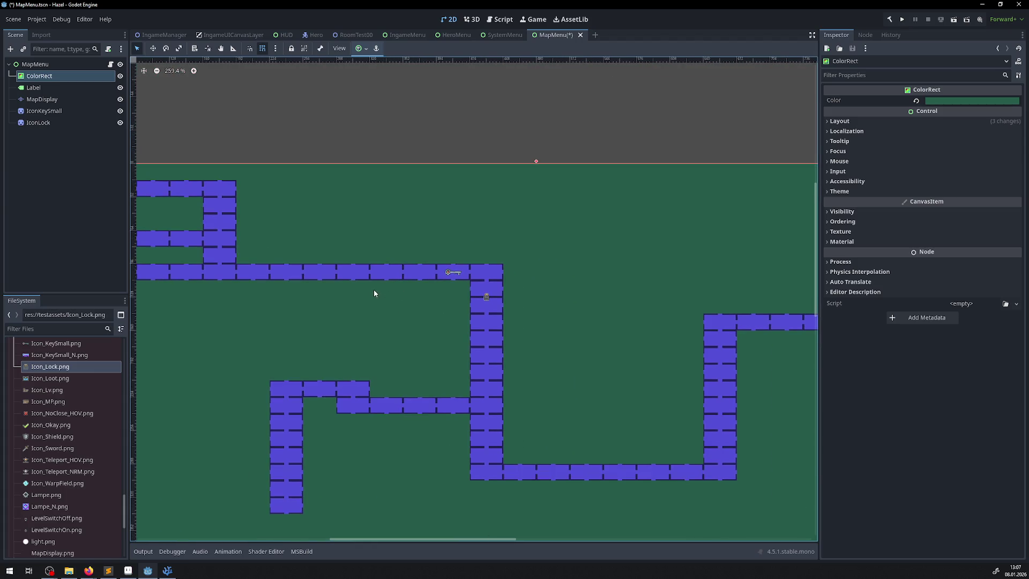
drag(374, 291, 432, 285)
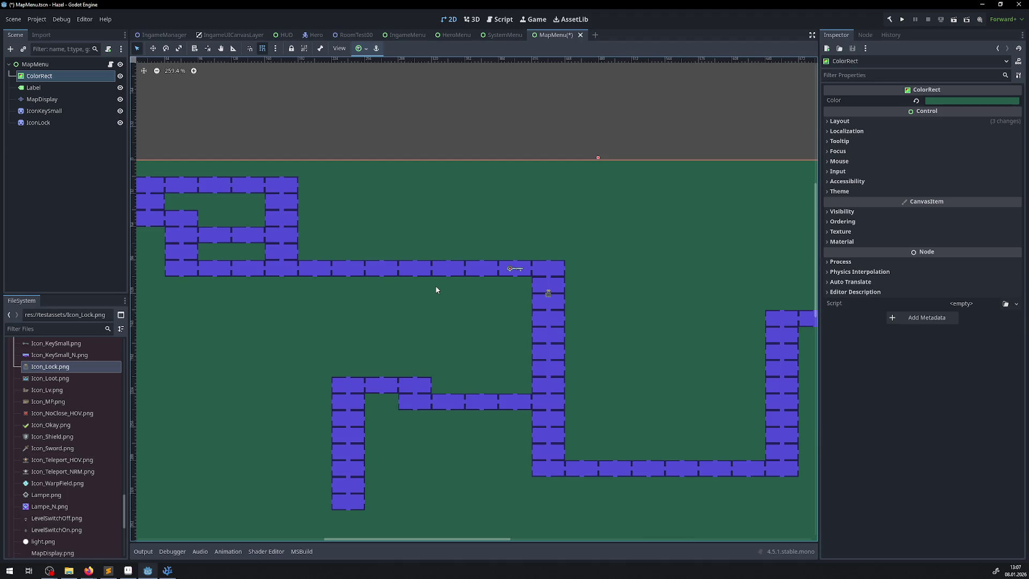
scroll(523, 293, up, 8)
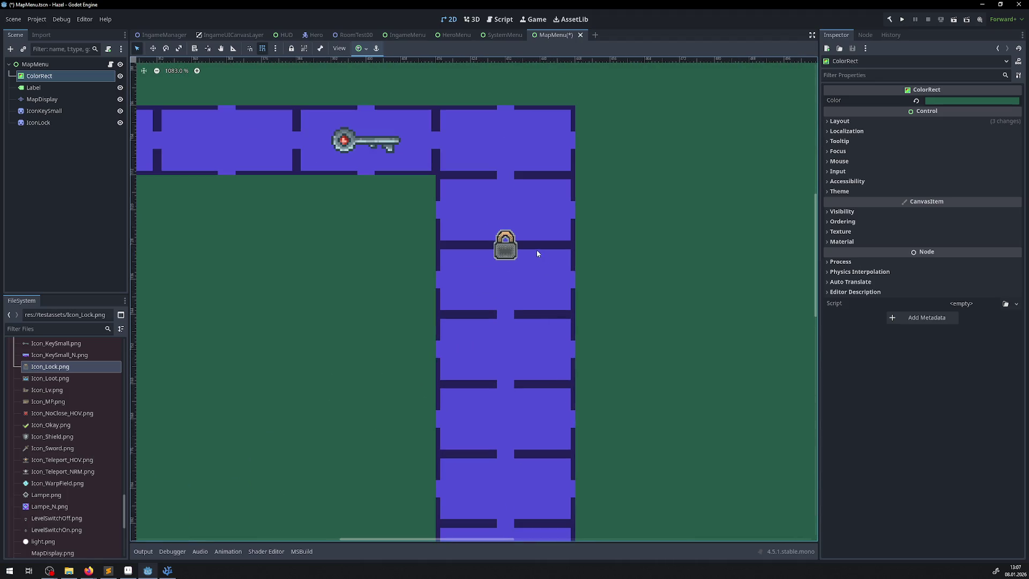
click(502, 253)
drag(502, 252, 506, 249)
scroll(374, 281, down, 3)
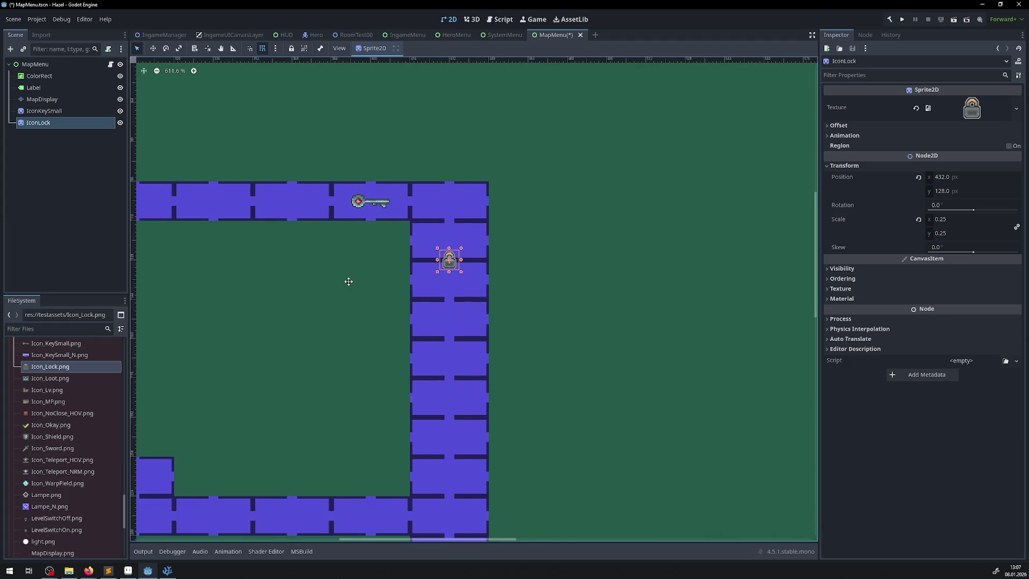
drag(349, 280, 464, 273)
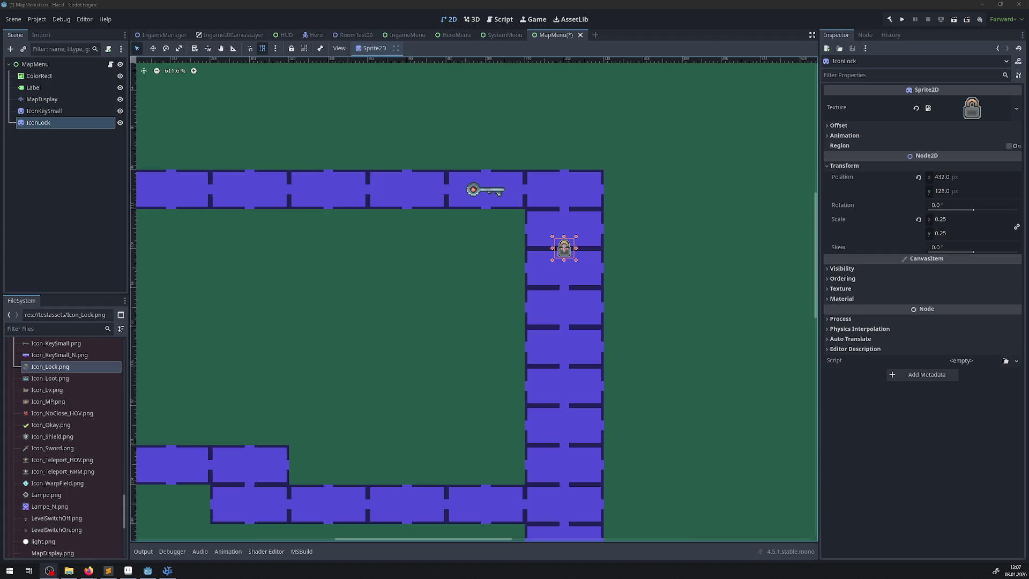
click(904, 20)
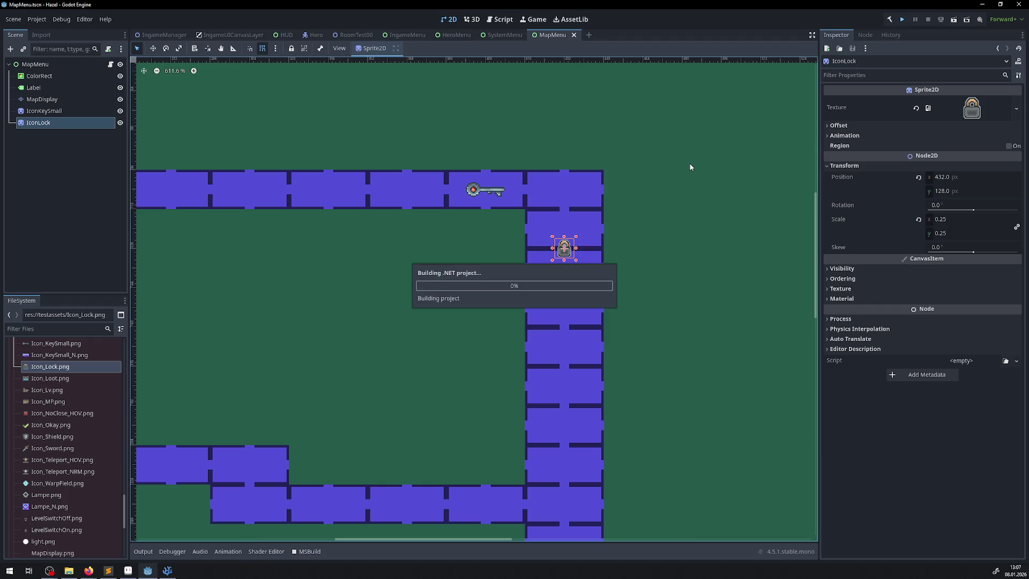
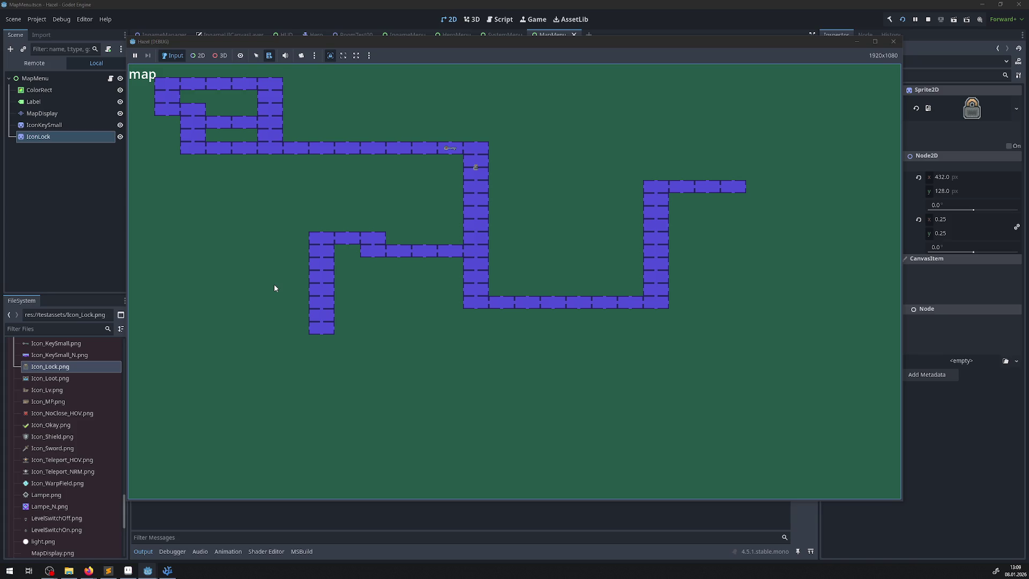
- Close the dungeon map, walk the hero around the room, then reopen the in-game map
key(Escape)
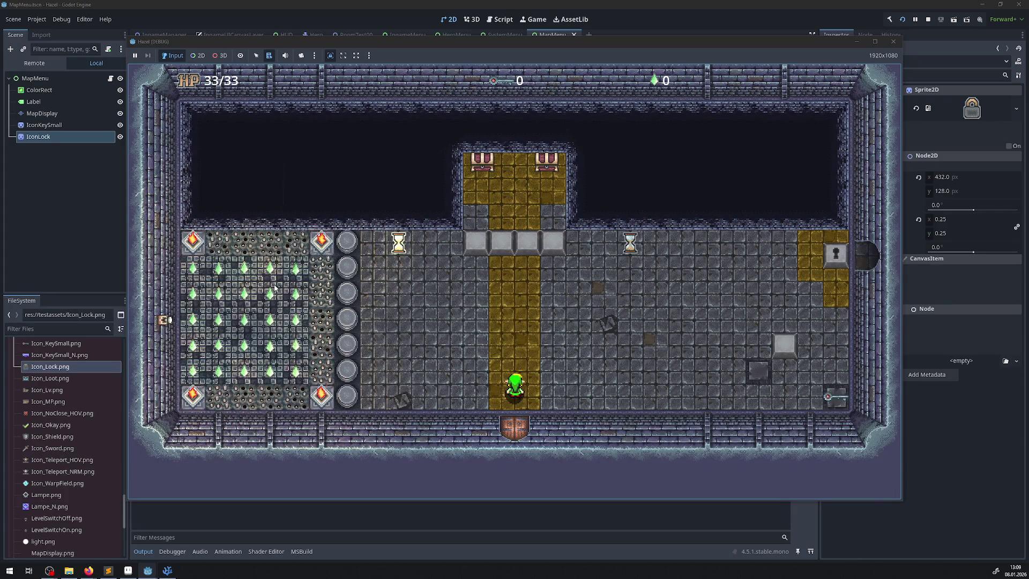
key(Up)
key(Right)
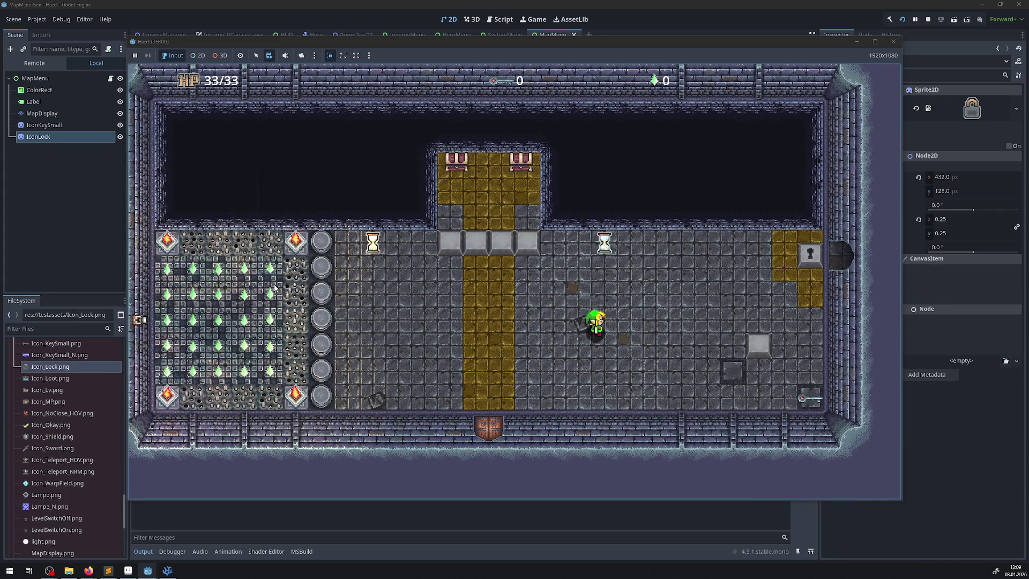
key(Left)
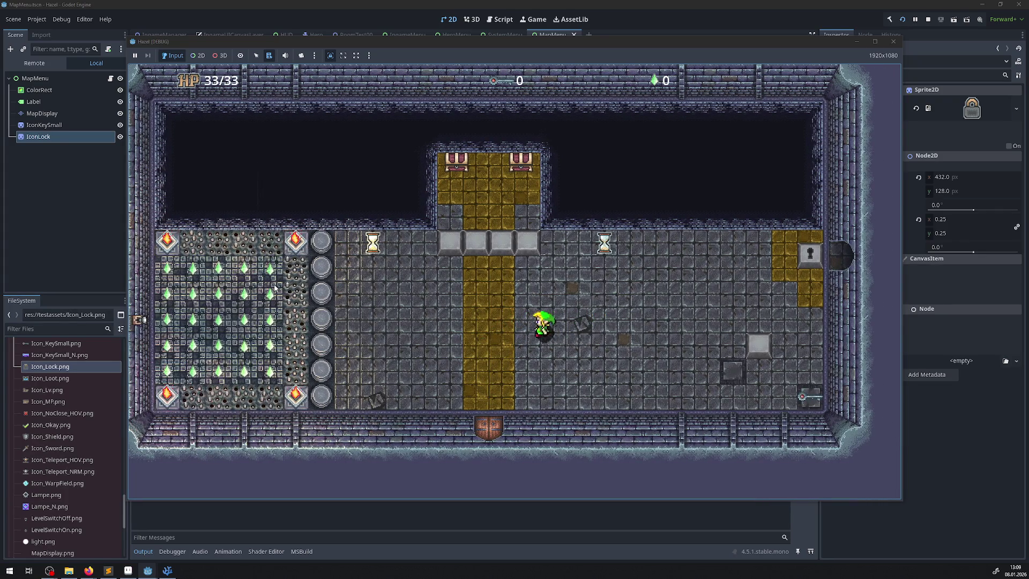
key(Up)
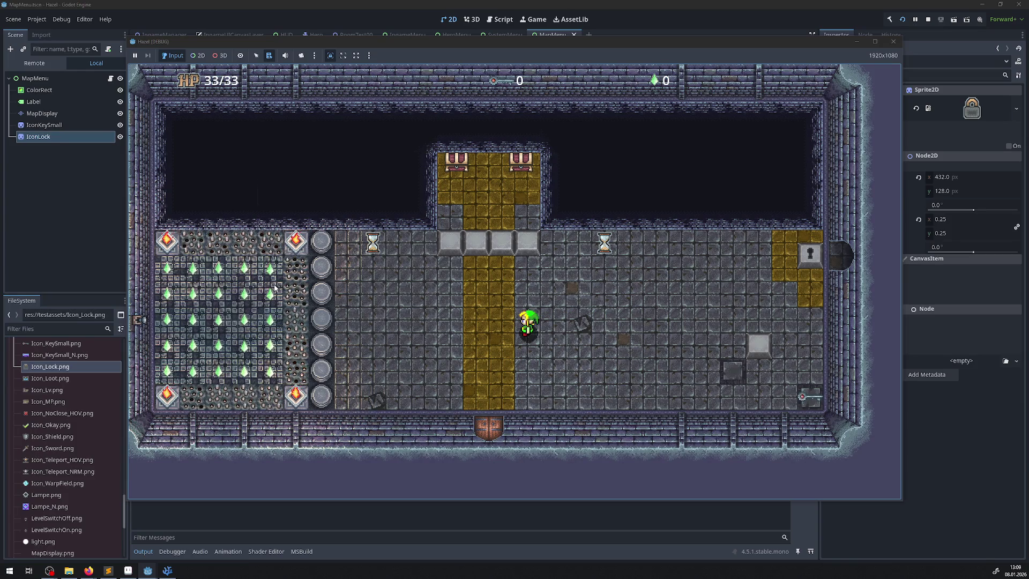
key(Left)
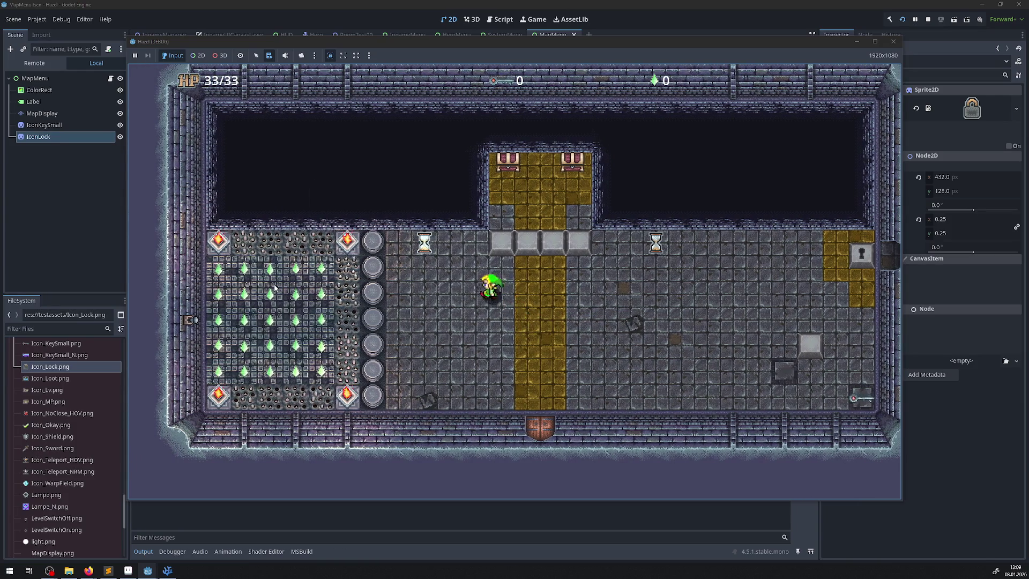
key(Right)
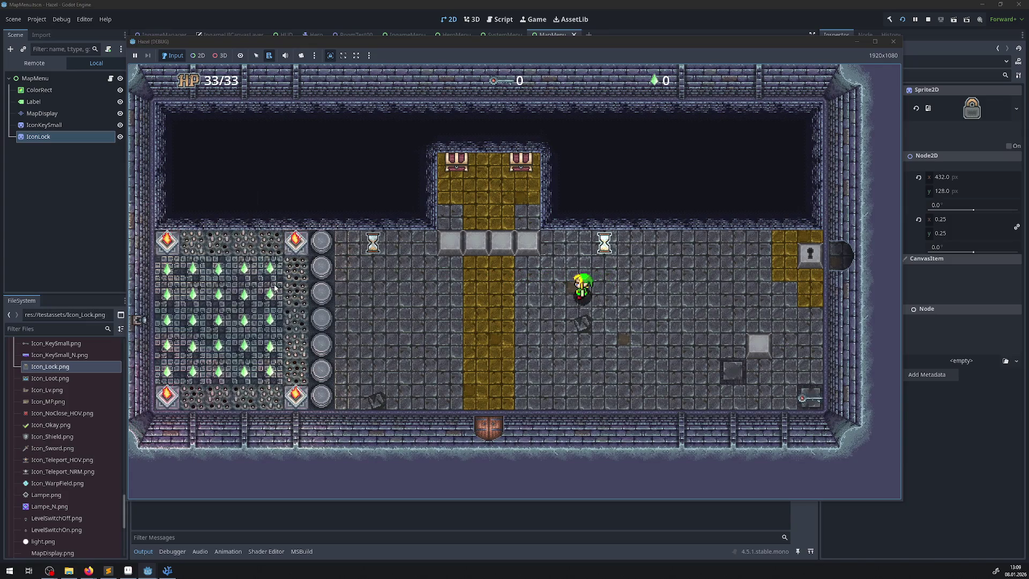
key(m)
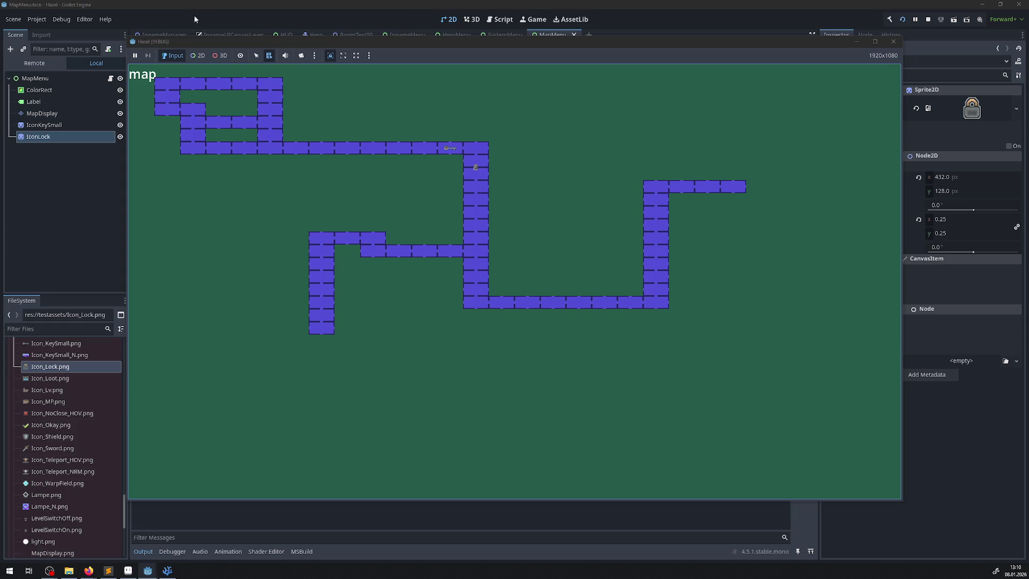
- Expand TestRooms and open RoomTest04.tscn, then RoomTest03.tscn
scroll(48, 451, up, 10)
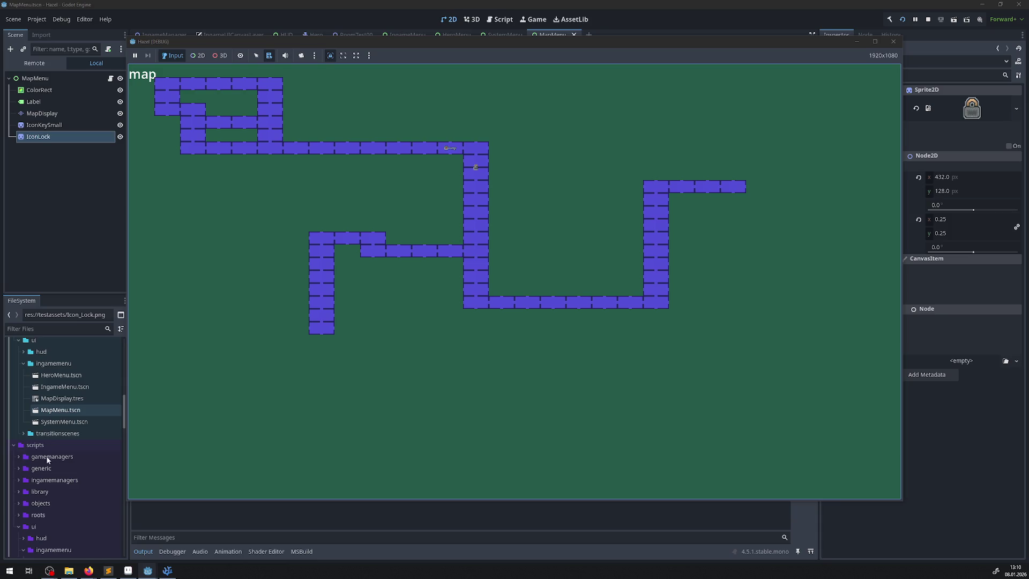
scroll(40, 453, up, 6)
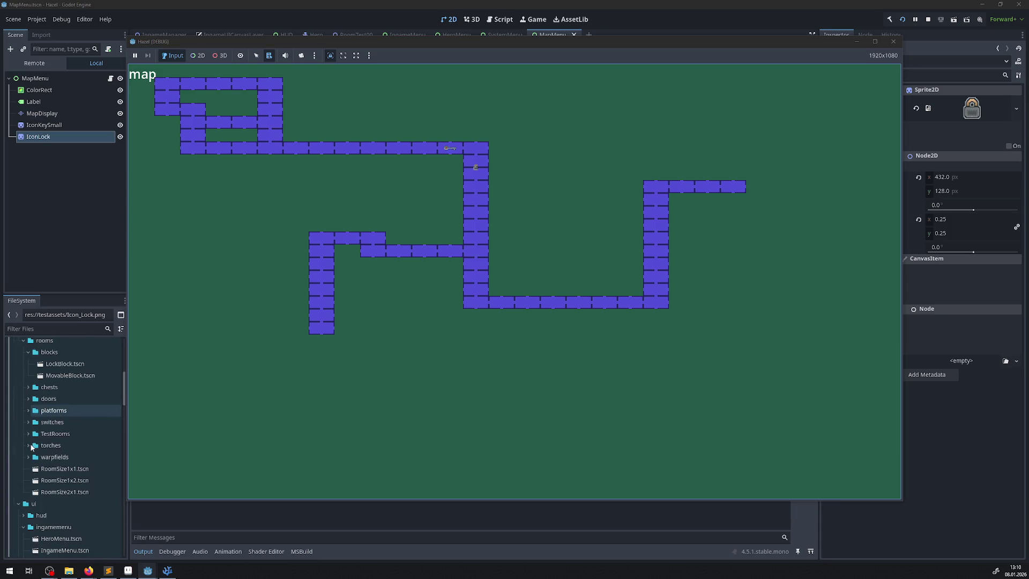
click(29, 433)
scroll(75, 498, down, 2)
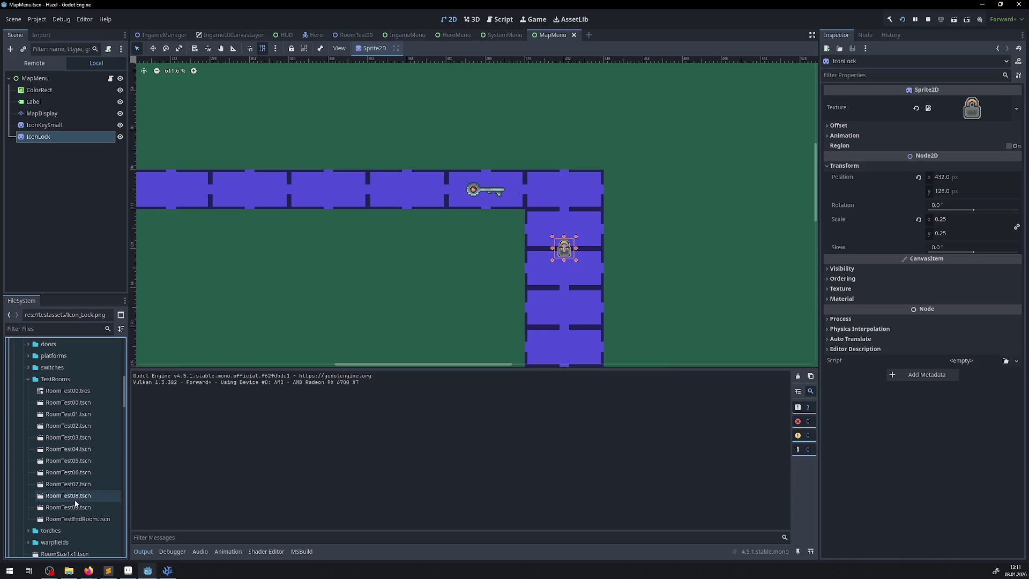
double_click(78, 447)
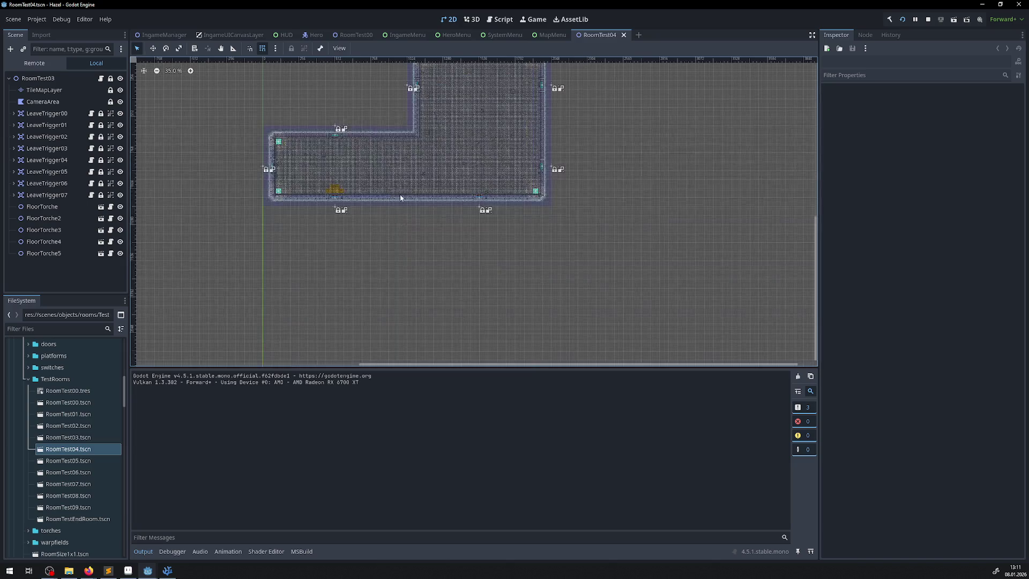
double_click(83, 438)
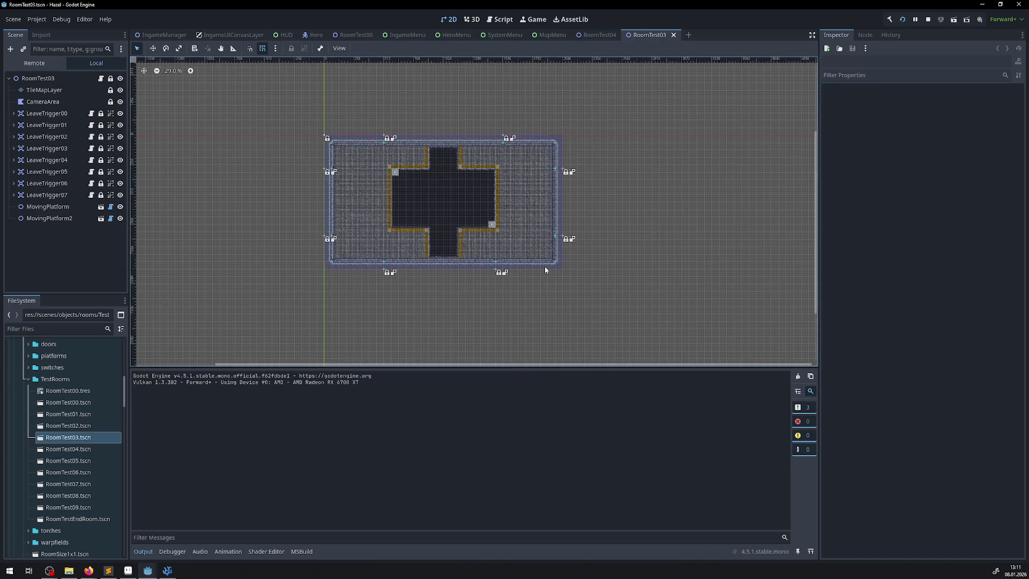
scroll(523, 213, up, 5)
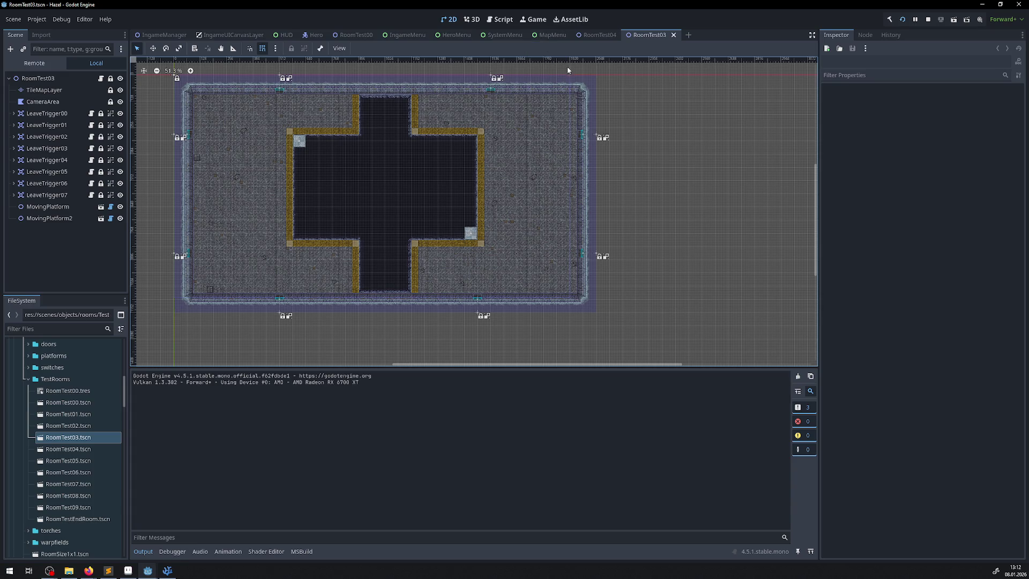
- Switch to the RoomTest04 scene tab, zoom around its room, then bring up MapDisplay.png in Aseprite
scroll(208, 105, up, 2)
scroll(232, 110, up, 6)
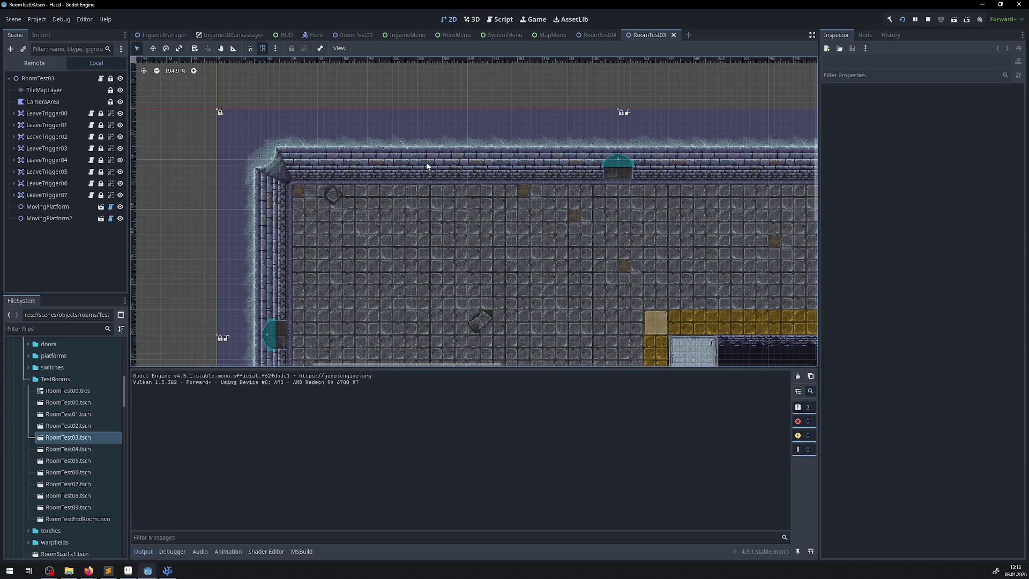
click(592, 35)
scroll(384, 173, up, 5)
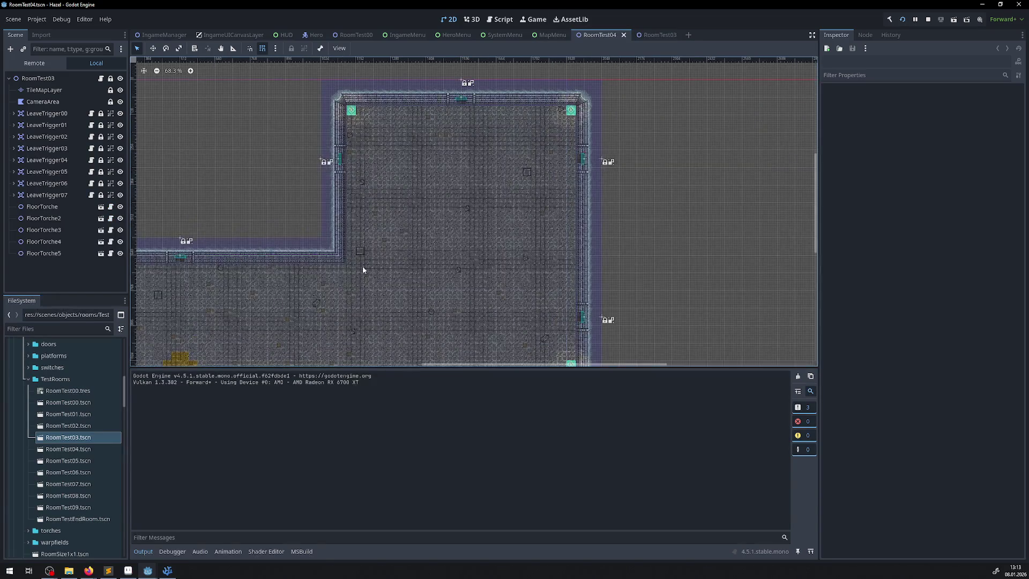
scroll(361, 269, down, 3)
scroll(434, 145, up, 3)
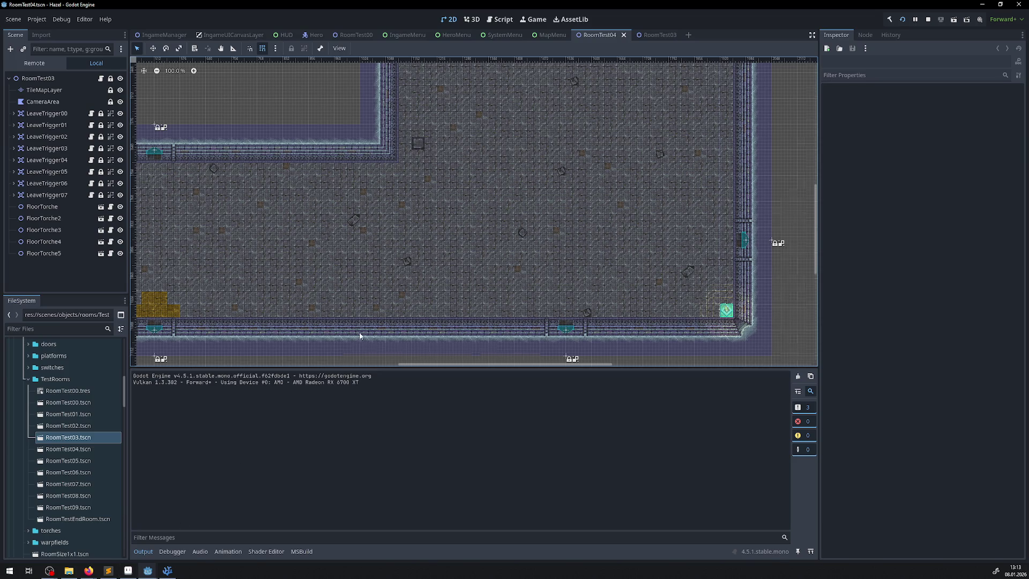
scroll(337, 180, down, 9)
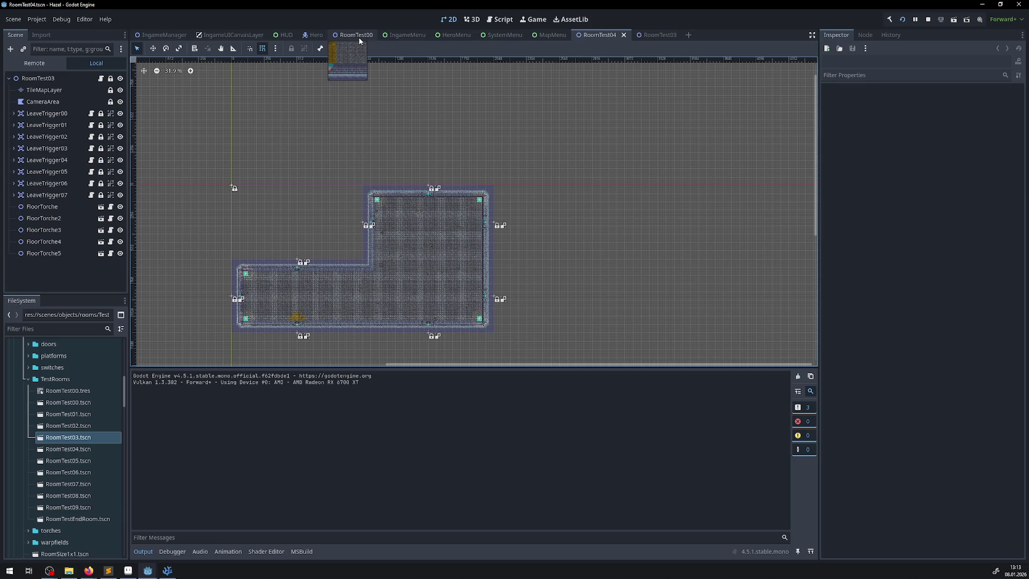
click(128, 570)
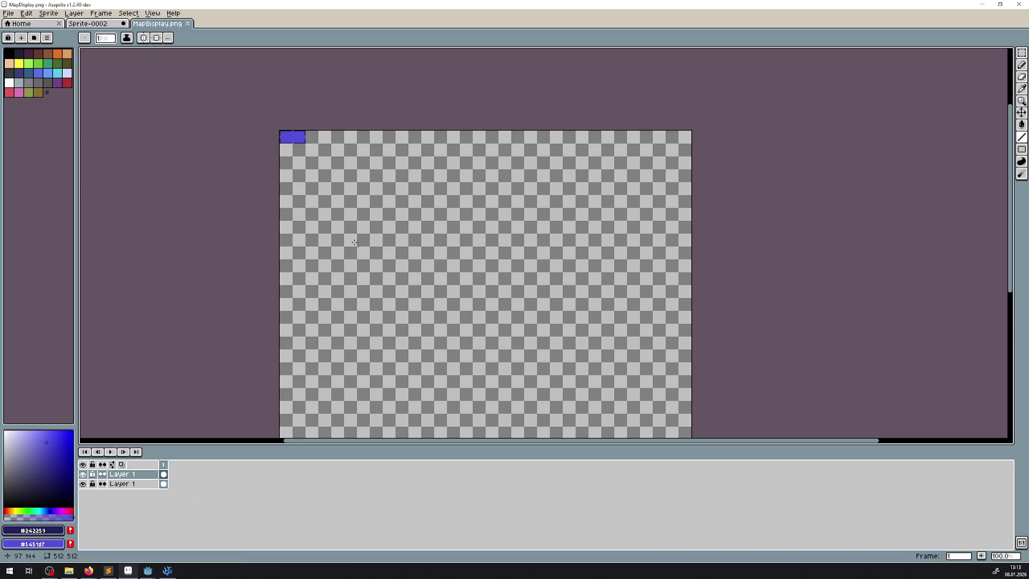
scroll(295, 138, up, 2)
scroll(293, 139, down, 2)
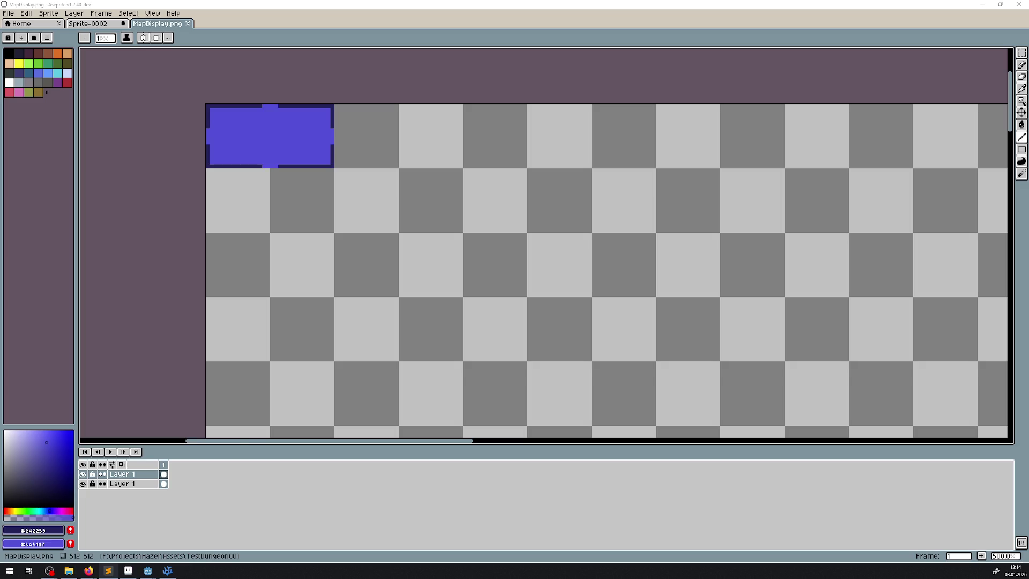
scroll(332, 103, up, 1)
scroll(270, 179, up, 3)
scroll(142, 434, down, 3)
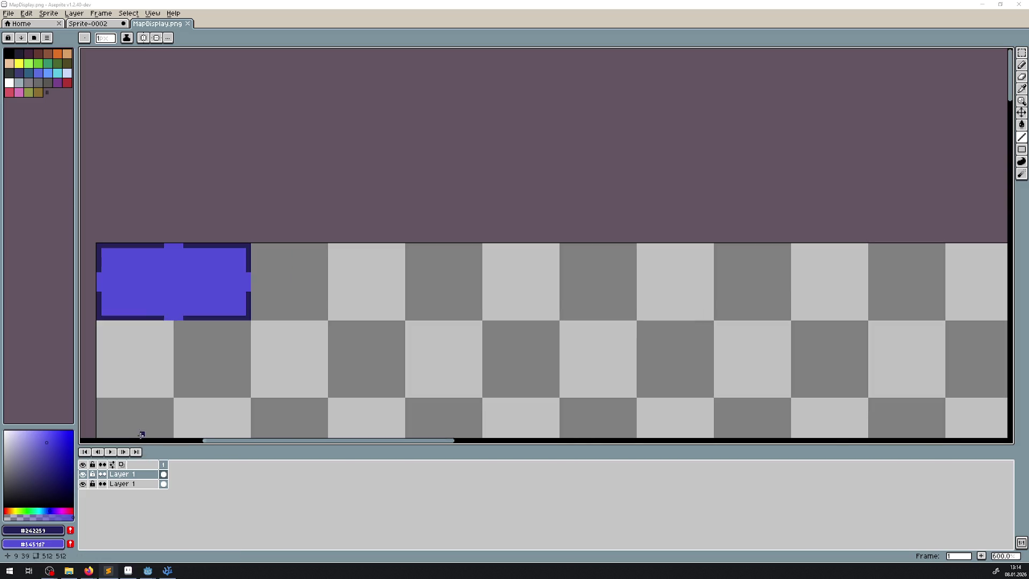
right_click(131, 475)
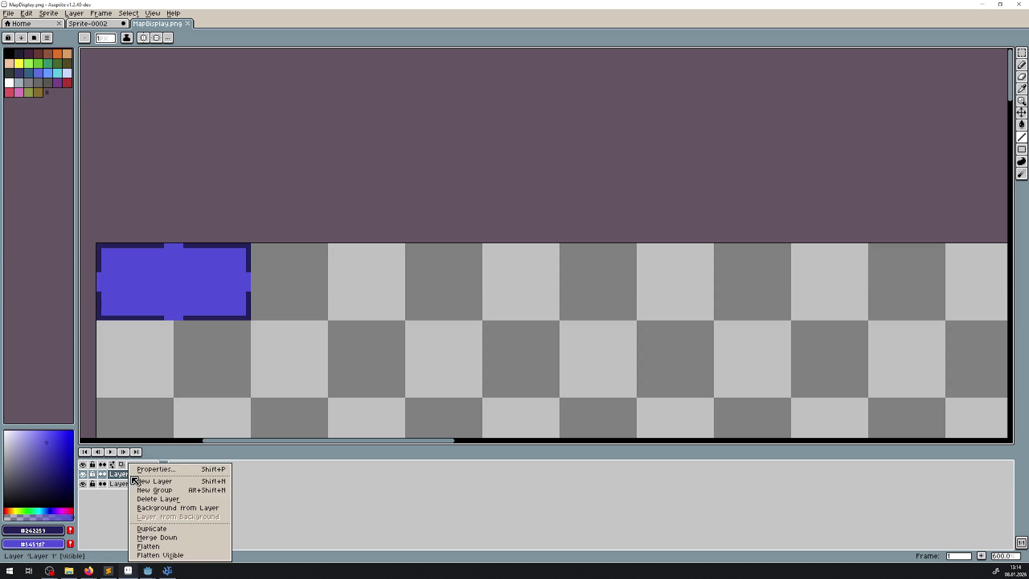
- Duplicate the tile layer three times, moving the copies into the second, third and fourth slots
click(160, 529)
click(1022, 112)
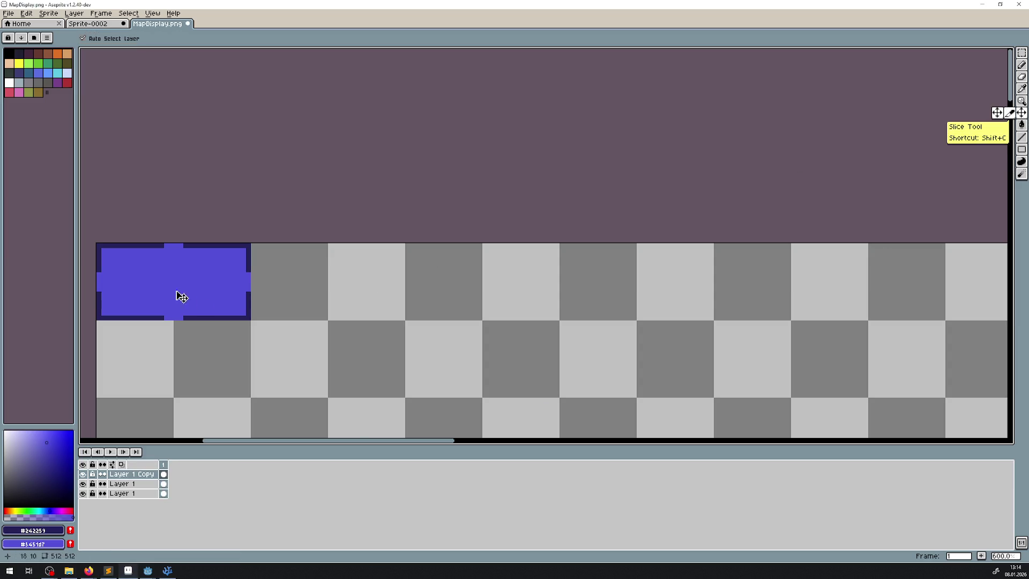
mouse_move(181, 297)
mouse_down()
mouse_move(319, 291)
mouse_move(308, 287)
mouse_up()
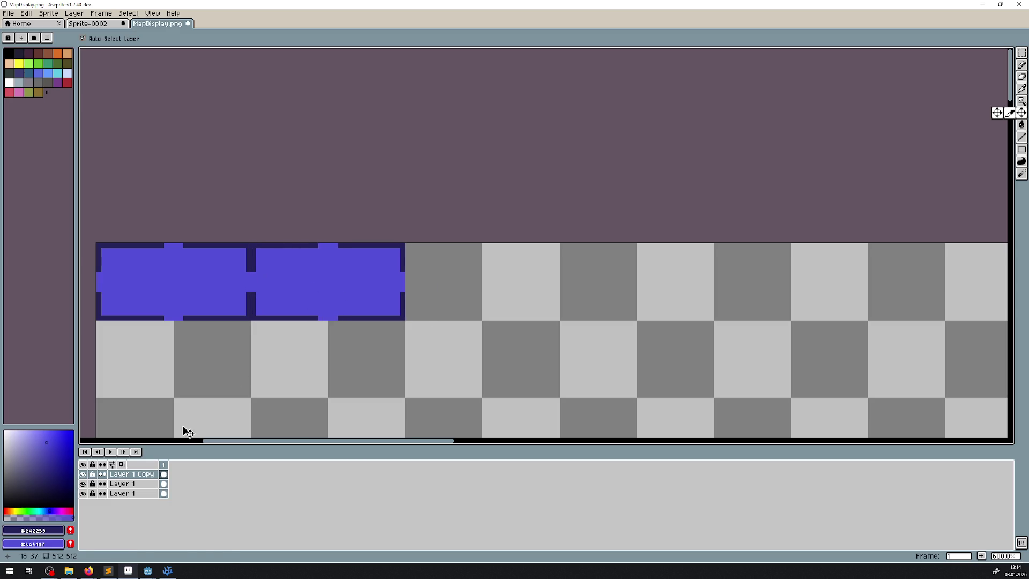
right_click(142, 475)
click(161, 529)
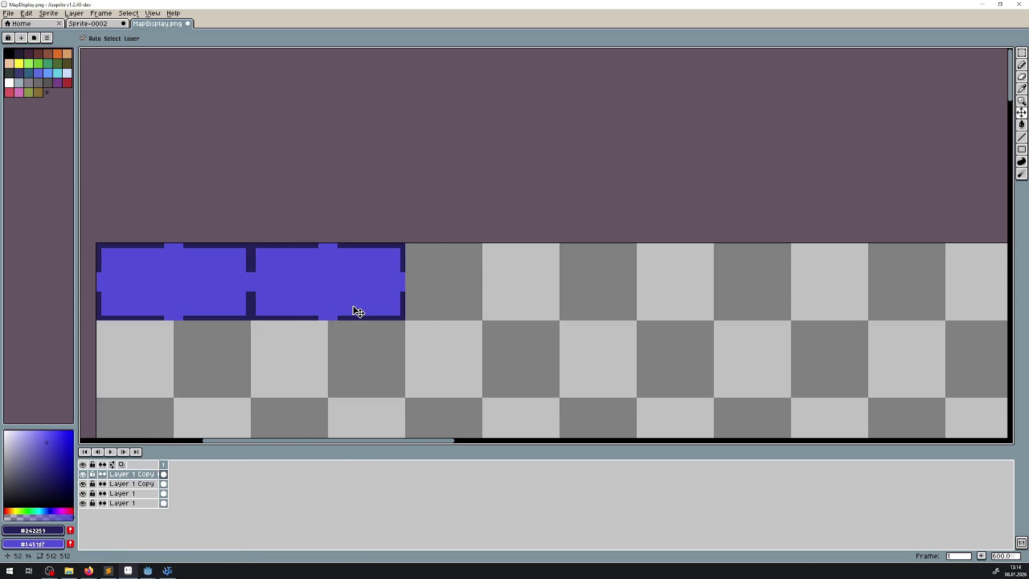
mouse_move(330, 295)
mouse_down()
mouse_move(535, 296)
mouse_move(480, 291)
mouse_up()
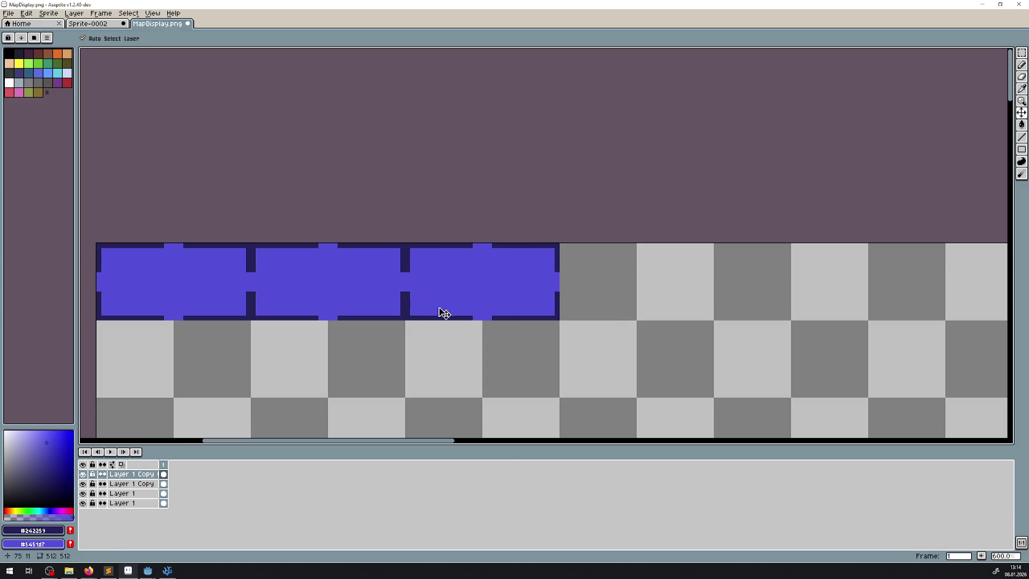
drag(269, 346, 280, 297)
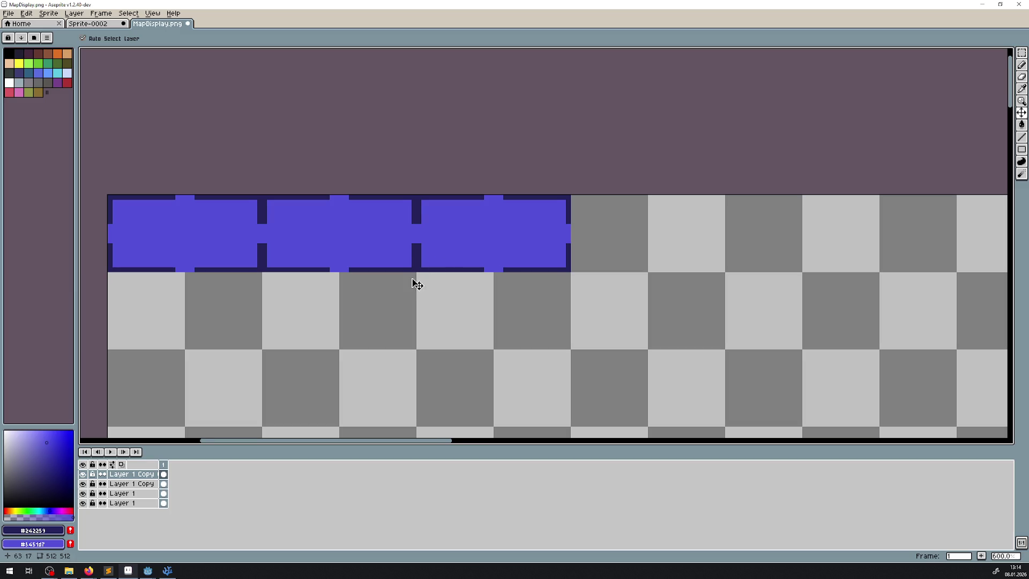
scroll(417, 285, down, 1)
right_click(135, 474)
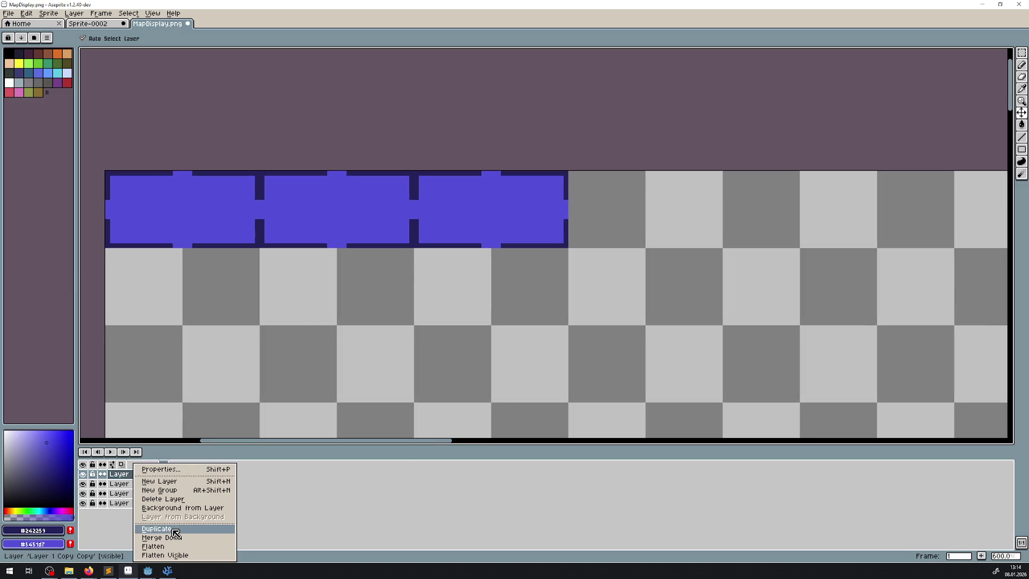
click(175, 533)
mouse_move(381, 232)
mouse_down()
mouse_move(402, 232)
mouse_move(381, 233)
mouse_up()
mouse_move(502, 230)
mouse_down()
mouse_move(670, 230)
mouse_move(640, 236)
mouse_up()
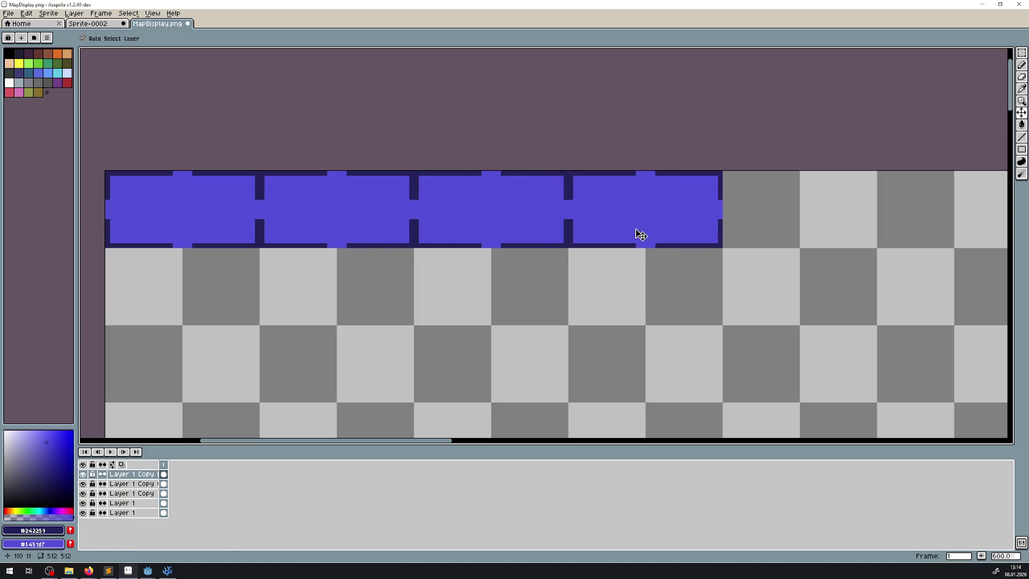
- Merge the four tile layers down into a single row layer, undoing an accidental move
right_click(151, 474)
click(190, 534)
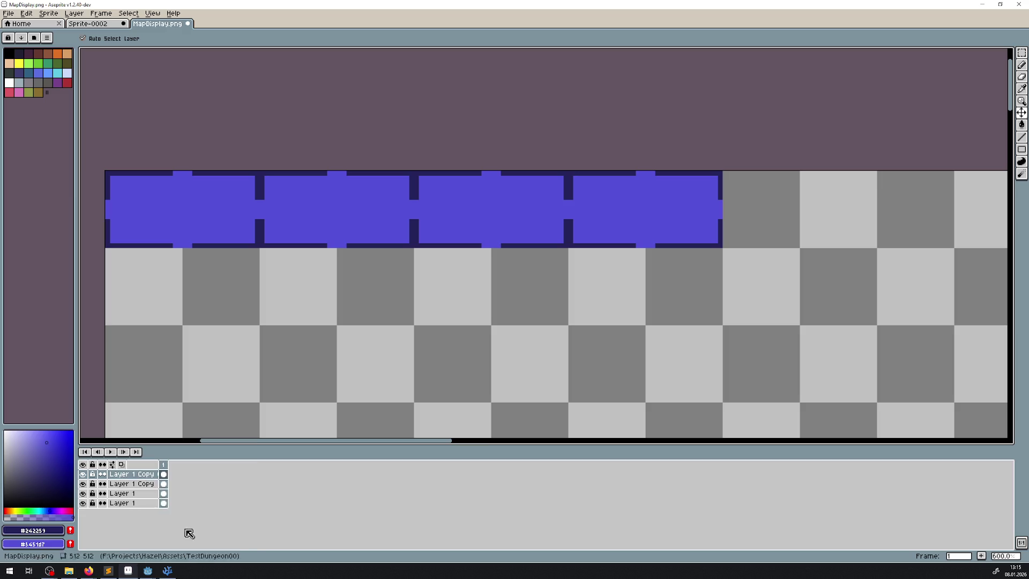
right_click(151, 475)
click(182, 535)
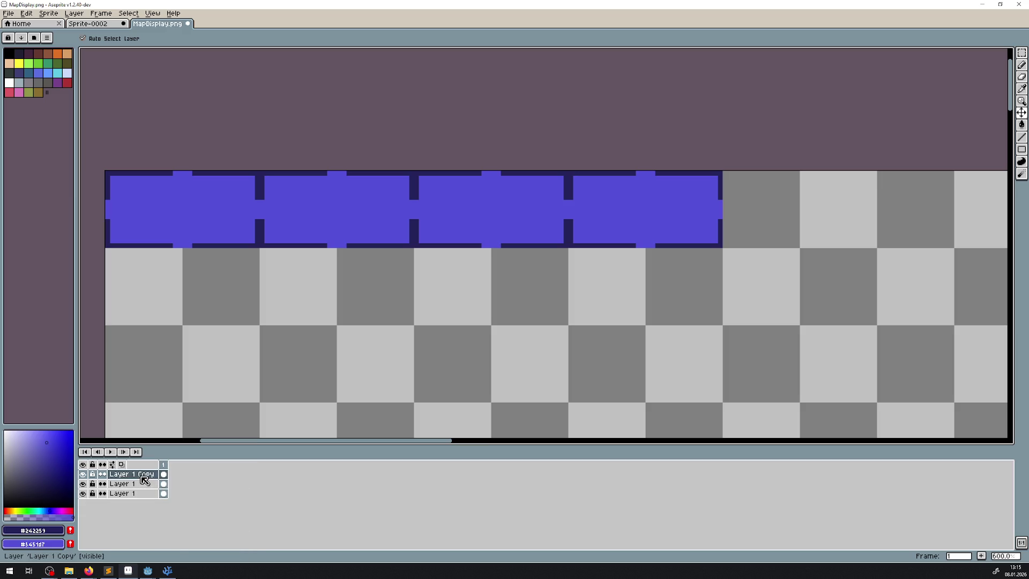
right_click(142, 476)
click(171, 535)
drag(313, 207, 323, 240)
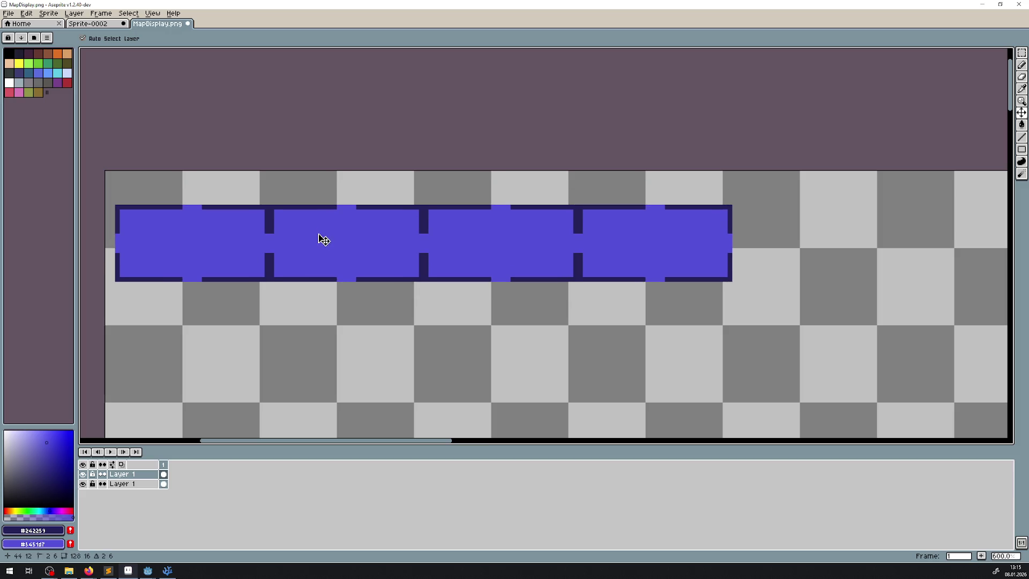
key(ctrl+z)
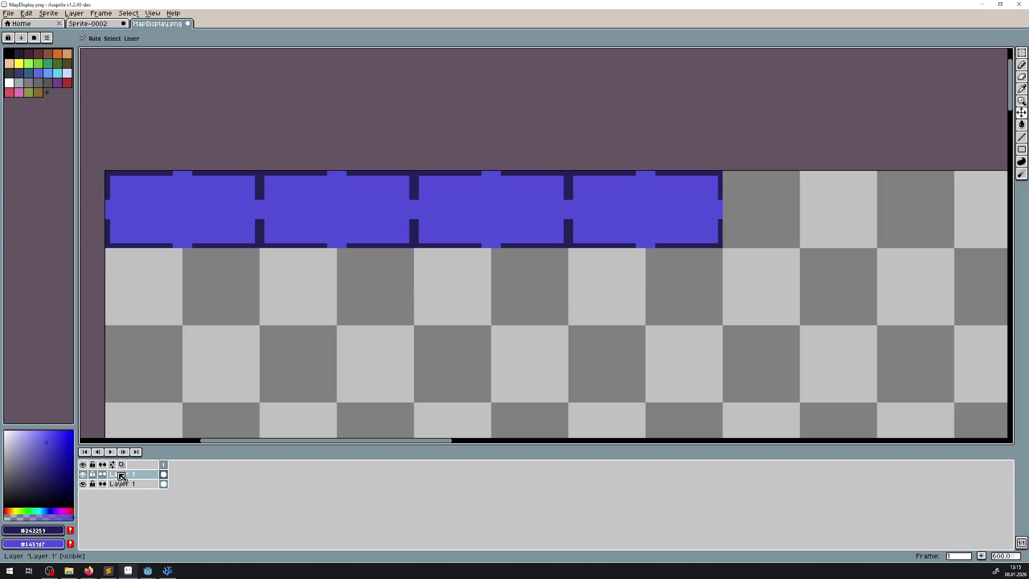
- Duplicate the four-tile row as Layer 1 Copy and slide it right into alignment
right_click(121, 476)
click(146, 530)
drag(364, 235, 890, 225)
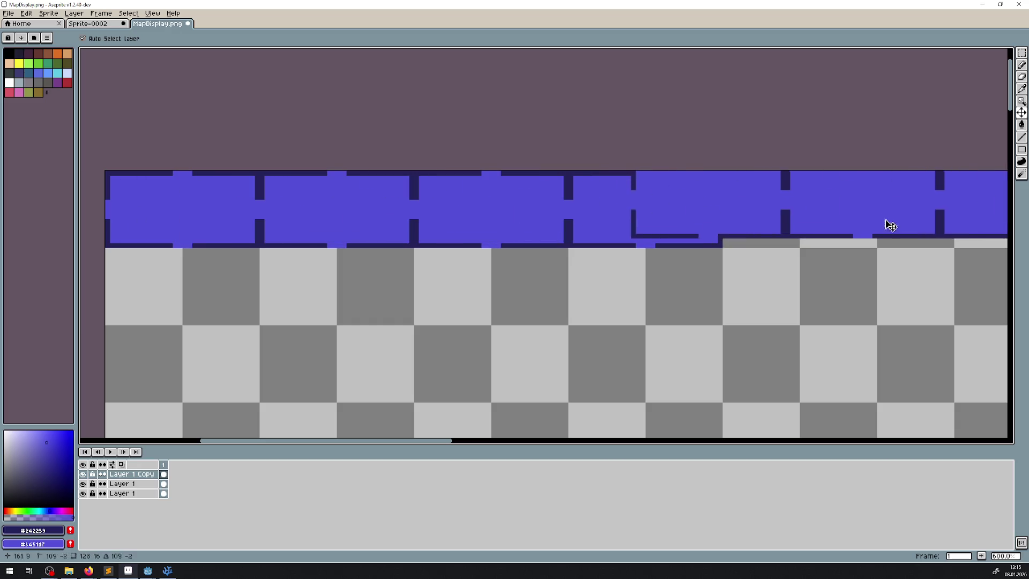
mouse_move(328, 252)
mouse_down()
mouse_move(407, 246)
mouse_move(395, 246)
mouse_up()
drag(633, 265, 760, 247)
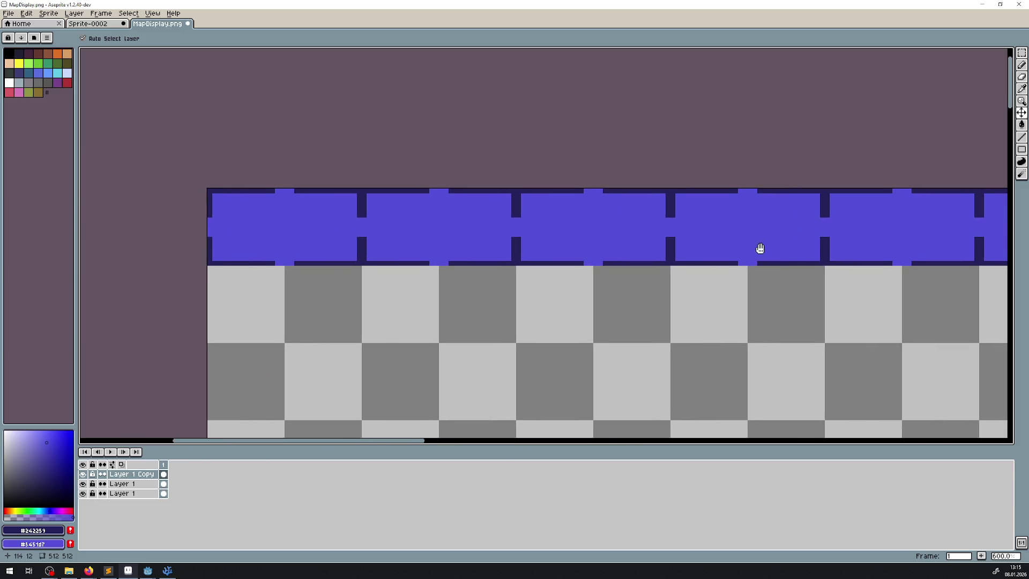
scroll(329, 223, up, 3)
- With the Line tool, close the first room's left, bottom and middle wall gaps
key(l)
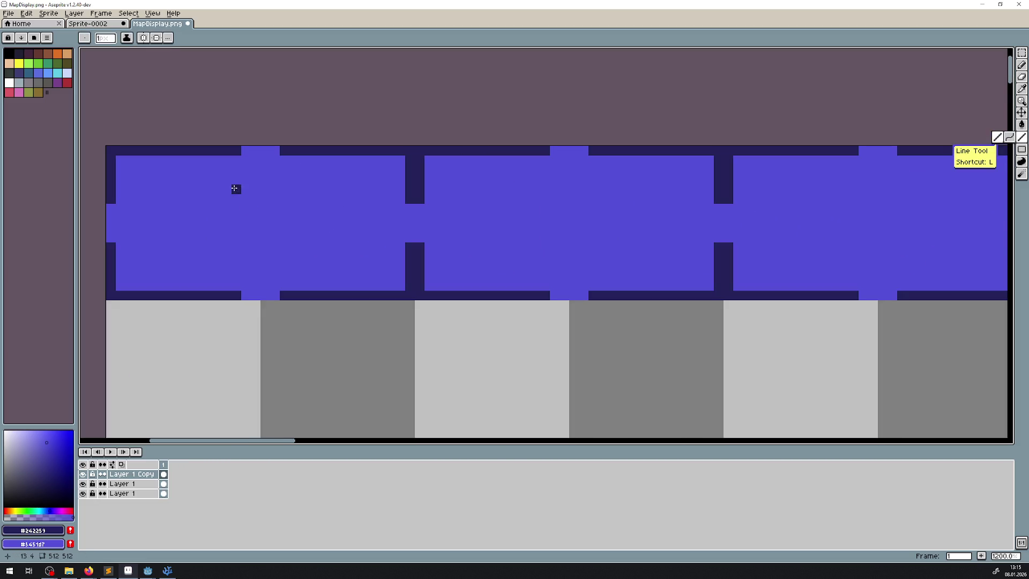
scroll(234, 188, up, 1)
drag(225, 184, 225, 223)
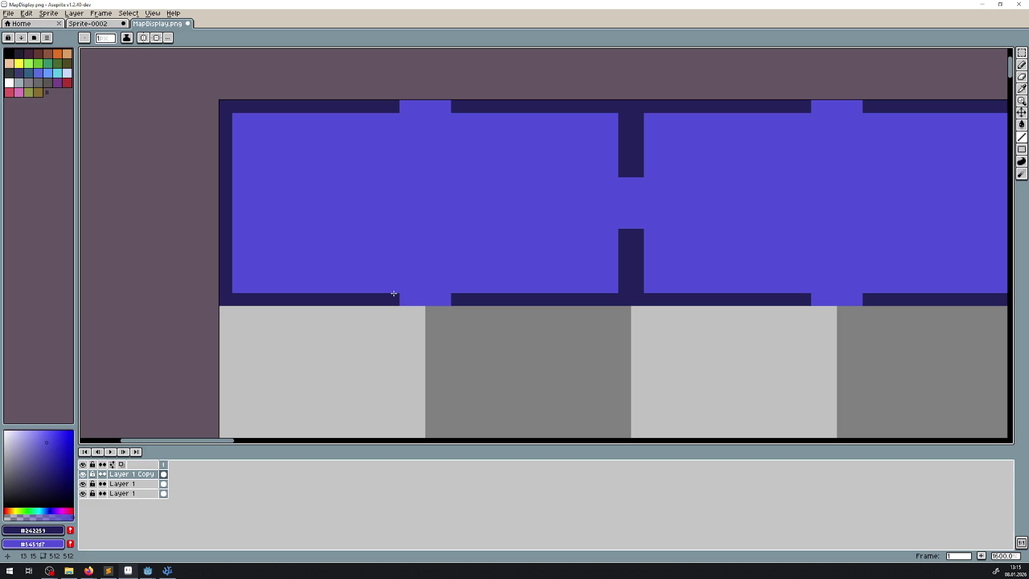
drag(394, 293, 431, 293)
drag(613, 215, 612, 175)
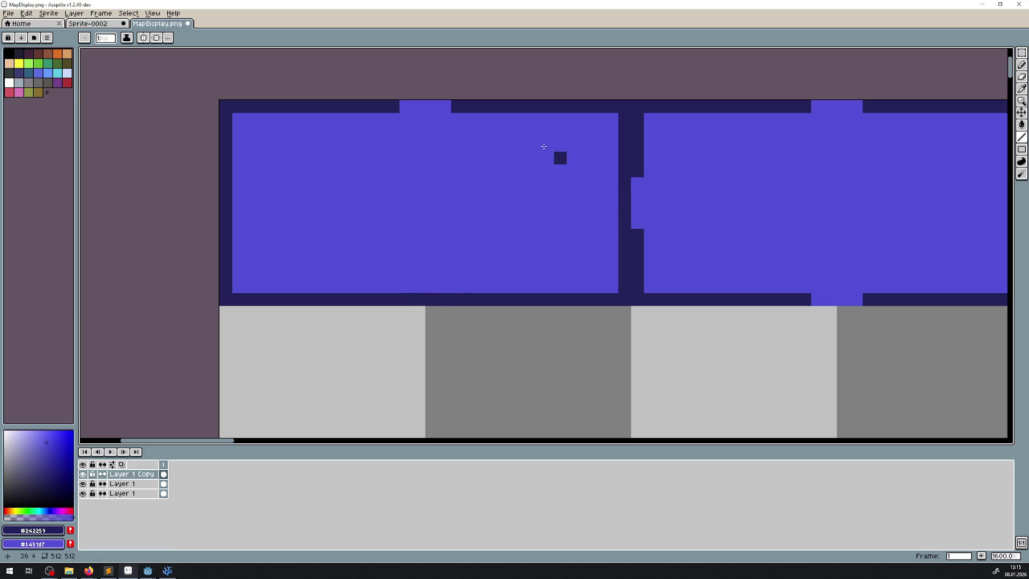
drag(403, 107, 466, 108)
scroll(475, 190, right, 2)
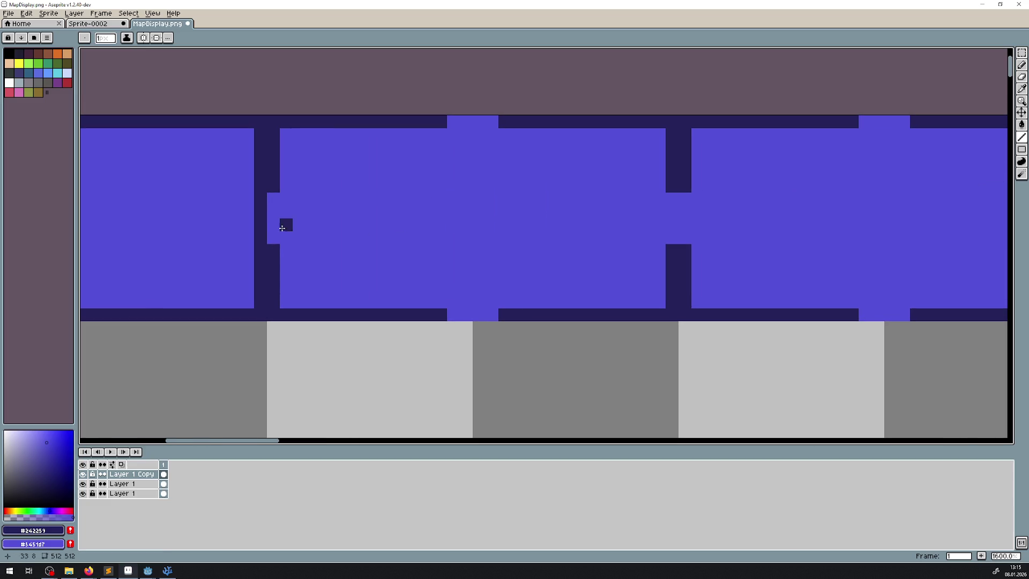
- Fill the next rooms' left, bottom and right wall openings and the left inner wall notch
drag(273, 238, 273, 197)
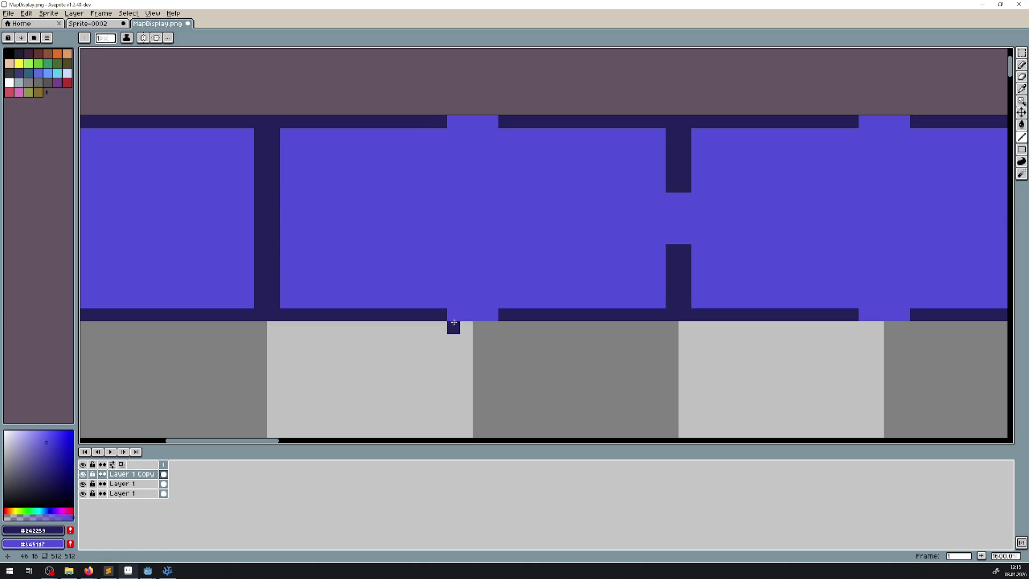
drag(453, 315, 492, 314)
drag(673, 194, 670, 241)
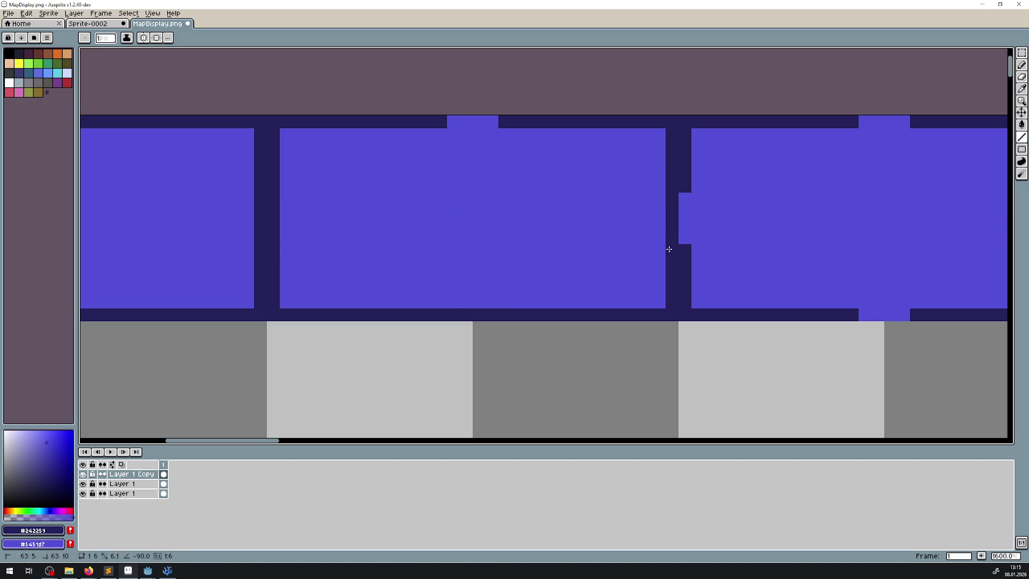
scroll(683, 225, right, 1)
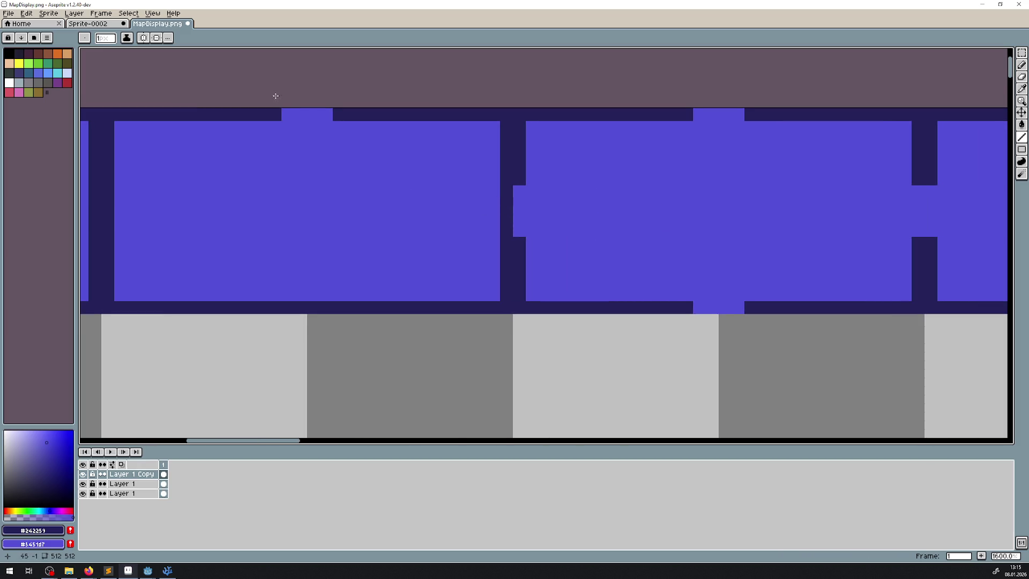
drag(634, 216, 514, 209)
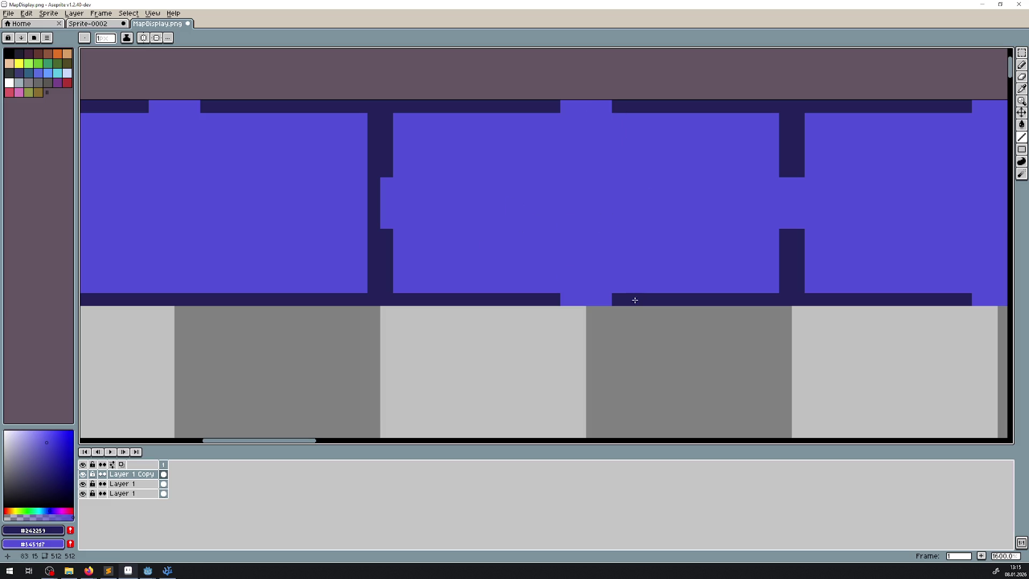
drag(619, 298, 567, 296)
drag(386, 183, 386, 224)
mouse_move(648, 226)
mouse_down()
mouse_move(489, 230)
mouse_move(449, 212)
mouse_up()
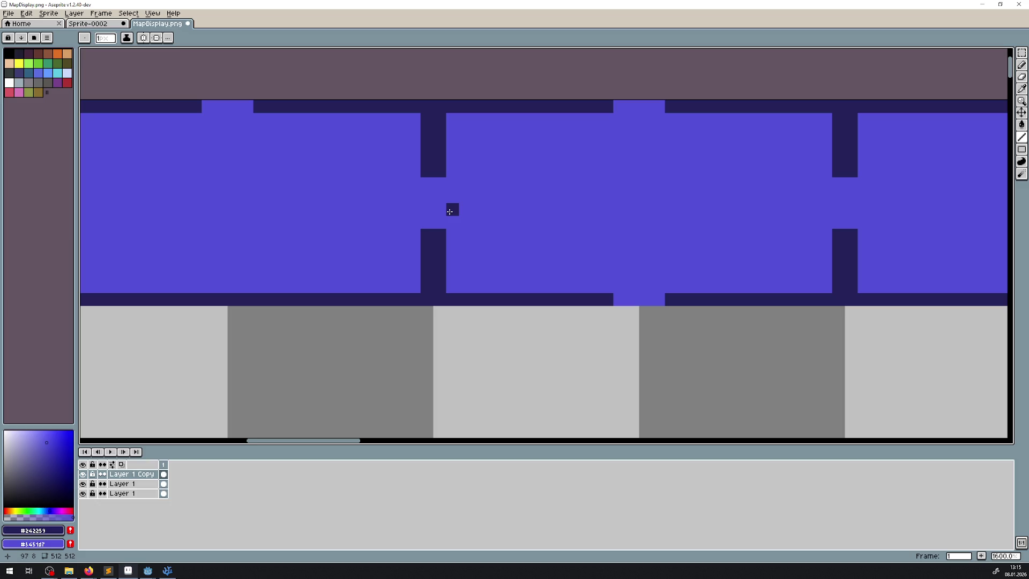
scroll(452, 211, down, 5)
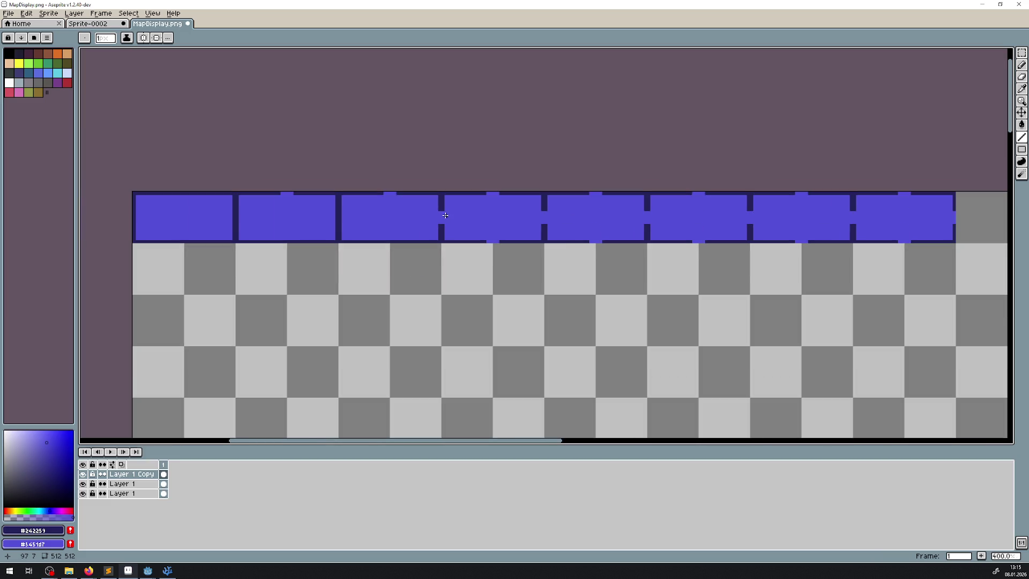
scroll(482, 222, up, 4)
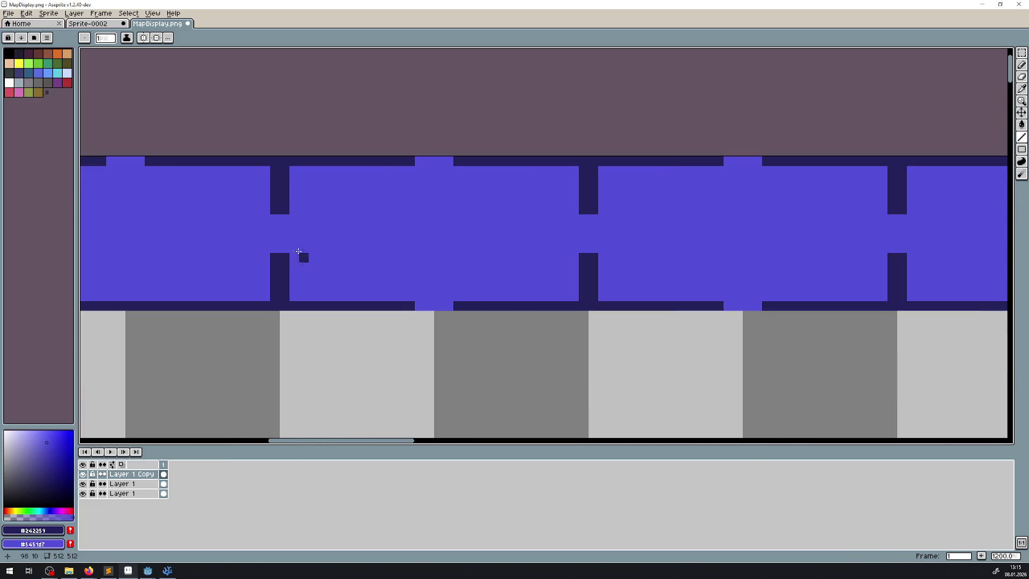
- Fill the gap in the left pillar, then pan along the row to the remaining walls
drag(285, 220, 285, 249)
scroll(303, 257, down, 3)
scroll(345, 257, down, 2)
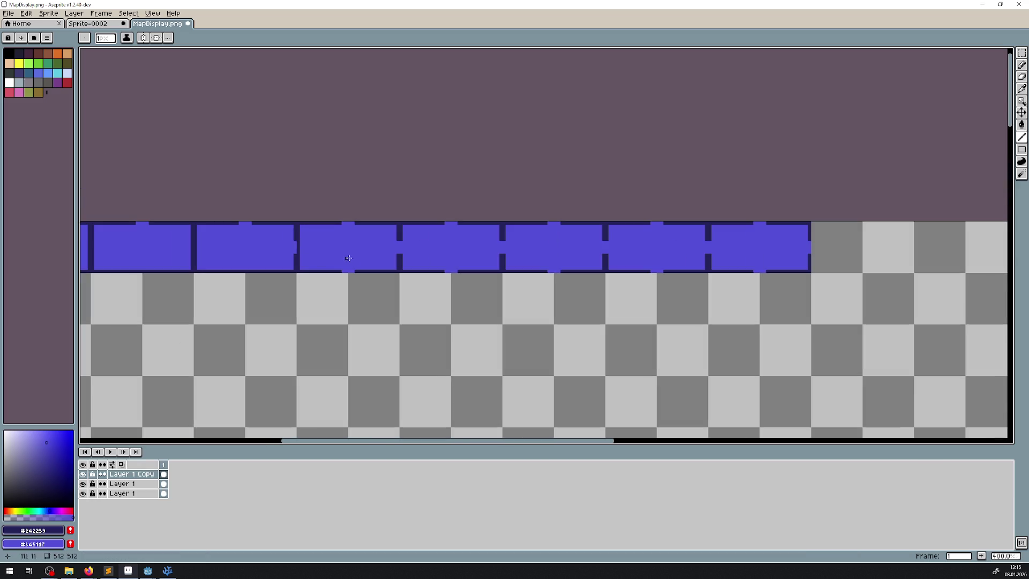
scroll(345, 257, up, 1)
scroll(394, 271, up, 4)
drag(1001, 271, 801, 259)
scroll(801, 258, down, 4)
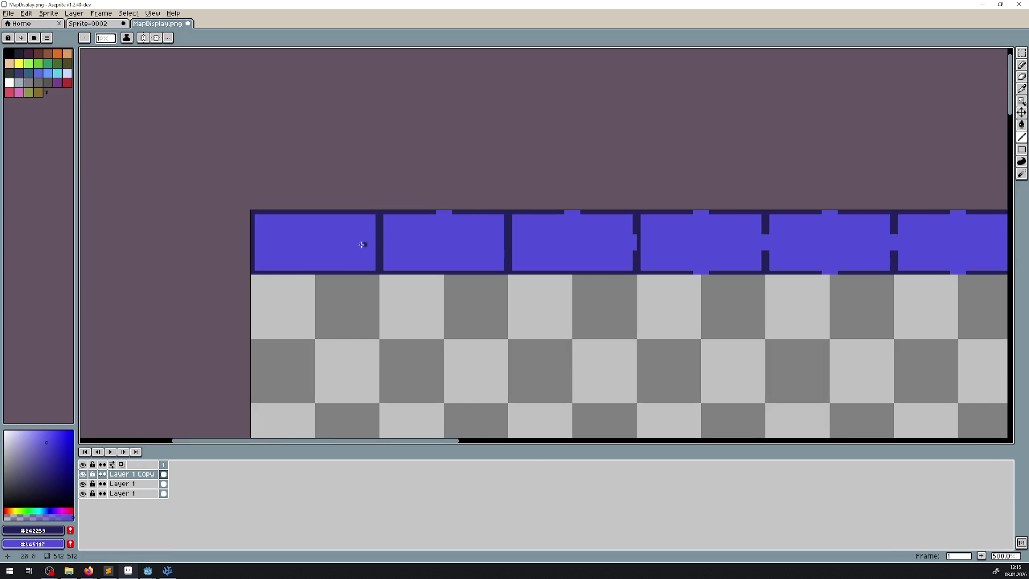
mouse_move(581, 239)
mouse_down()
mouse_move(505, 209)
mouse_move(437, 207)
mouse_up()
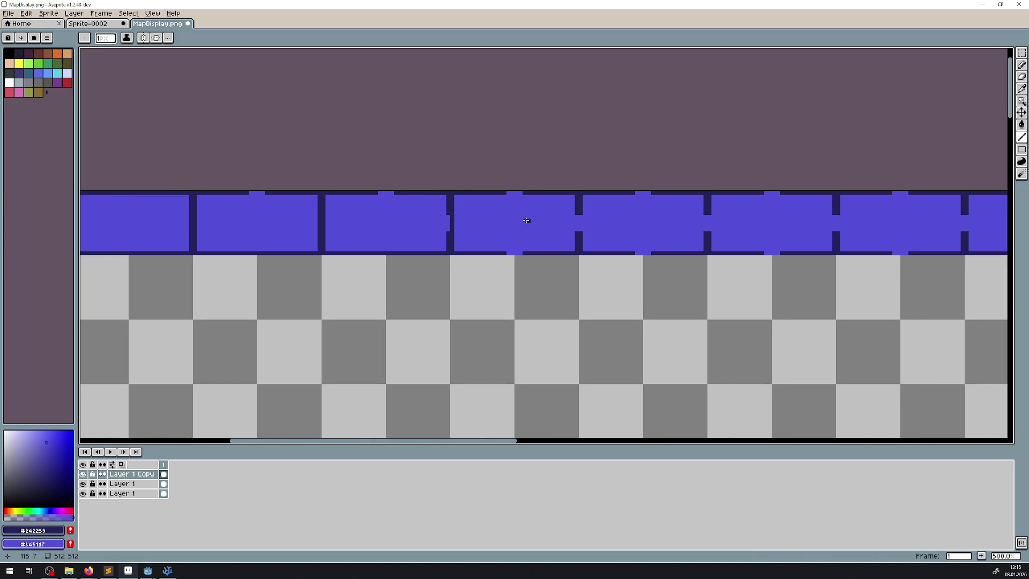
mouse_move(527, 221)
mouse_down()
mouse_move(506, 232)
mouse_move(362, 230)
mouse_up()
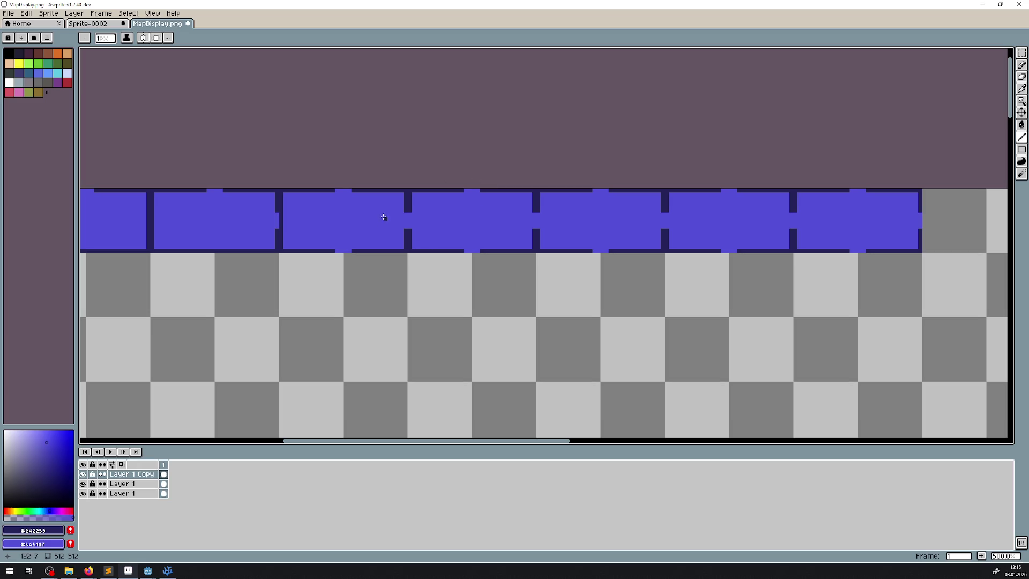
scroll(544, 222, up, 2)
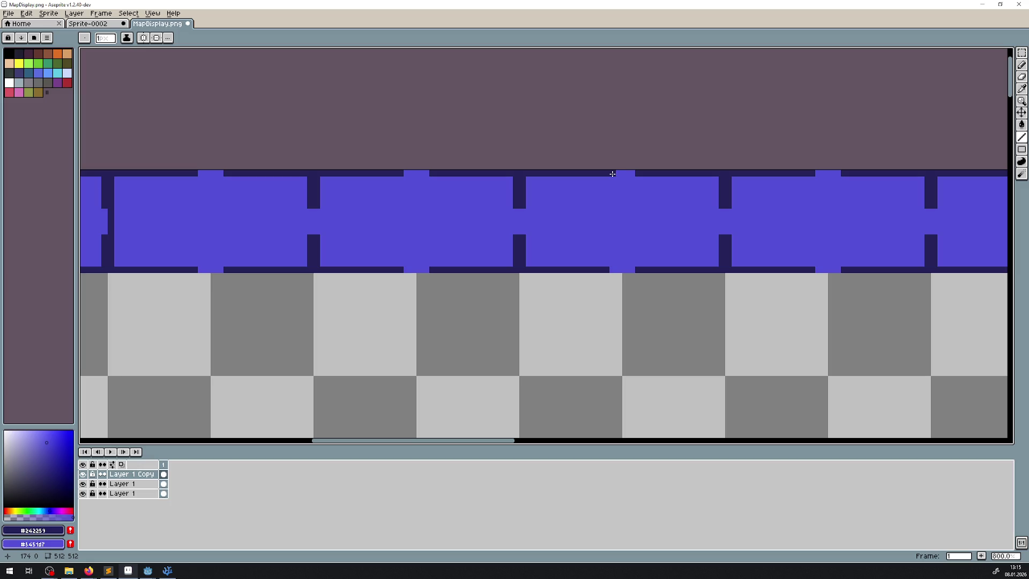
scroll(471, 235, down, 2)
scroll(445, 220, up, 2)
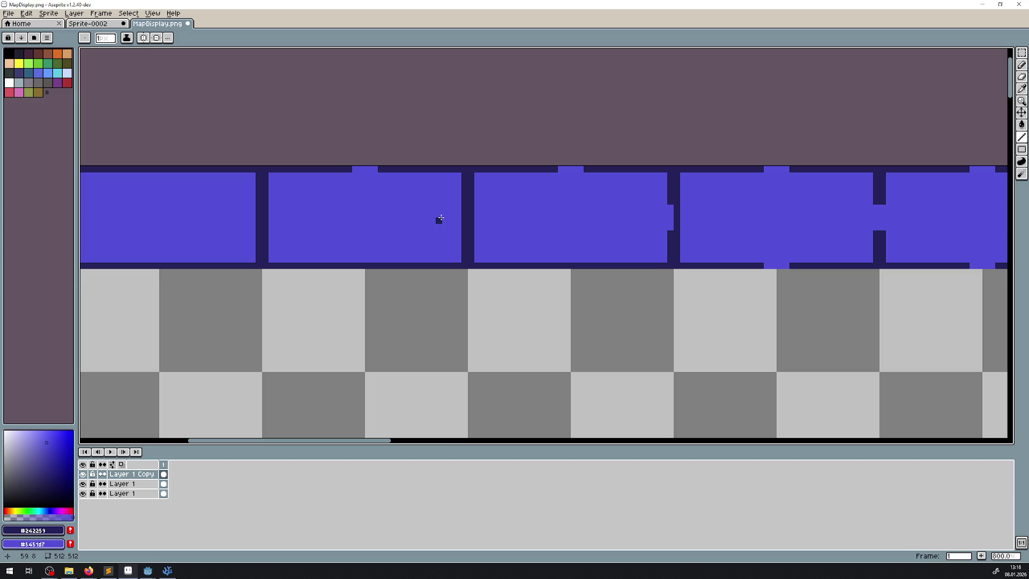
mouse_move(567, 259)
mouse_down()
mouse_move(402, 249)
mouse_move(532, 230)
mouse_up()
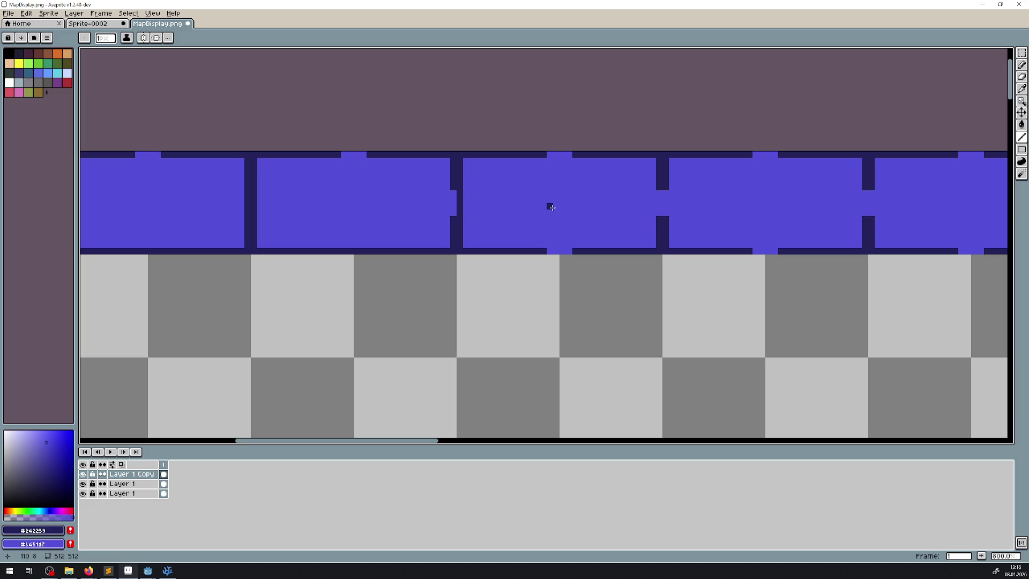
- Undo the last stroke, then fill the bottom border gaps, vertical wall gaps and leftover light pixels
key(v)
key(ctrl+z)
mouse_move(618, 255)
mouse_down()
mouse_move(370, 225)
mouse_move(489, 244)
mouse_up()
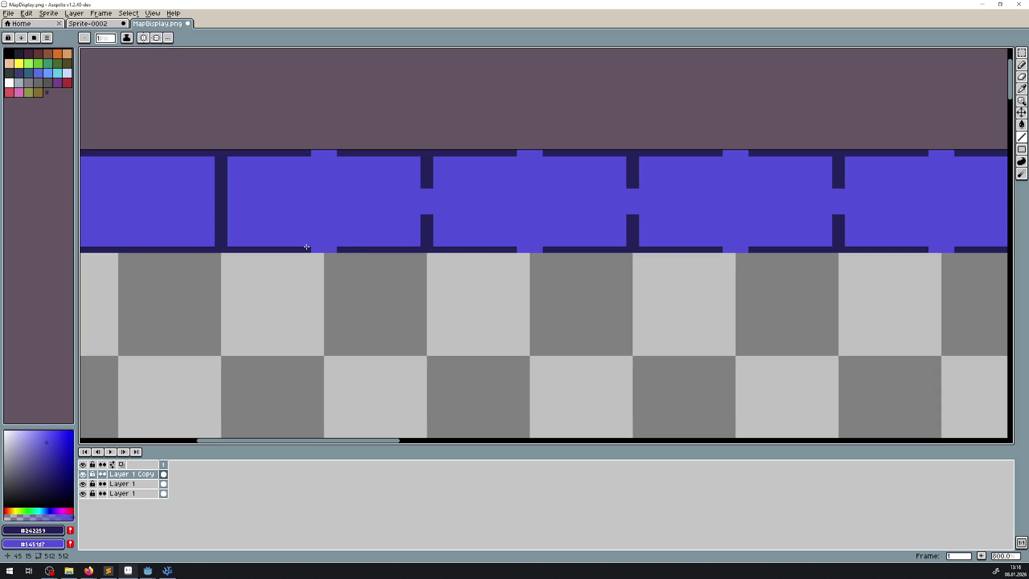
drag(308, 249, 1003, 247)
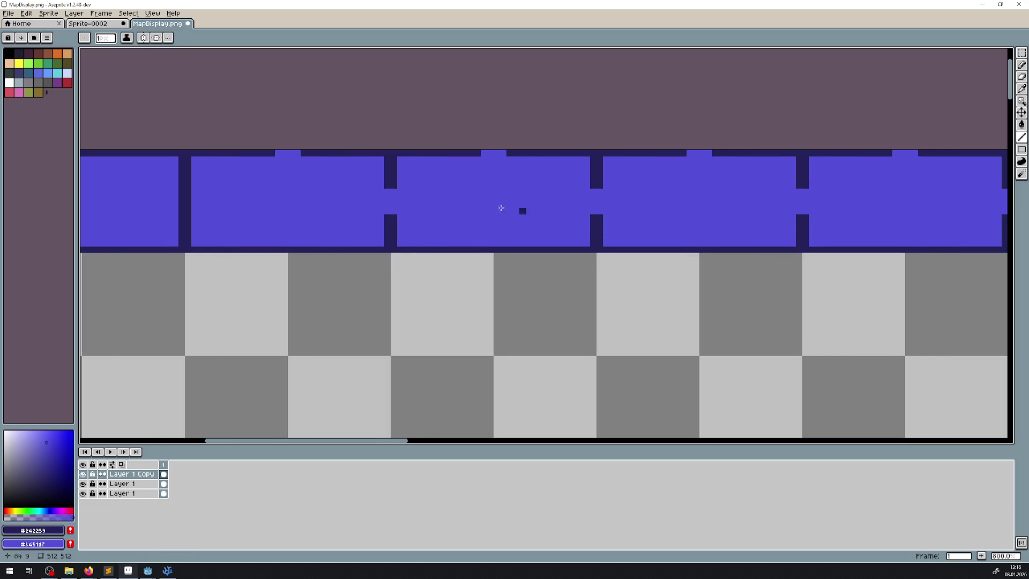
drag(387, 192, 393, 213)
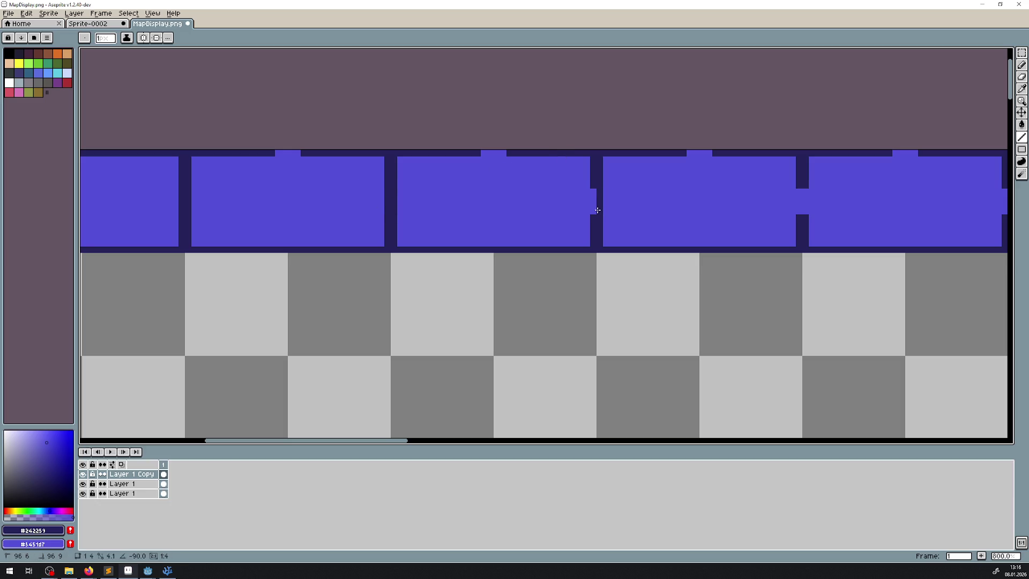
drag(664, 224, 475, 213)
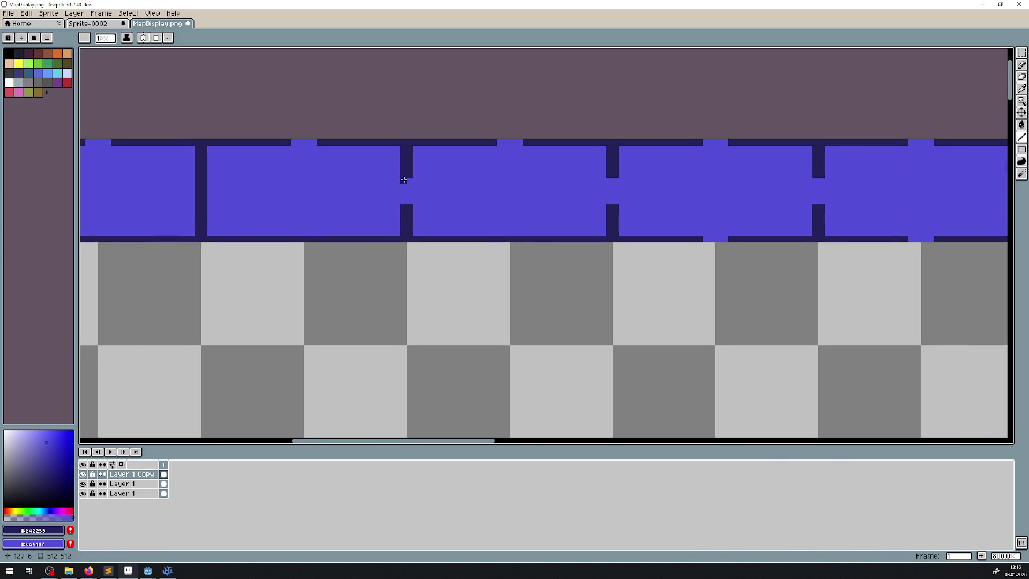
mouse_move(404, 179)
mouse_down()
mouse_move(413, 207)
mouse_move(409, 179)
mouse_up()
click(410, 202)
drag(318, 201, 660, 222)
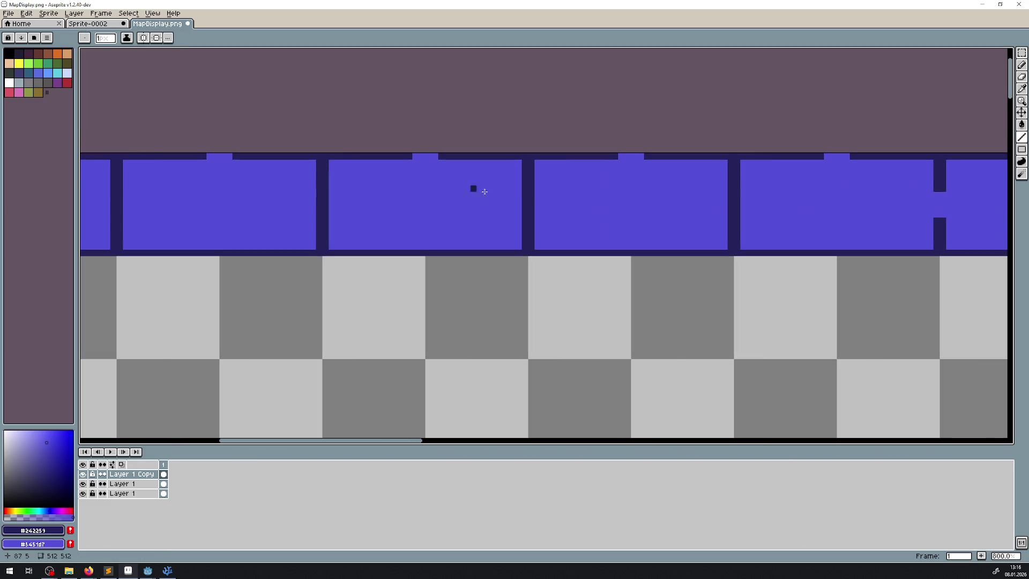
scroll(518, 197, up, 3)
scroll(236, 211, left, 1)
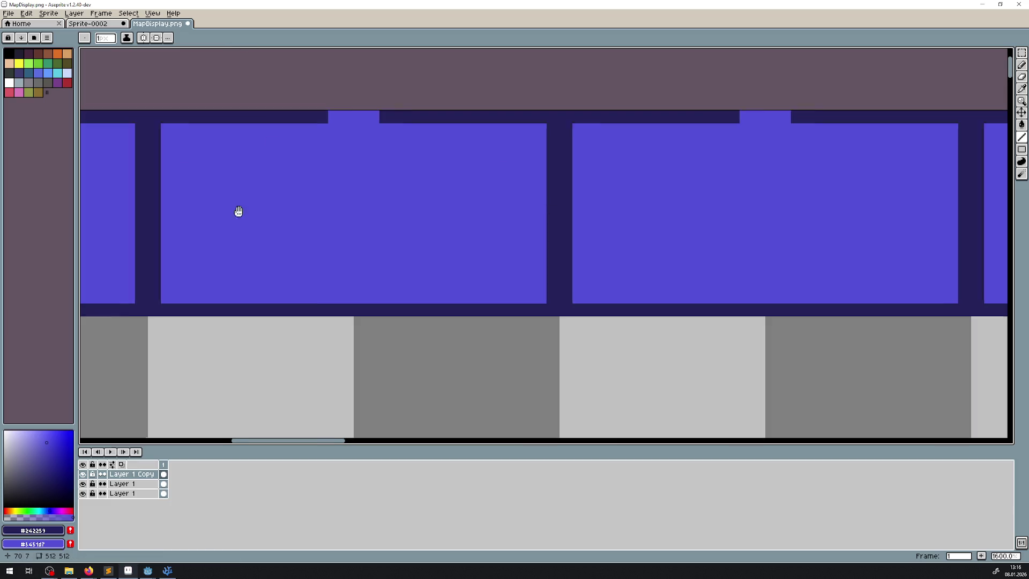
- Carve a room-coloured opening down a dark vertical wall
scroll(84, 204, right, 3)
scroll(127, 213, down, 1)
scroll(666, 236, down, 2)
scroll(737, 221, up, 3)
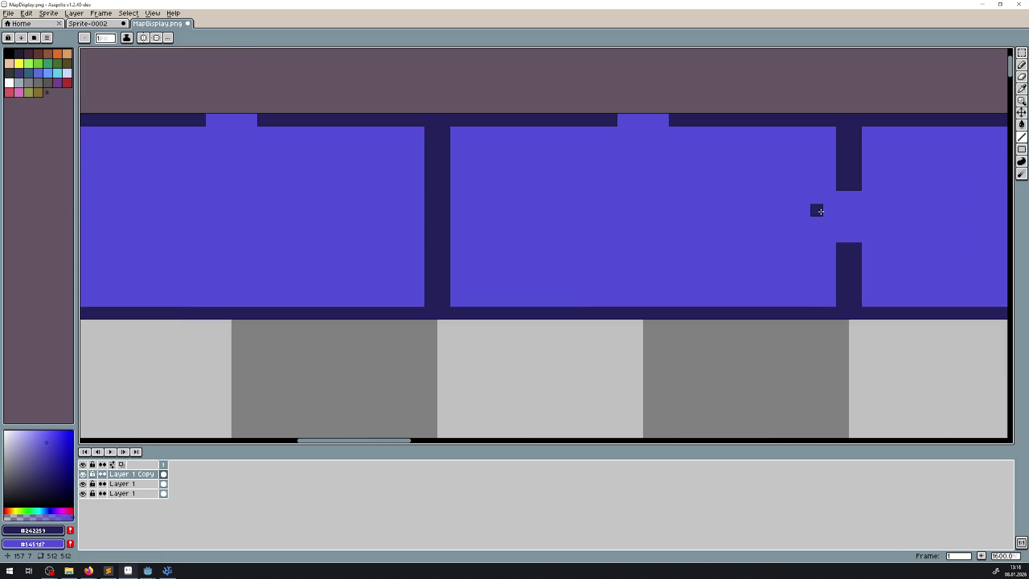
right_click(432, 198)
drag(433, 198, 433, 252)
- Undo stray wall notches, then cut a doorway into the next dark vertical wall with the pencil
scroll(328, 209, down, 3)
drag(328, 209, 772, 211)
scroll(822, 213, up, 2)
right_click(522, 202)
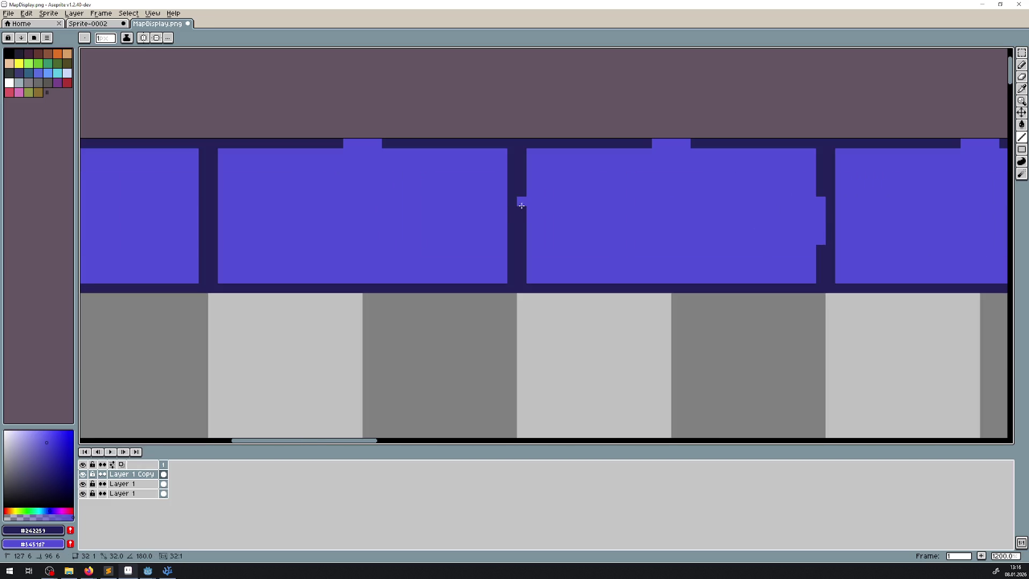
right_click(512, 202)
key(v)
key(ctrl+z)
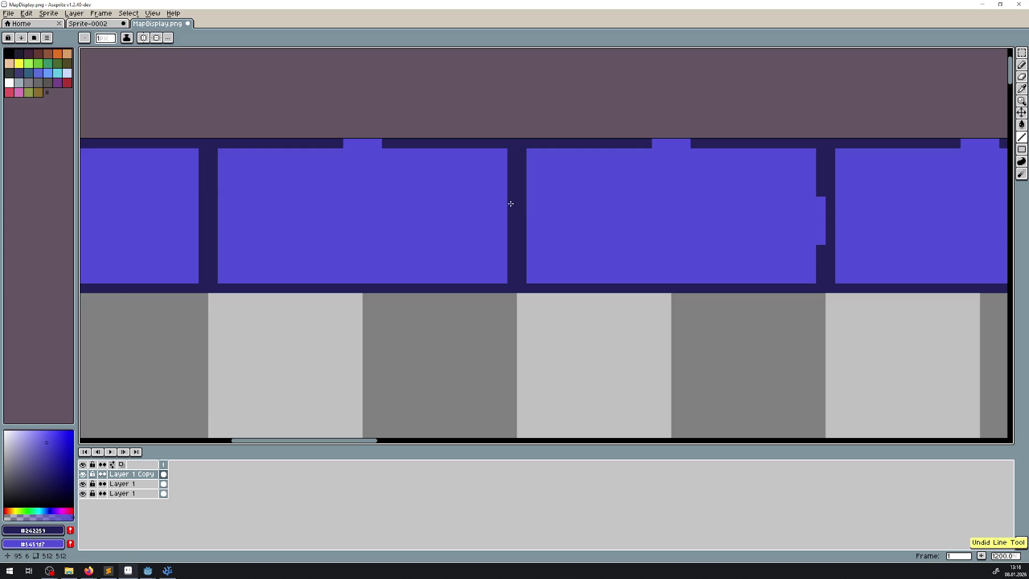
key(ctrl+z)
key(b)
mouse_move(513, 200)
mouse_down()
mouse_move(515, 241)
mouse_move(514, 232)
mouse_up()
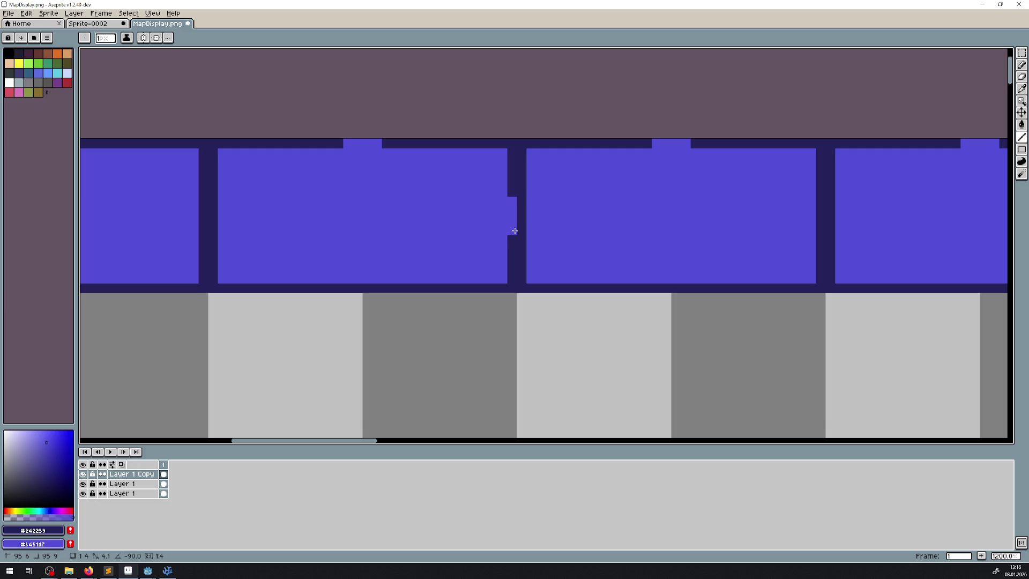
- Cut a small opening in the bottom wall and fill half of a vertical wall's gap
mouse_move(290, 209)
mouse_down()
mouse_move(368, 188)
mouse_move(468, 214)
mouse_move(463, 190)
mouse_up()
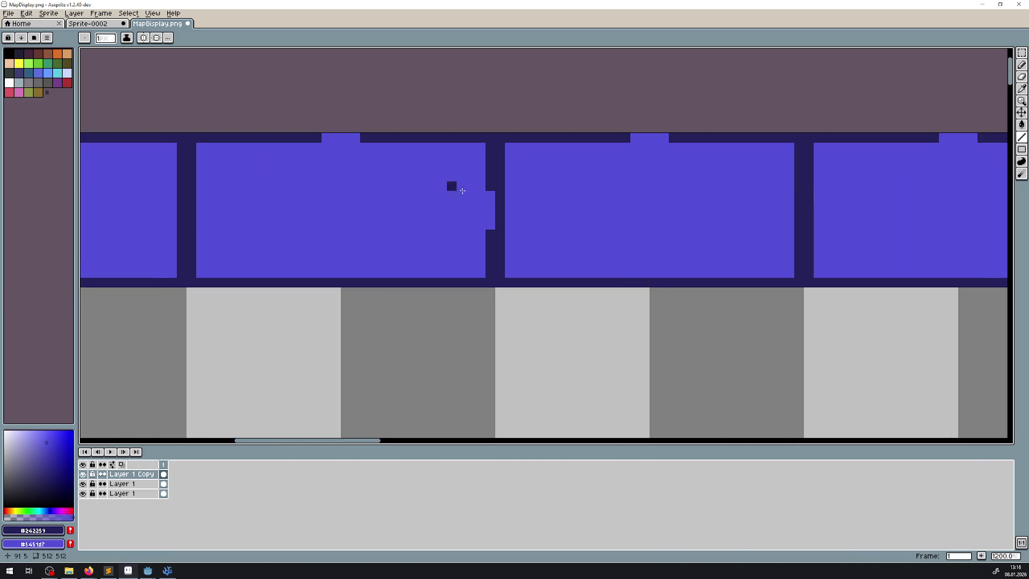
drag(583, 207, 481, 202)
drag(532, 277, 558, 275)
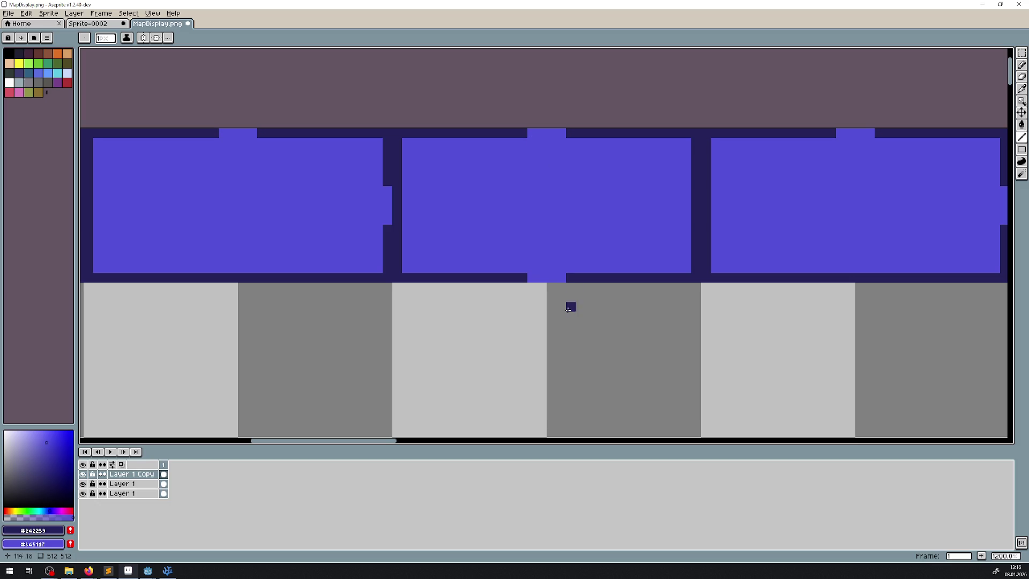
drag(552, 264, 329, 278)
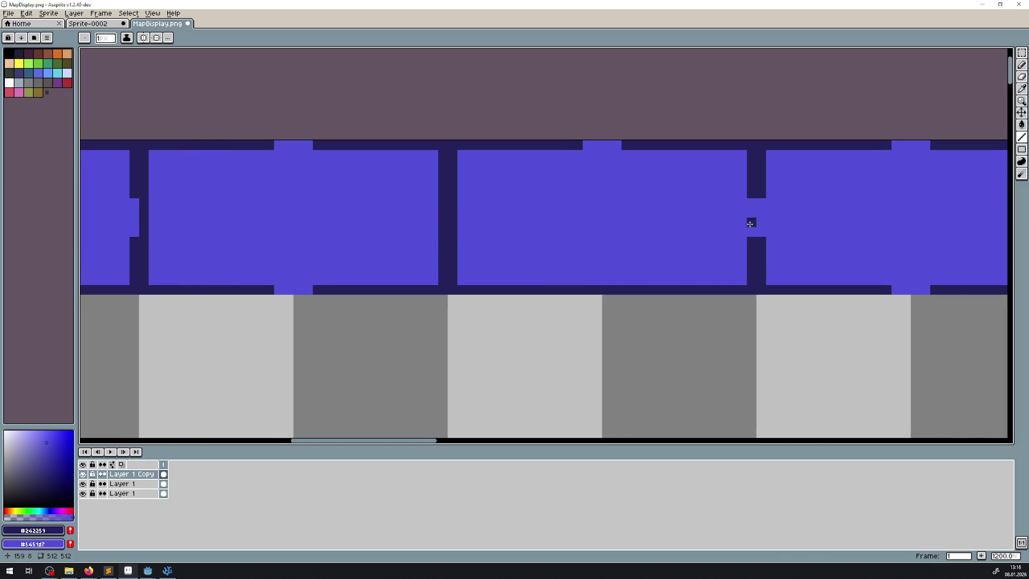
drag(750, 203, 748, 238)
drag(829, 280, 256, 288)
- Pan back over the tile row to the sprite's left edge and switch to the Rectangular Marquee
scroll(255, 288, down, 1)
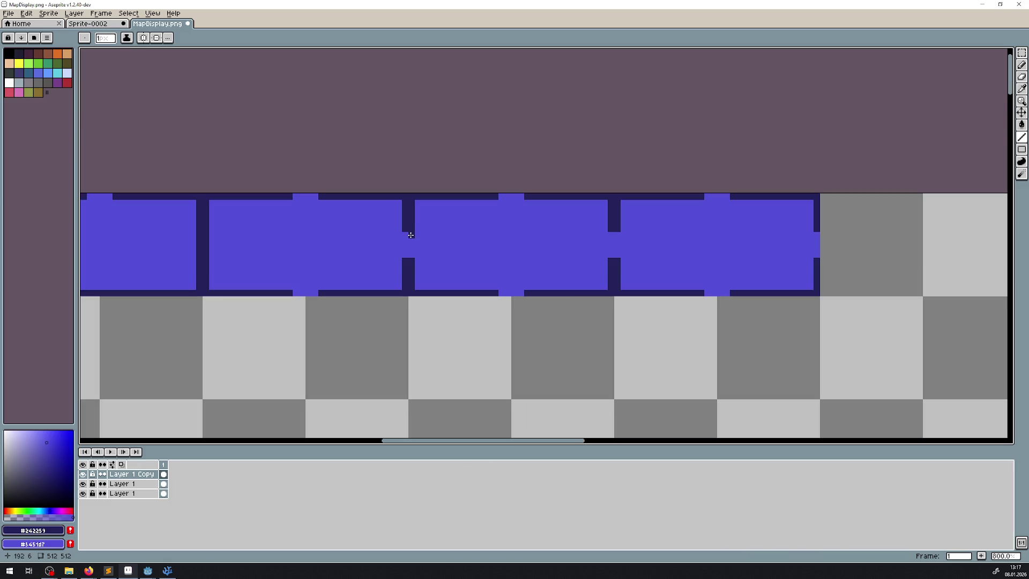
drag(731, 248, 823, 246)
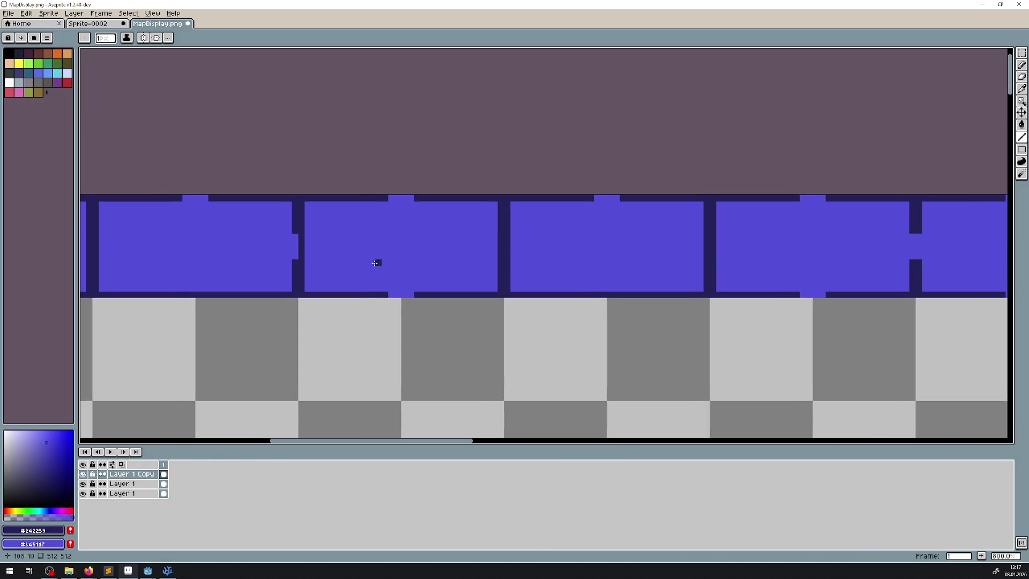
scroll(264, 283, down, 3)
drag(264, 283, 353, 249)
drag(294, 221, 330, 200)
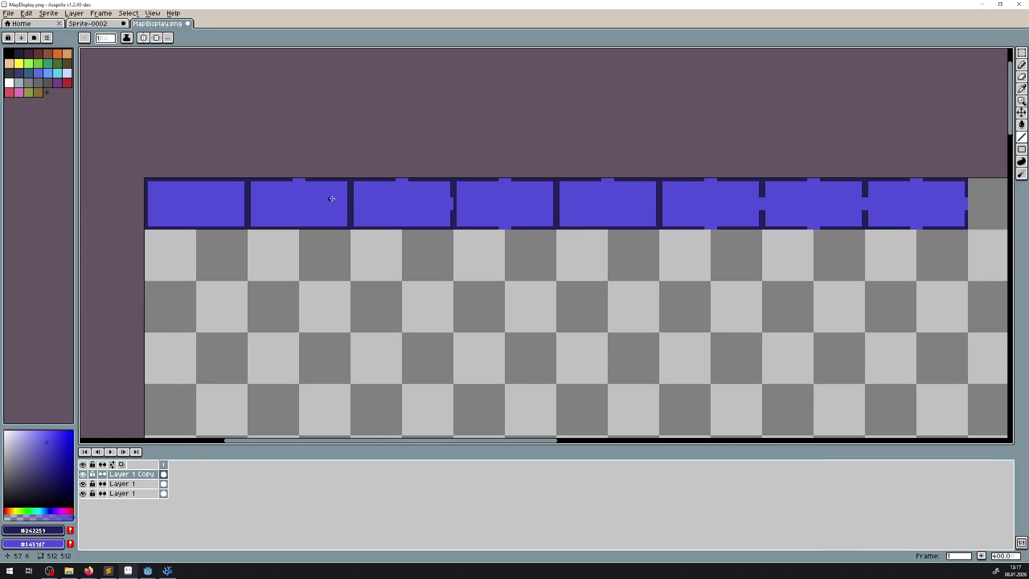
scroll(375, 214, up, 1)
click(1025, 51)
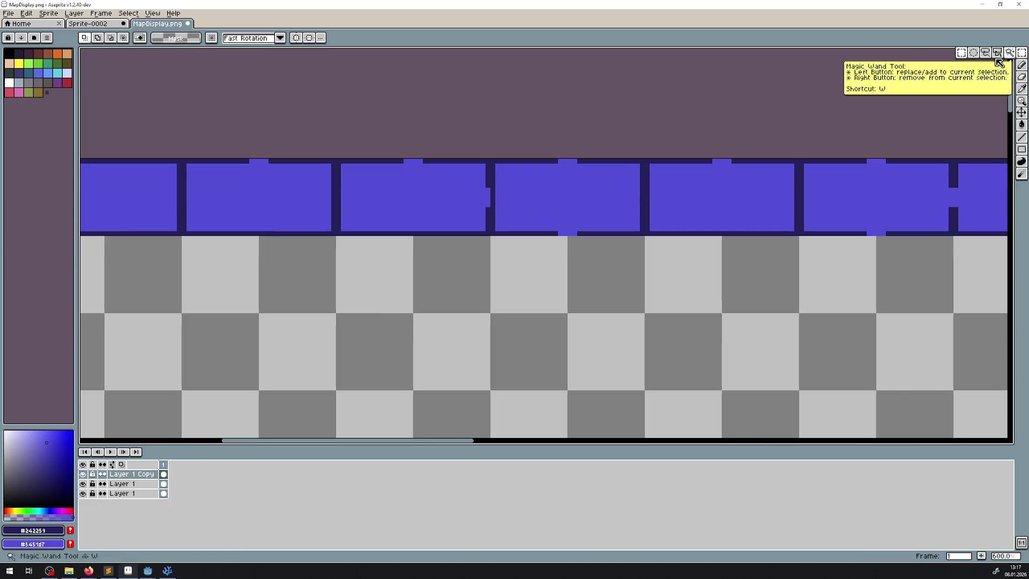
- Clear the stray middle-tile selection, then merge Layer 1 Copy down into Layer 1
drag(334, 199, 386, 168)
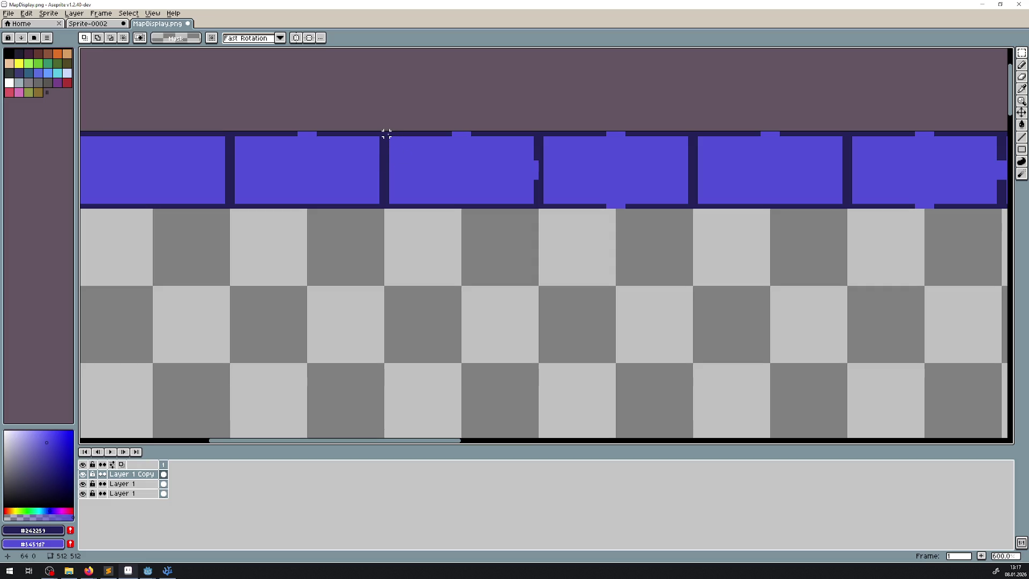
mouse_move(386, 133)
mouse_down()
mouse_move(499, 199)
mouse_move(540, 208)
mouse_move(365, 296)
mouse_up()
key(ctrl+z)
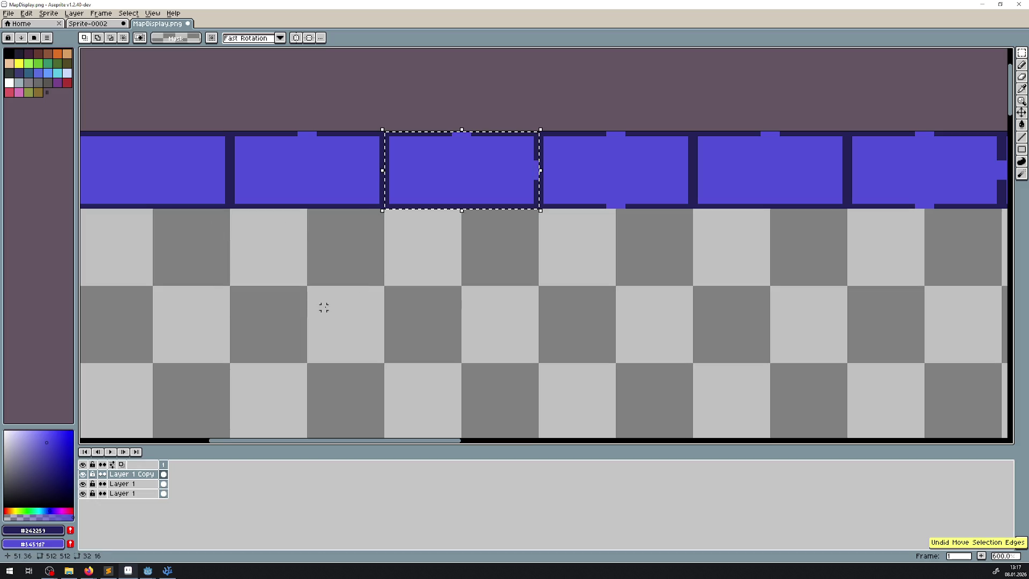
click(194, 390)
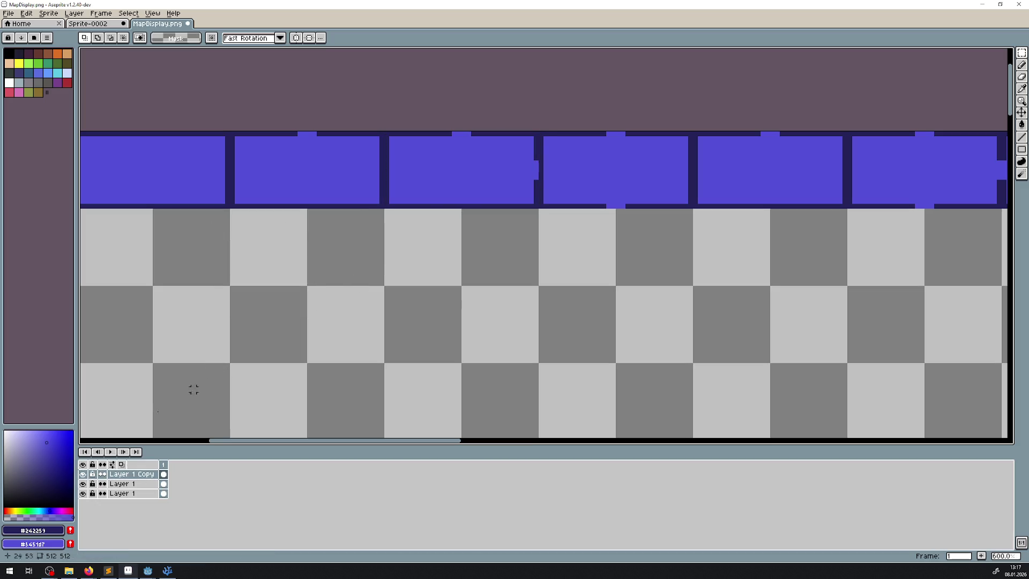
right_click(134, 474)
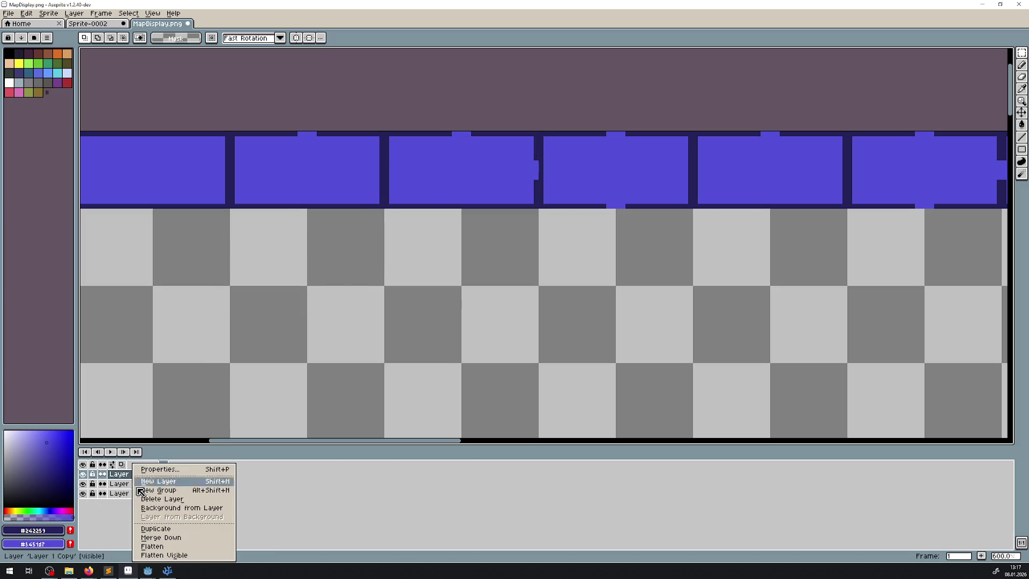
click(164, 539)
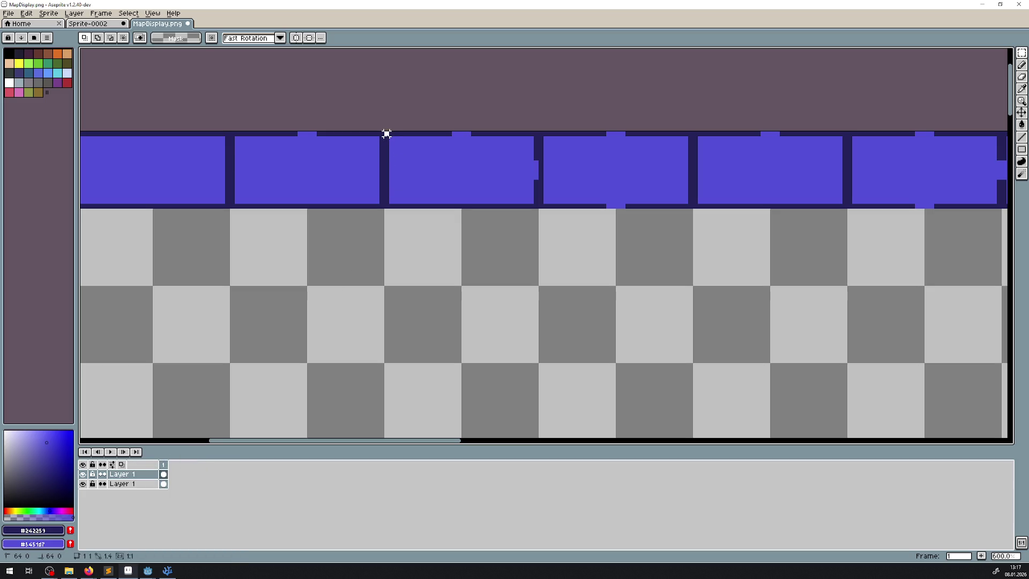
- Move the middle, next and top-right tiles down into a column beneath the second tile
mouse_move(384, 131)
mouse_down()
mouse_move(538, 208)
mouse_move(384, 279)
mouse_up()
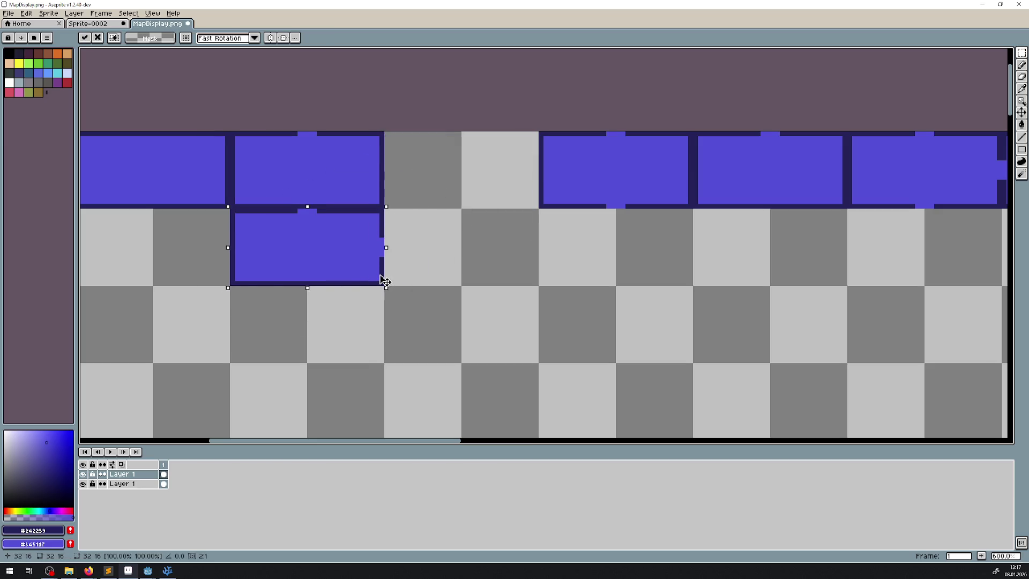
click(437, 253)
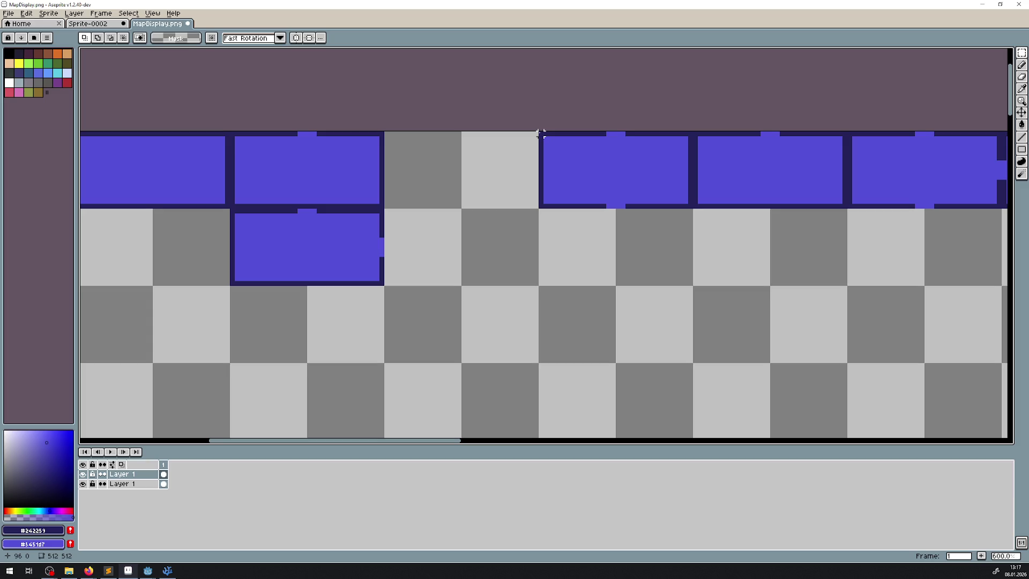
mouse_move(546, 134)
mouse_down()
mouse_move(691, 207)
mouse_move(475, 305)
mouse_move(387, 363)
mouse_up()
click(547, 186)
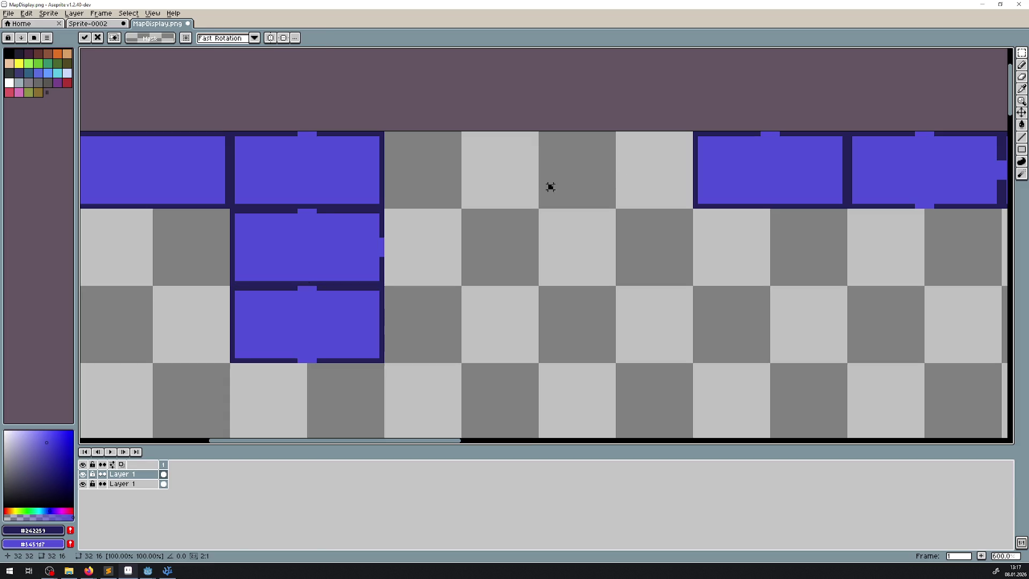
scroll(482, 241, down, 1)
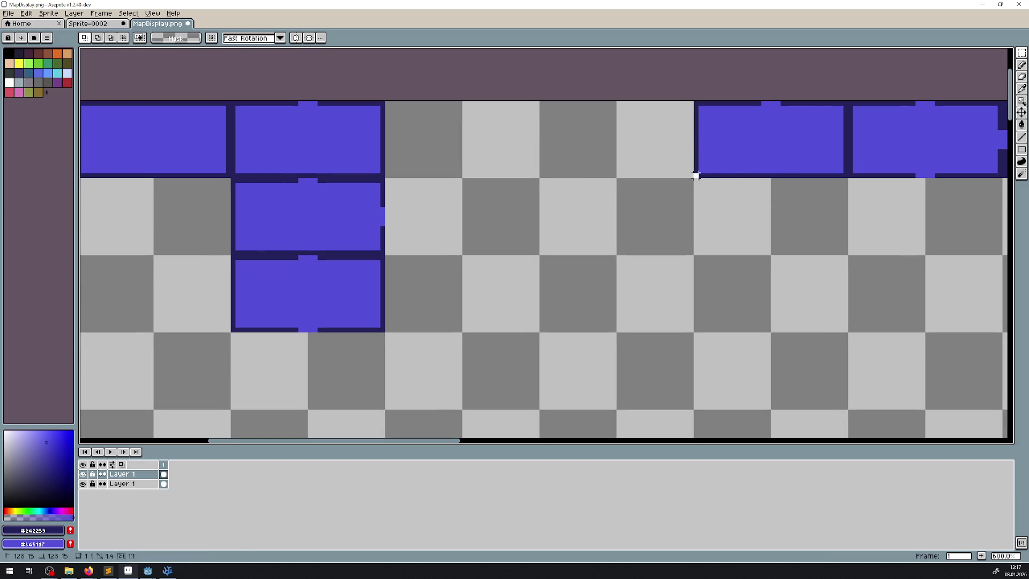
mouse_move(696, 171)
mouse_down()
mouse_move(847, 101)
mouse_move(377, 344)
mouse_up()
drag(453, 333, 480, 243)
click(457, 264)
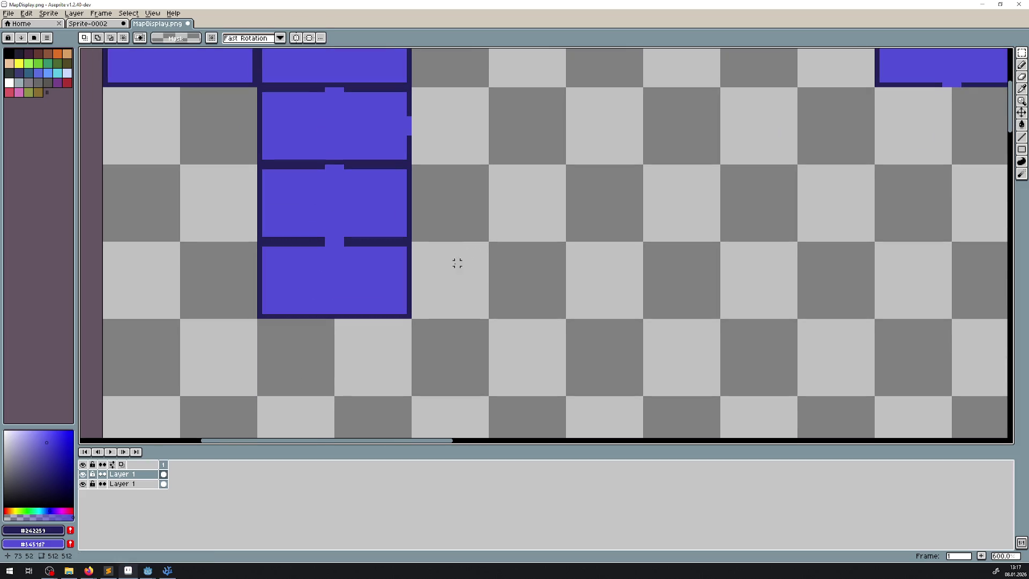
- Draw dark #242259 Line-tool borders along the stacked column's left and right edges
click(1022, 137)
scroll(328, 300, up, 3)
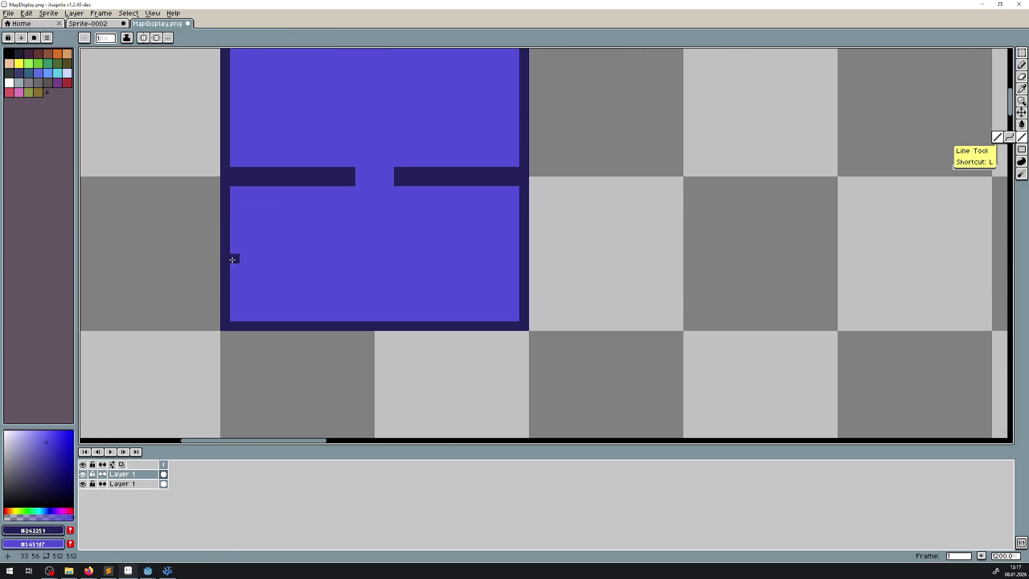
mouse_move(249, 198)
mouse_down()
mouse_move(262, 370)
mouse_move(248, 303)
mouse_move(234, 355)
mouse_up()
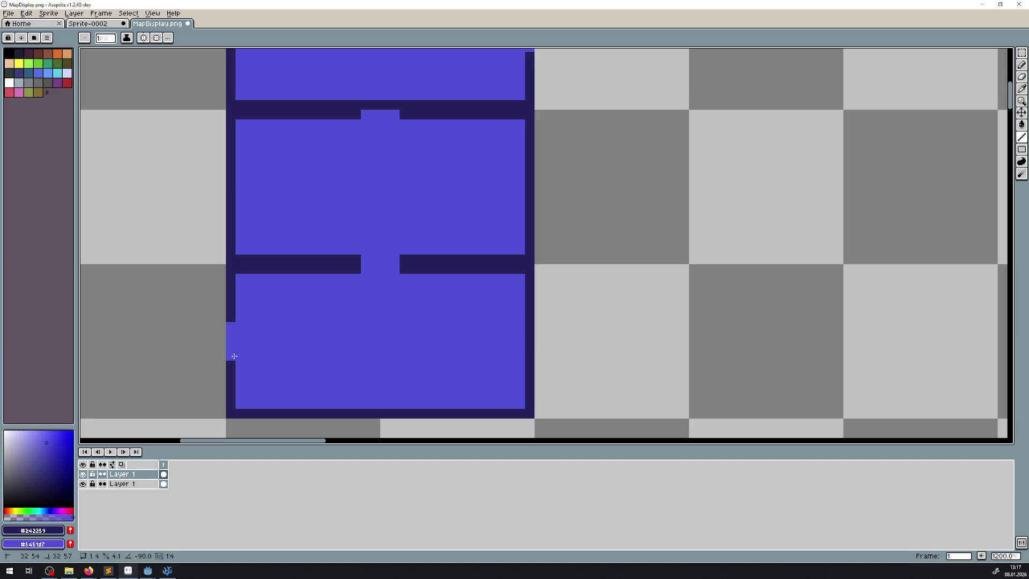
drag(239, 318, 239, 280)
scroll(273, 255, up, 3)
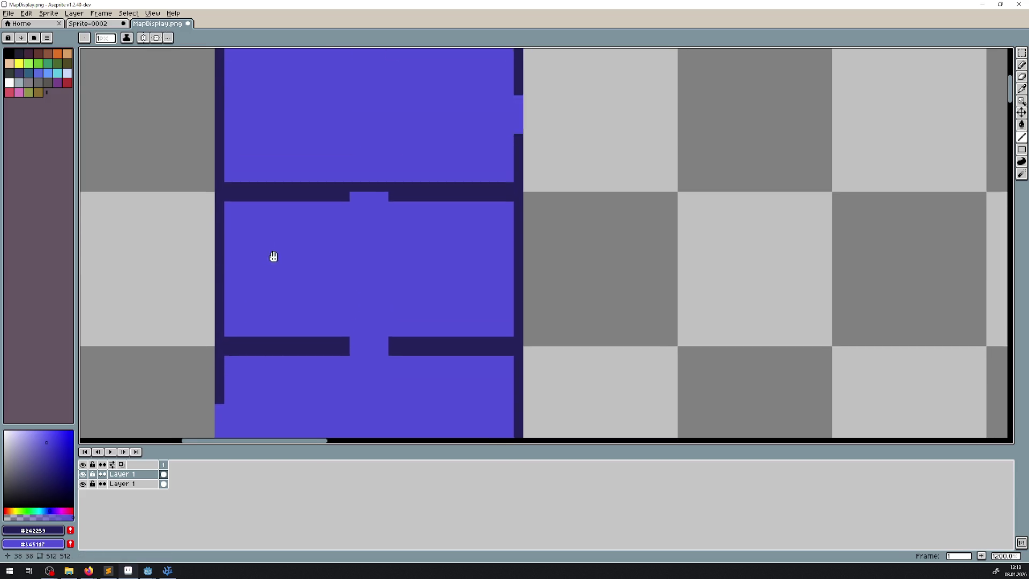
drag(496, 156, 499, 116)
scroll(453, 152, down, 7)
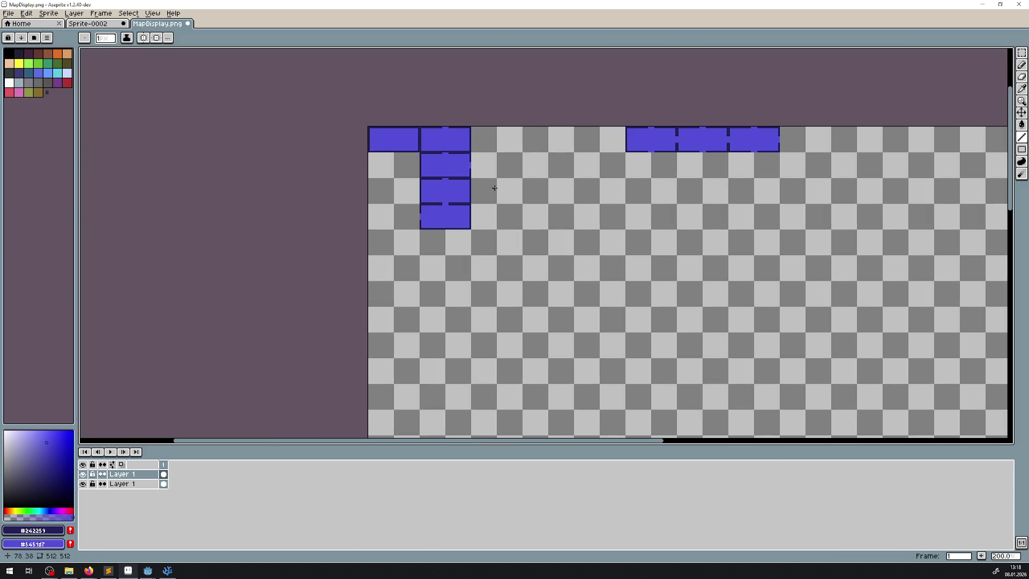
- Move the first right-hand tile beside the left tile group and commit it
scroll(494, 188, up, 2)
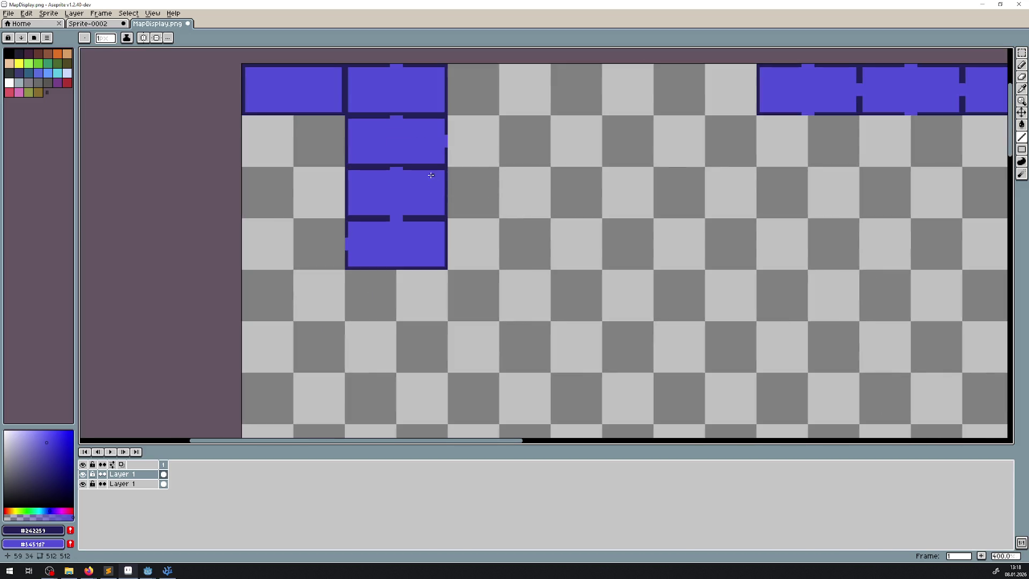
mouse_move(431, 176)
mouse_down()
mouse_move(406, 197)
mouse_move(385, 197)
mouse_up()
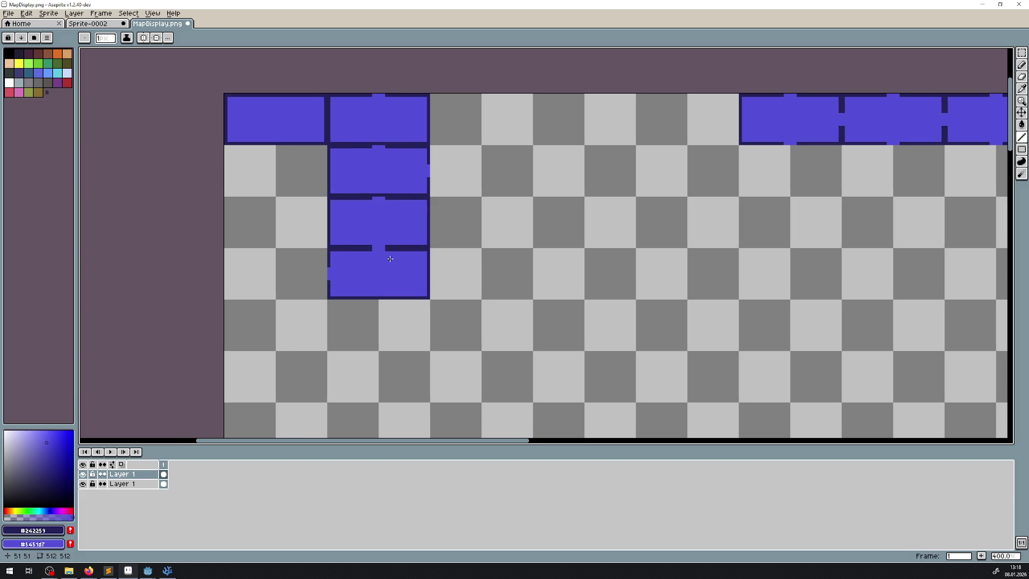
scroll(556, 109, right, 3)
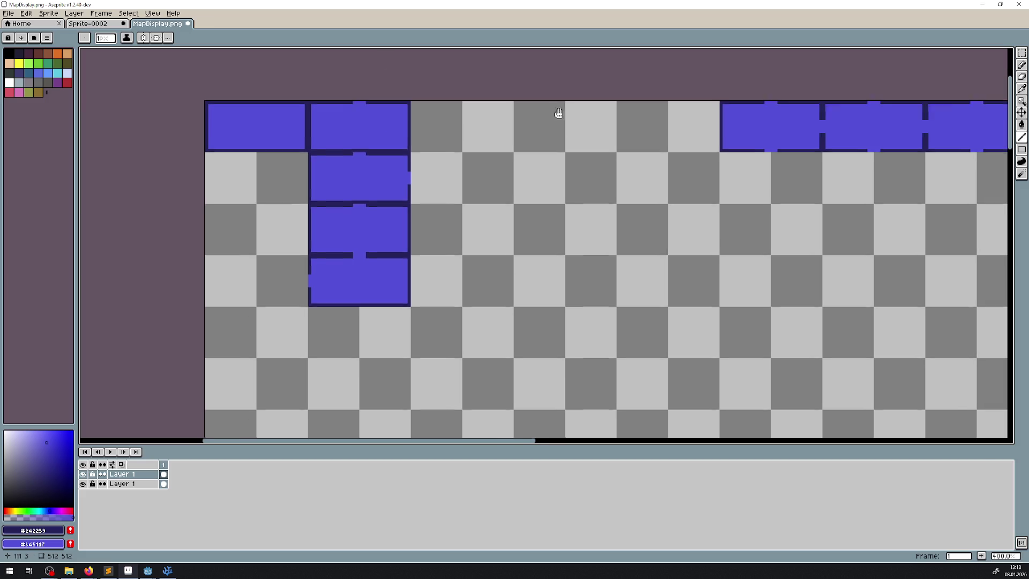
key(m)
key(shift+q)
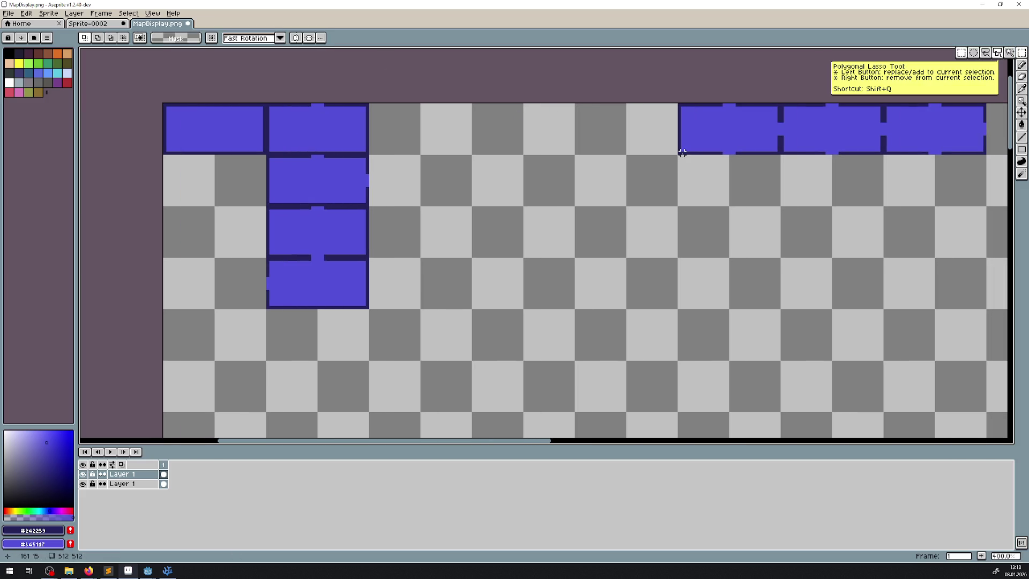
mouse_move(680, 152)
mouse_down()
mouse_move(779, 105)
mouse_move(481, 117)
mouse_move(485, 109)
mouse_up()
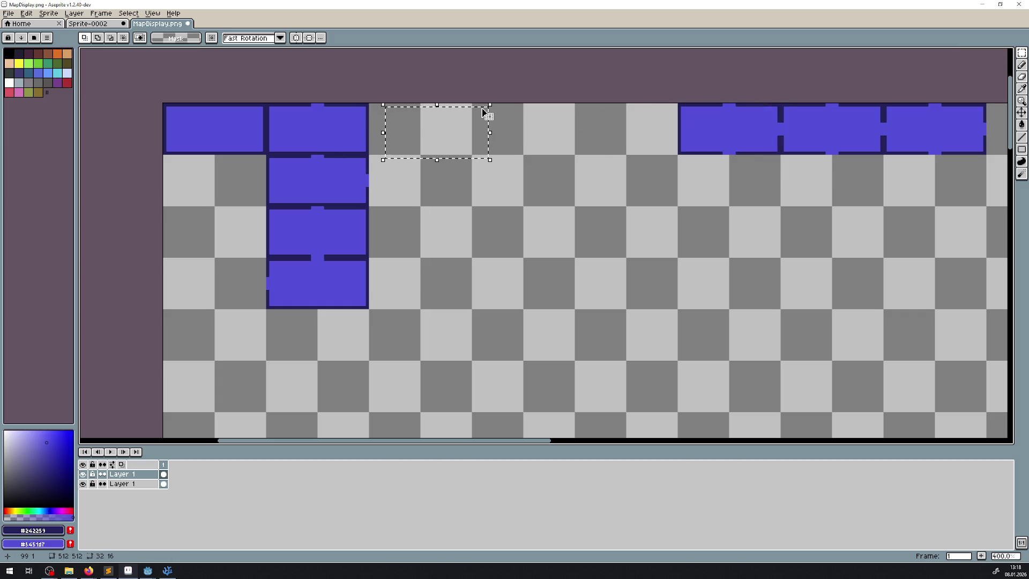
key(ctrl+z)
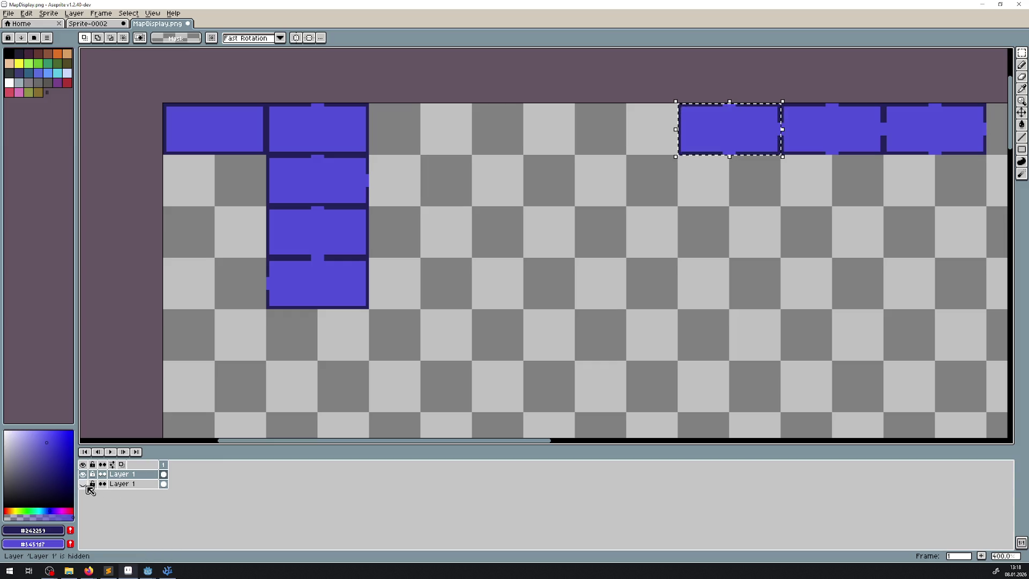
click(82, 484)
click(83, 484)
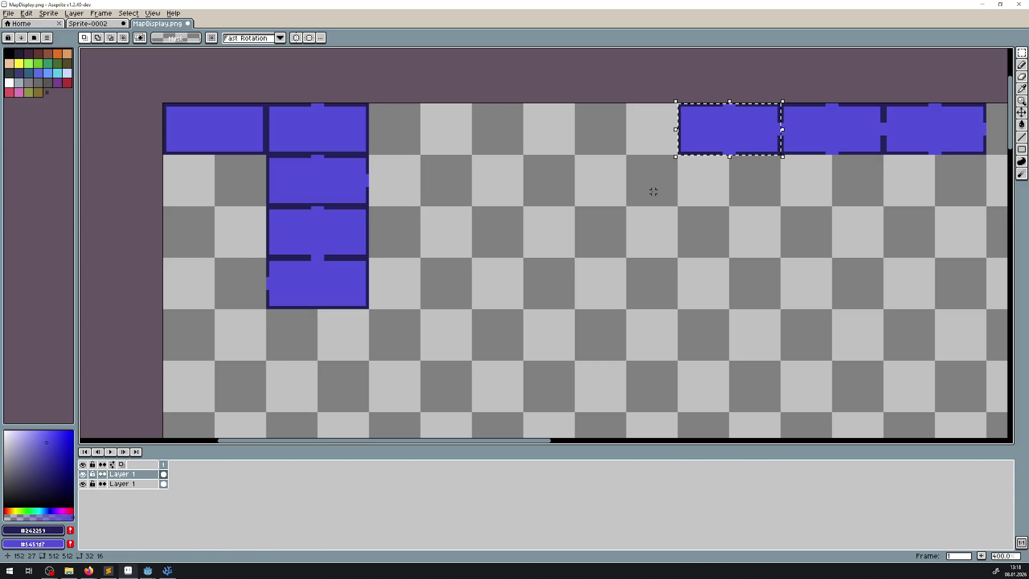
mouse_move(725, 132)
mouse_down()
mouse_move(691, 146)
mouse_move(436, 143)
mouse_move(399, 123)
mouse_up()
scroll(431, 140, up, 2)
key(Return)
key(ctrl+d)
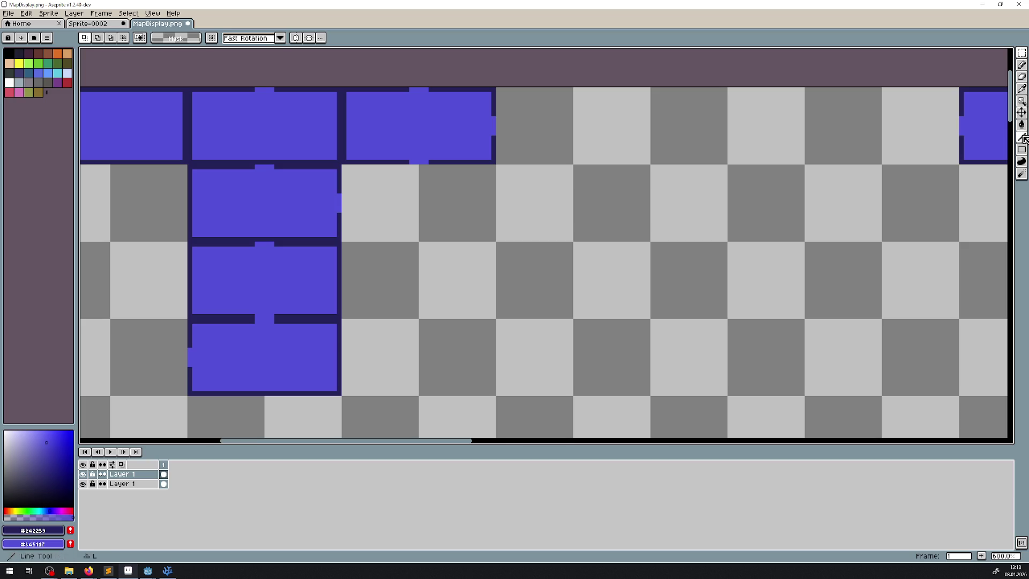
- Draw a dark line across the tile's bottom gap and repaint border pixels purple for doorways
key(l)
scroll(401, 102, up, 3)
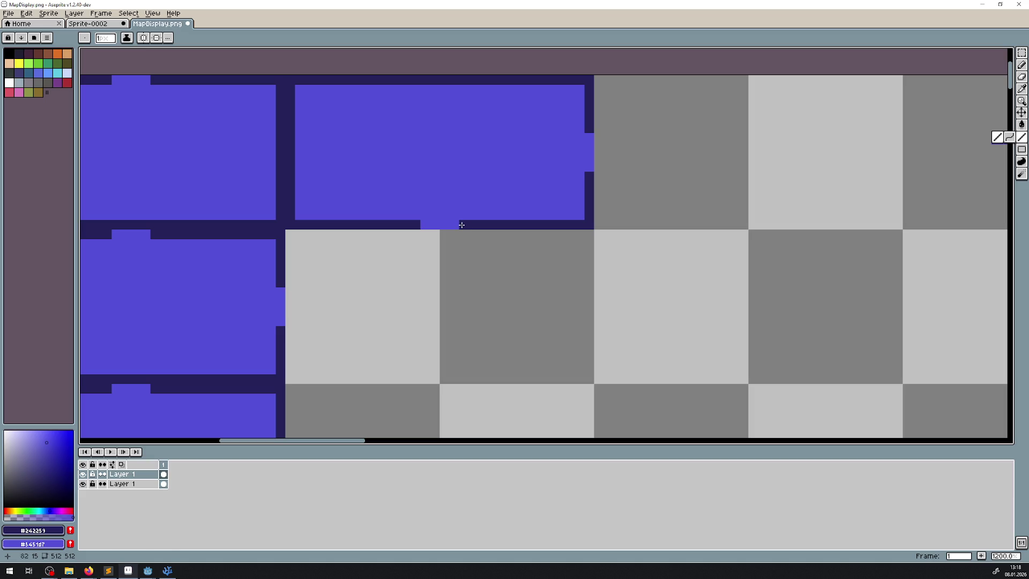
drag(460, 224, 423, 223)
scroll(423, 223, down, 1)
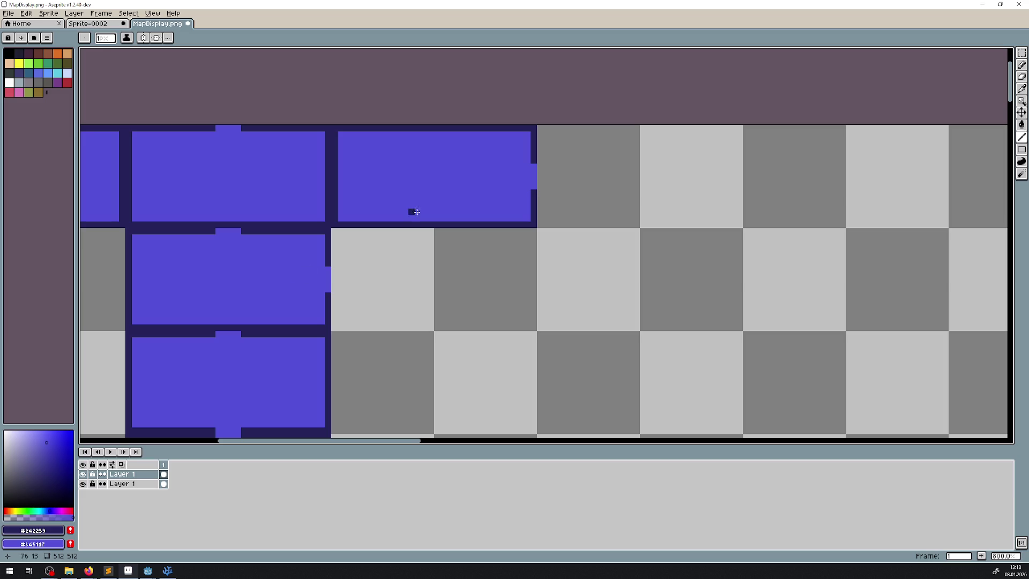
scroll(409, 209, up, 2)
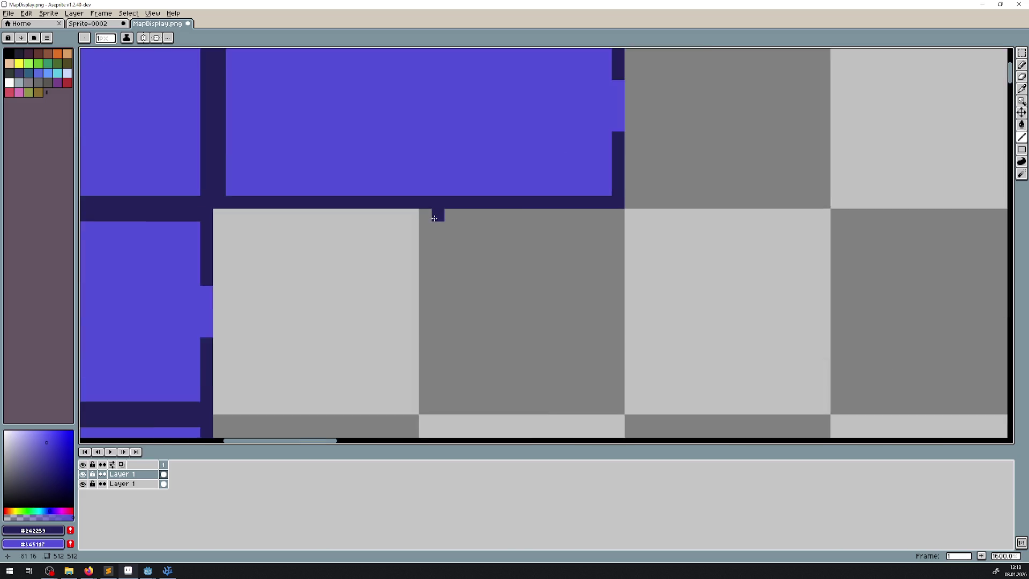
right_click(404, 194)
right_click(421, 193)
right_click(381, 194)
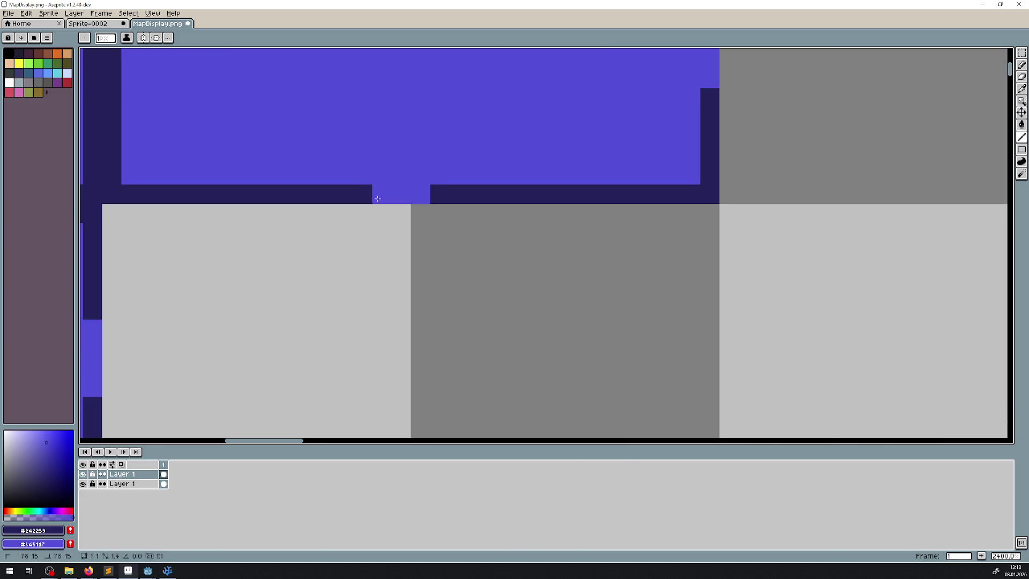
click(423, 193)
right_click(423, 193)
right_click(439, 194)
click(460, 238)
scroll(460, 238, down, 3)
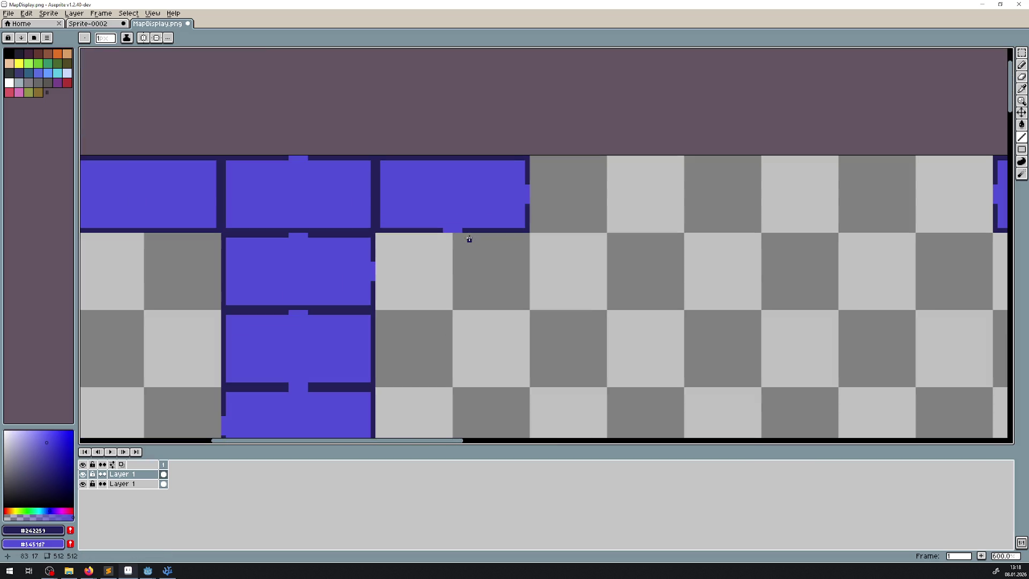
- Copy the newly placed purple tile one cell down and commit it in place
key(m)
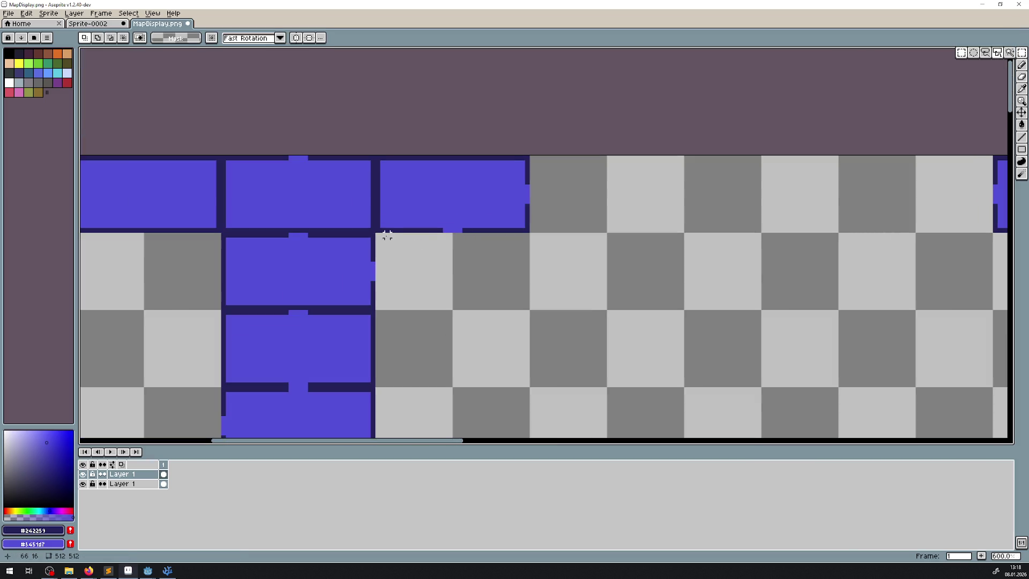
mouse_move(377, 230)
mouse_down()
mouse_move(542, 155)
mouse_move(531, 155)
mouse_up()
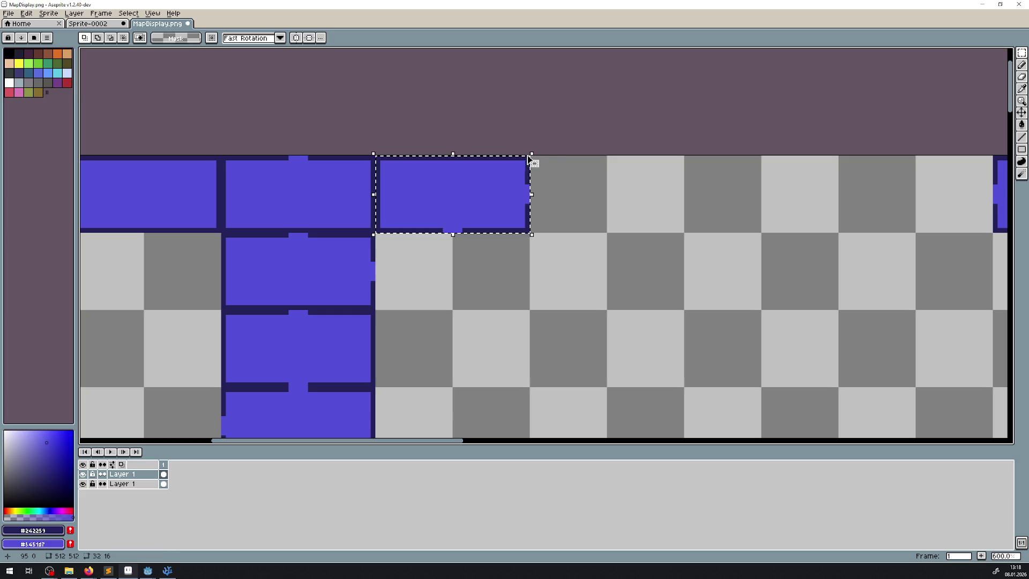
mouse_move(460, 202)
mouse_down()
mouse_move(466, 287)
mouse_move(479, 273)
mouse_up()
scroll(504, 258, up, 1)
click(563, 214)
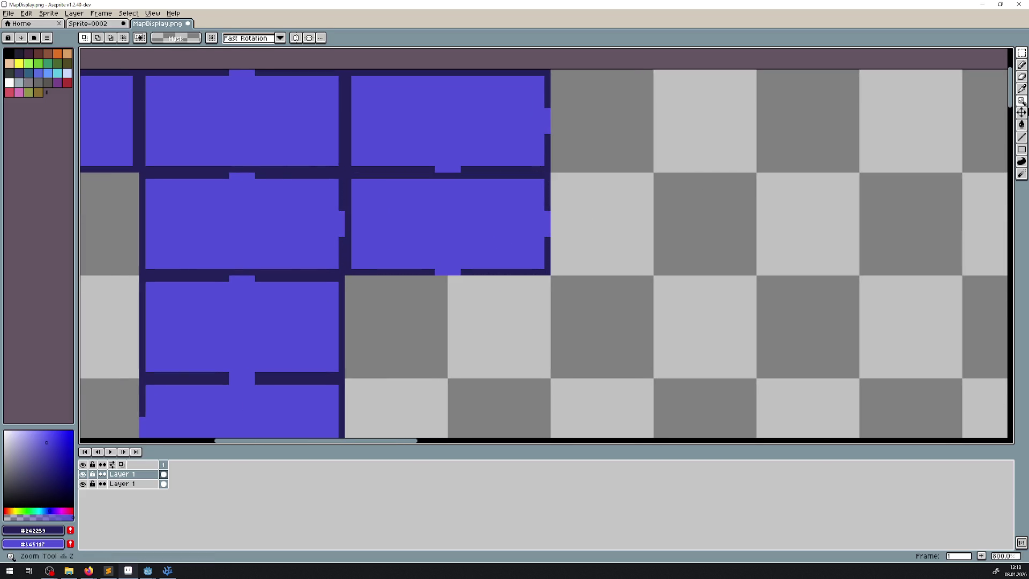
click(1026, 141)
drag(407, 289, 433, 199)
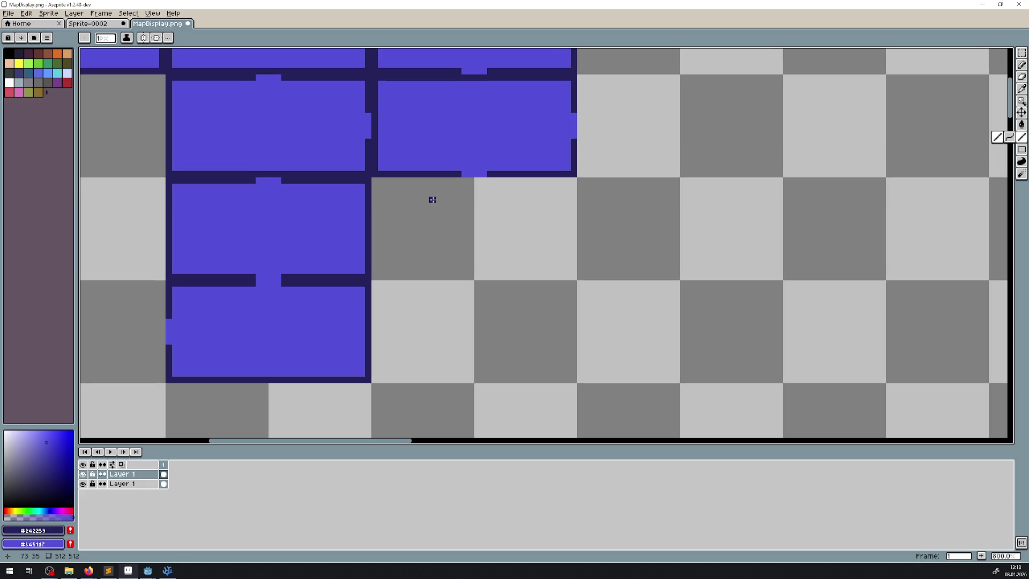
drag(433, 200, 413, 294)
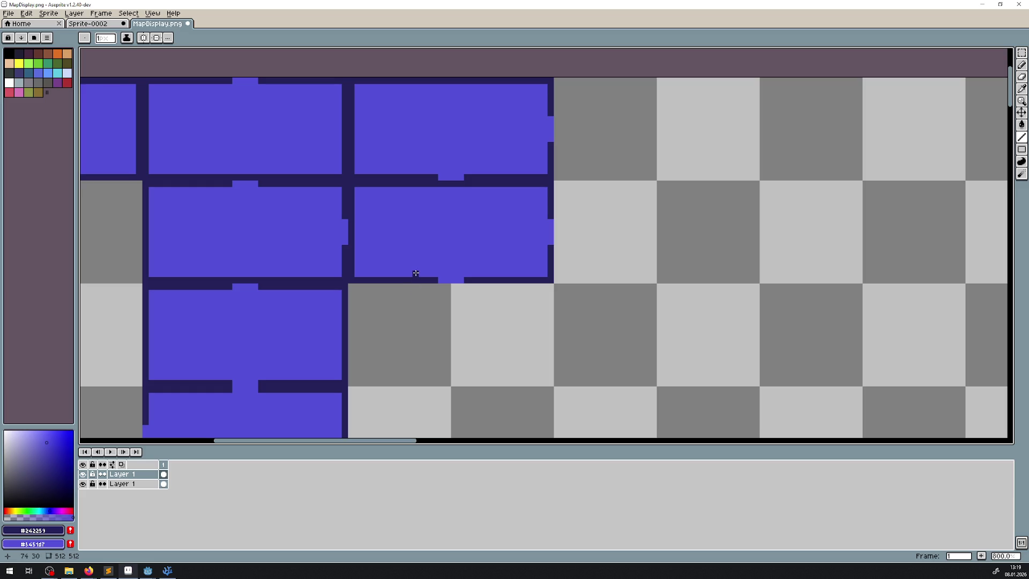
scroll(330, 193, down, 2)
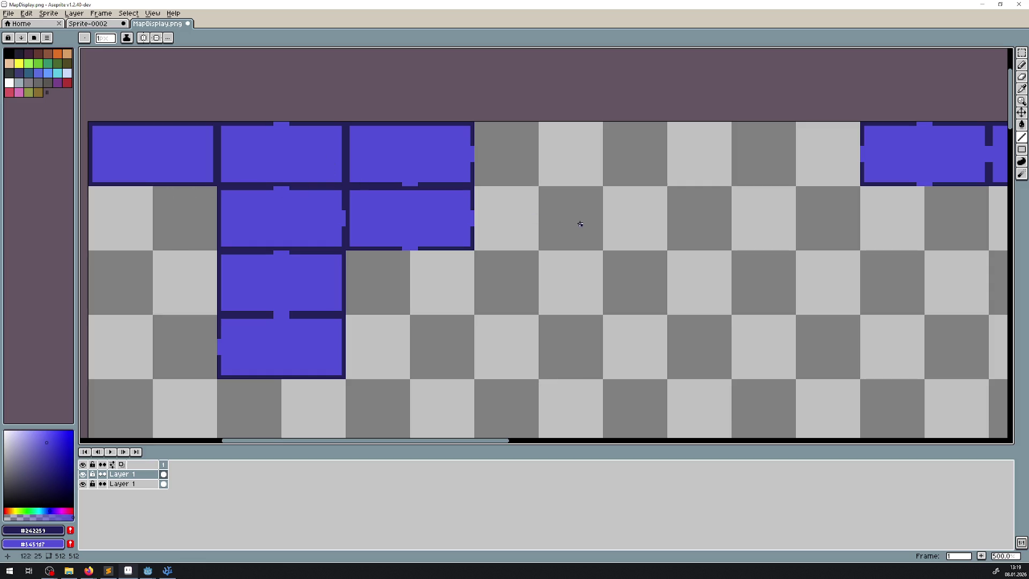
- Darken the notch in the bottom border and place a copied tile below the right column
scroll(414, 171, up, 2)
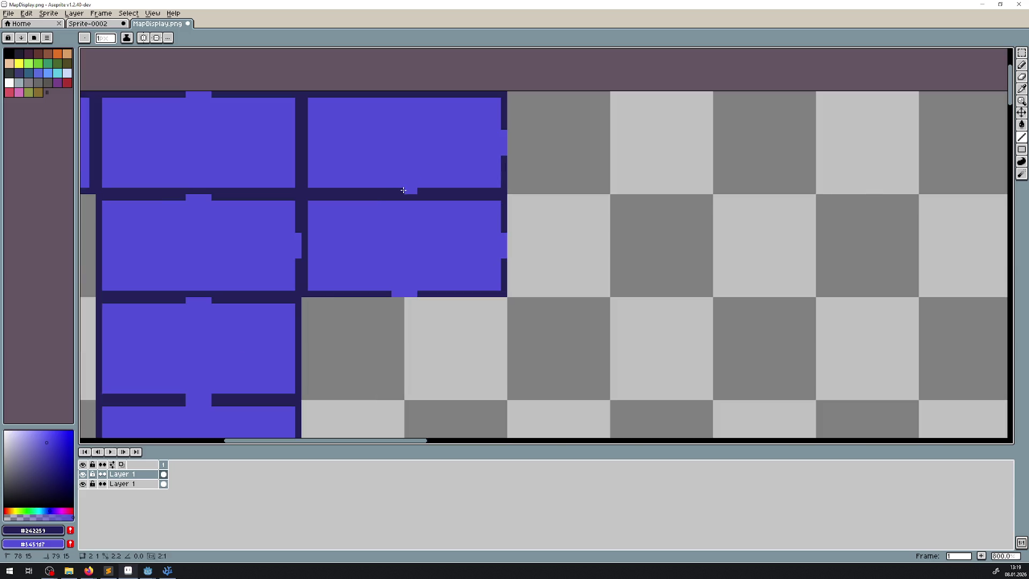
drag(403, 189, 411, 190)
drag(441, 247, 451, 178)
click(1022, 53)
key(ctrl+z)
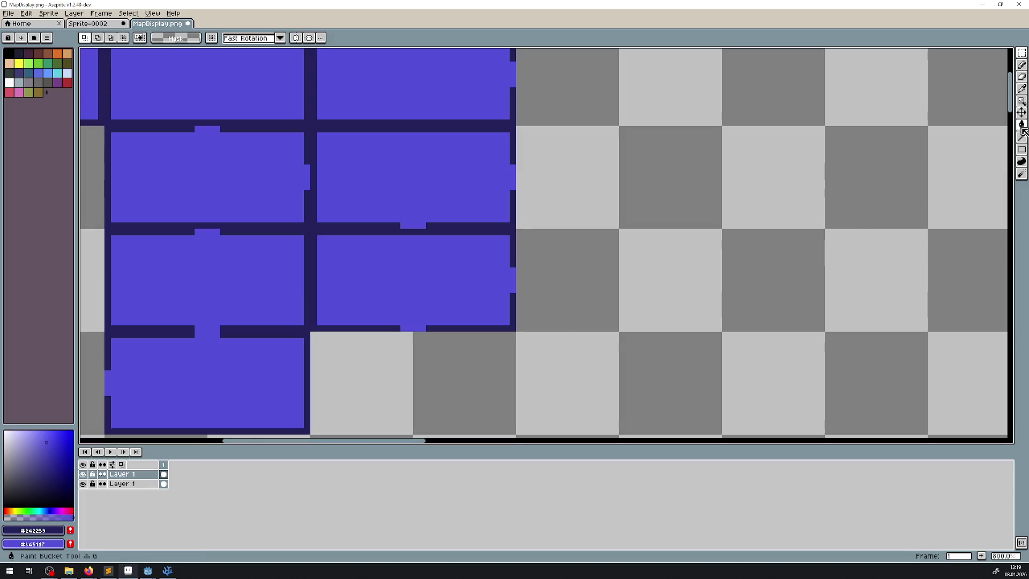
- Fill the dark bottom-border gap, cut a purple doorway through the divider, then deselect the tile
click(1022, 137)
scroll(350, 298, up, 1)
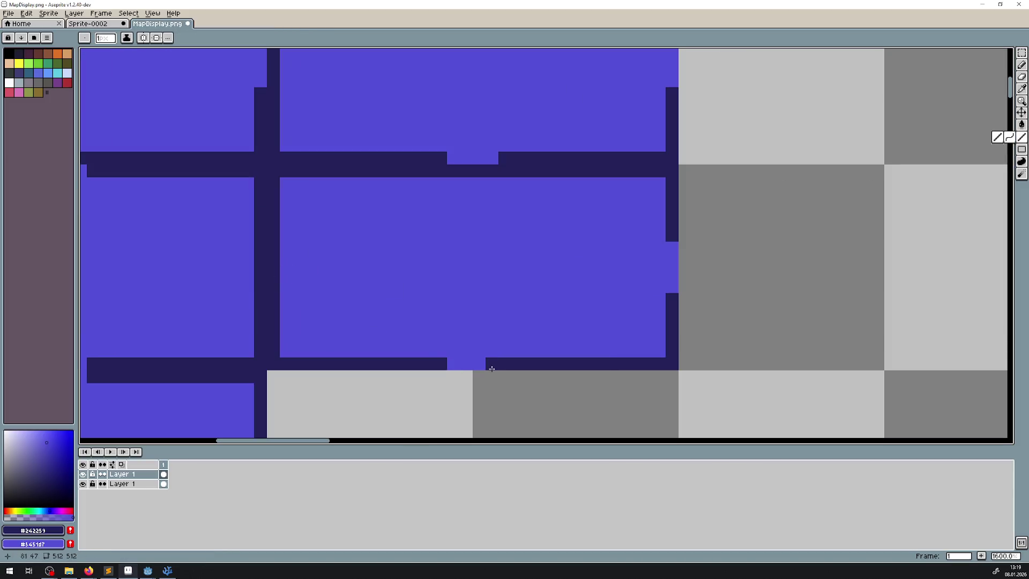
drag(505, 364, 440, 363)
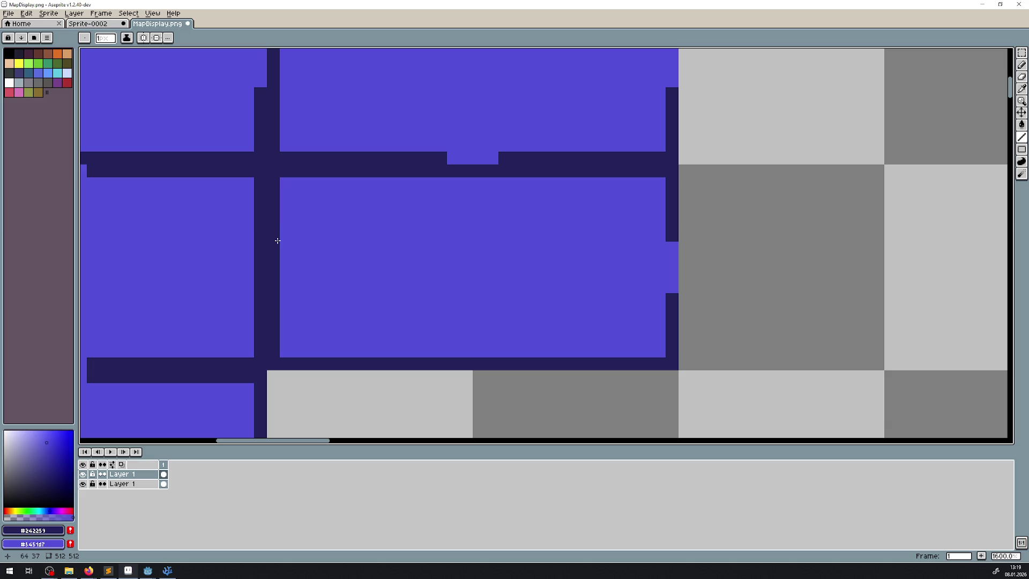
drag(272, 250, 276, 290)
scroll(476, 283, down, 5)
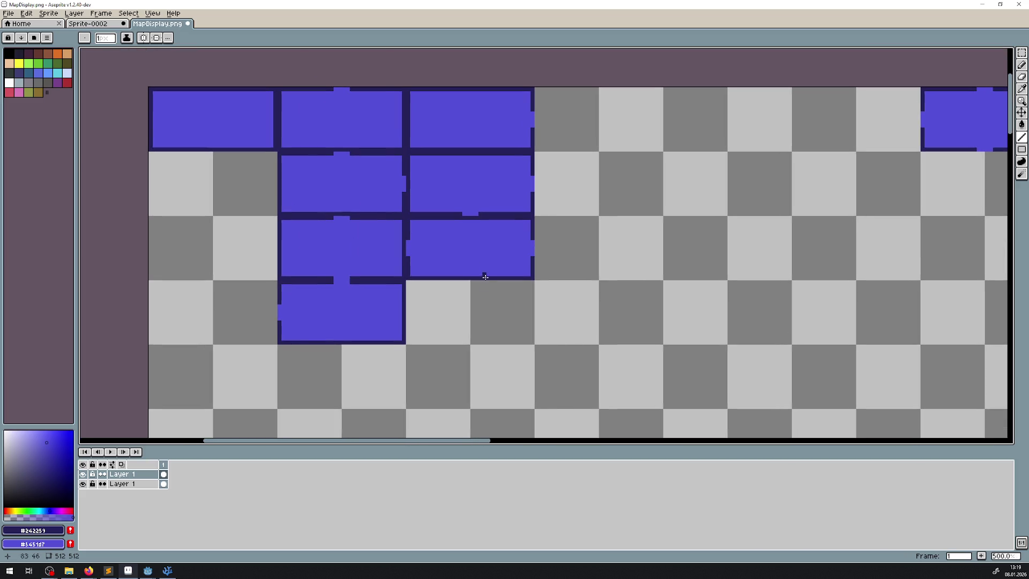
scroll(486, 277, up, 1)
key(w)
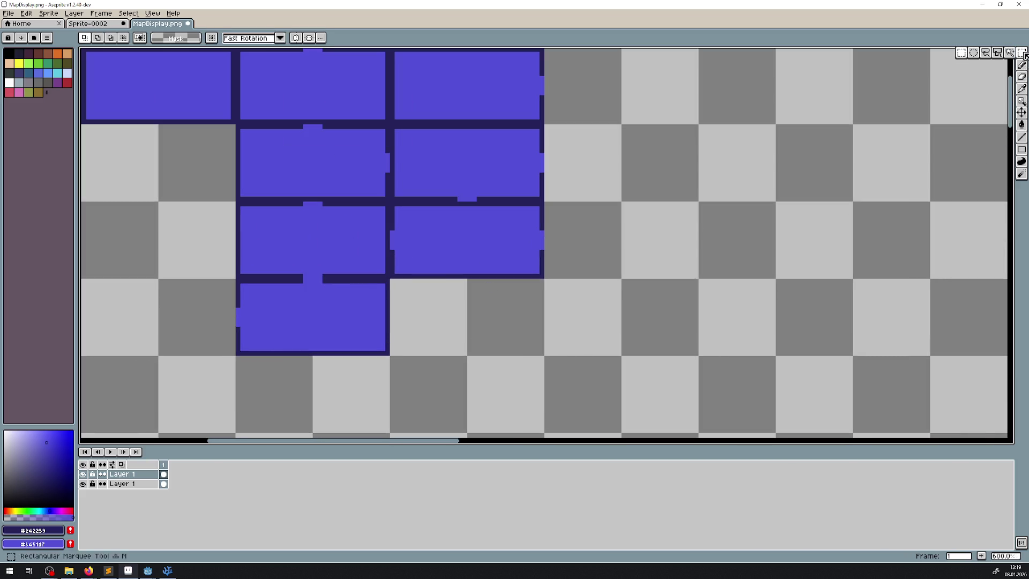
click(392, 274)
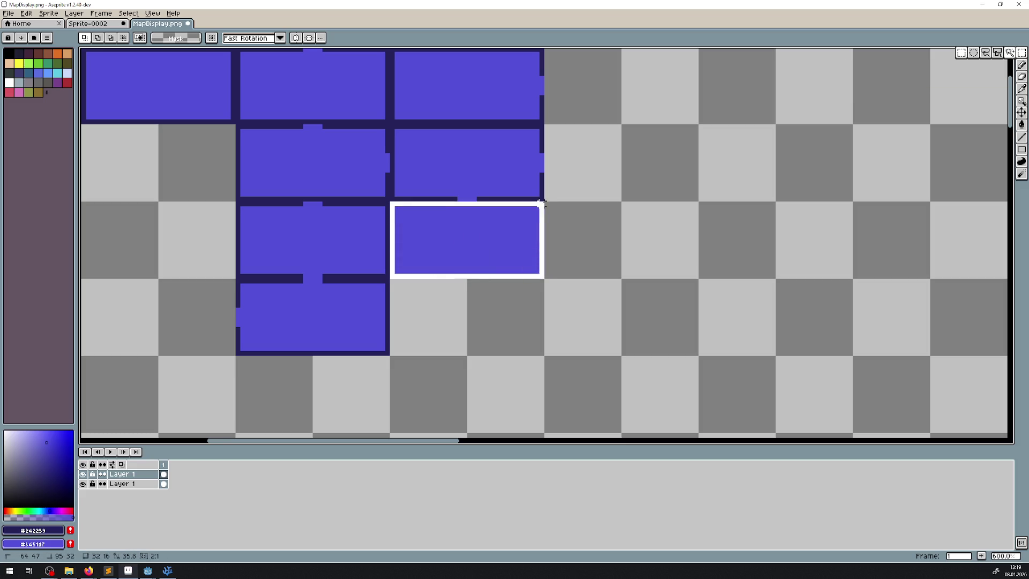
scroll(522, 251, down, 2)
scroll(523, 252, up, 1)
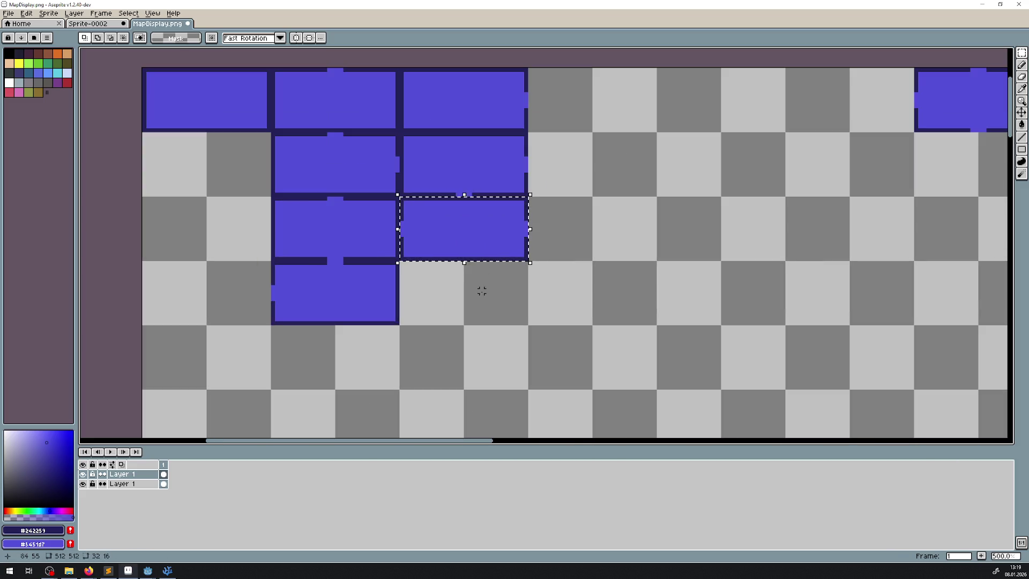
key(ctrl+d)
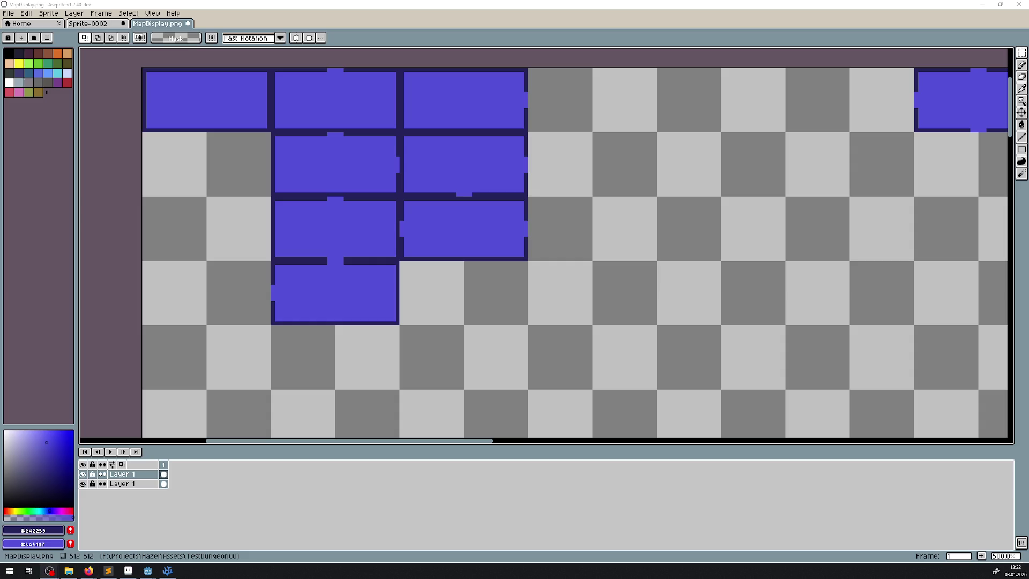
- Move the stray top-right purple tile into the top row as the fourth room
scroll(726, 237, right, 5)
scroll(725, 237, up, 1)
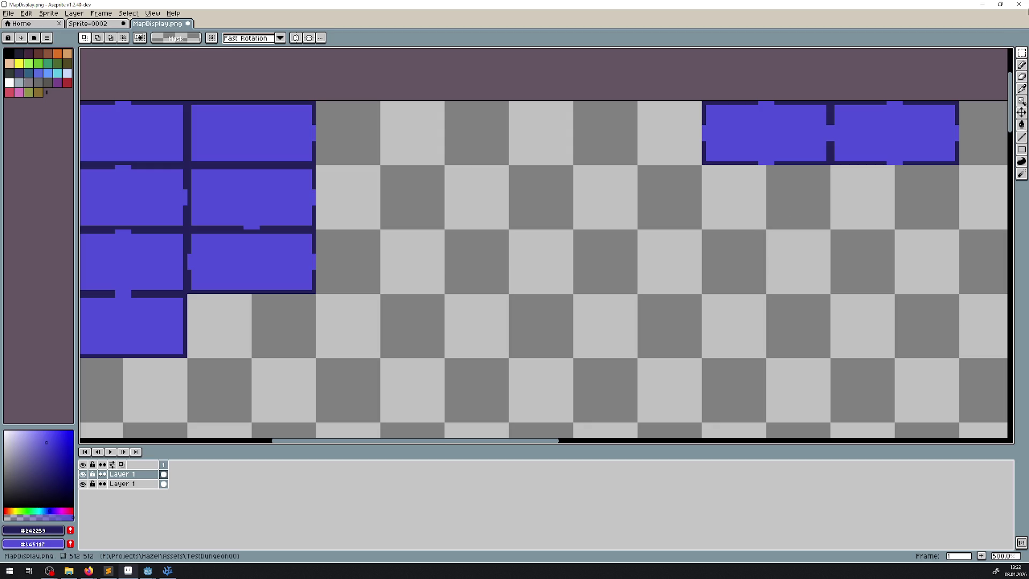
mouse_move(1021, 53)
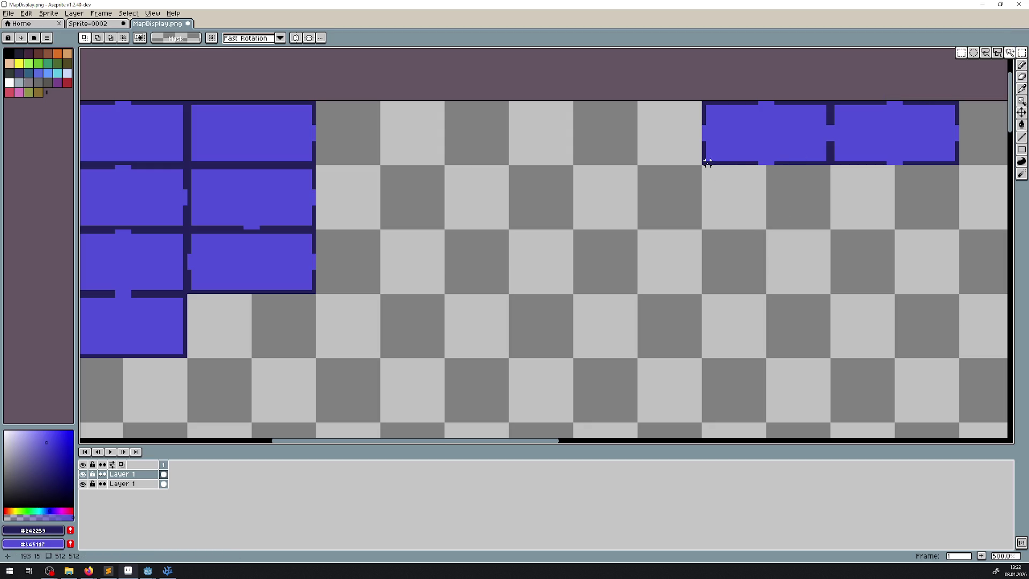
drag(706, 163, 828, 102)
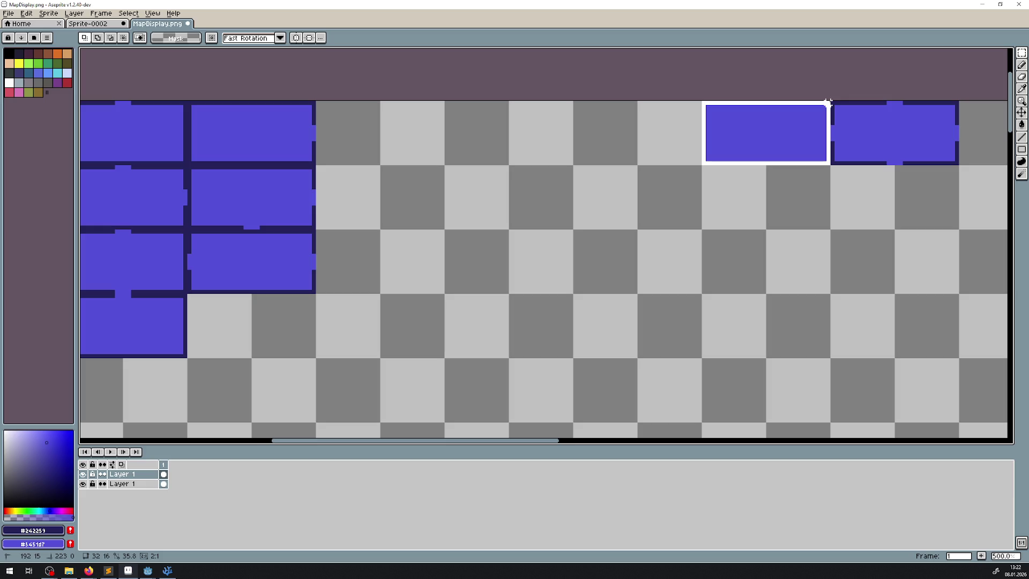
drag(793, 134, 409, 137)
click(533, 143)
- Close the gaps in the moved tile's top and right dark borders
click(1022, 137)
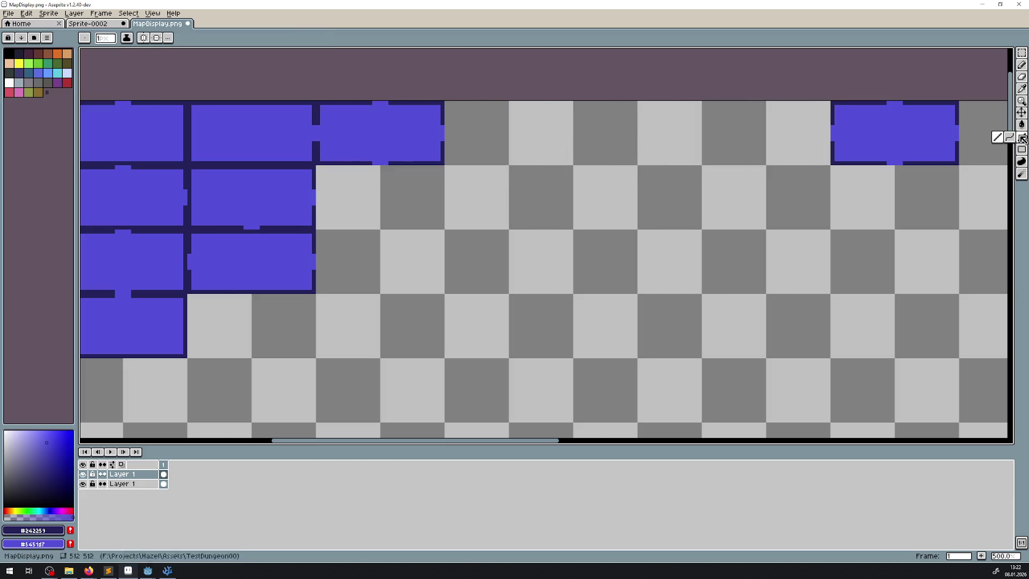
key(plus)
key(plus)
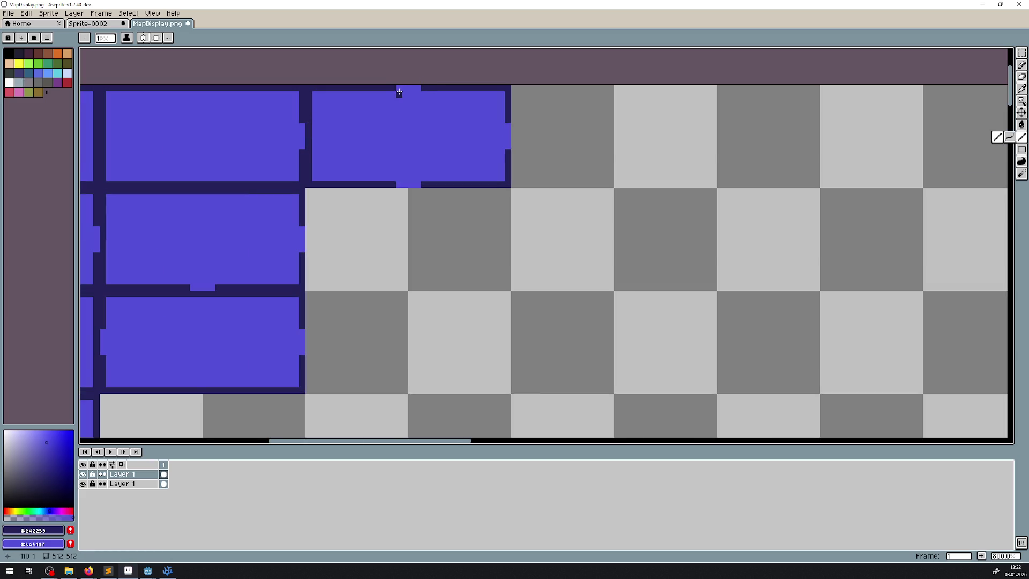
drag(399, 89, 418, 89)
drag(511, 120, 509, 147)
drag(421, 188, 593, 193)
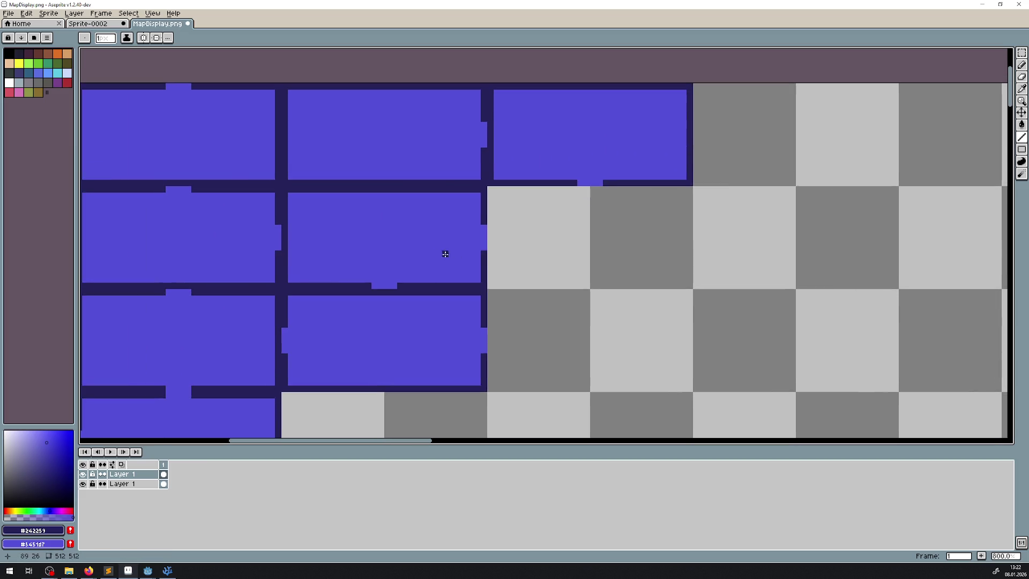
scroll(415, 253, down, 2)
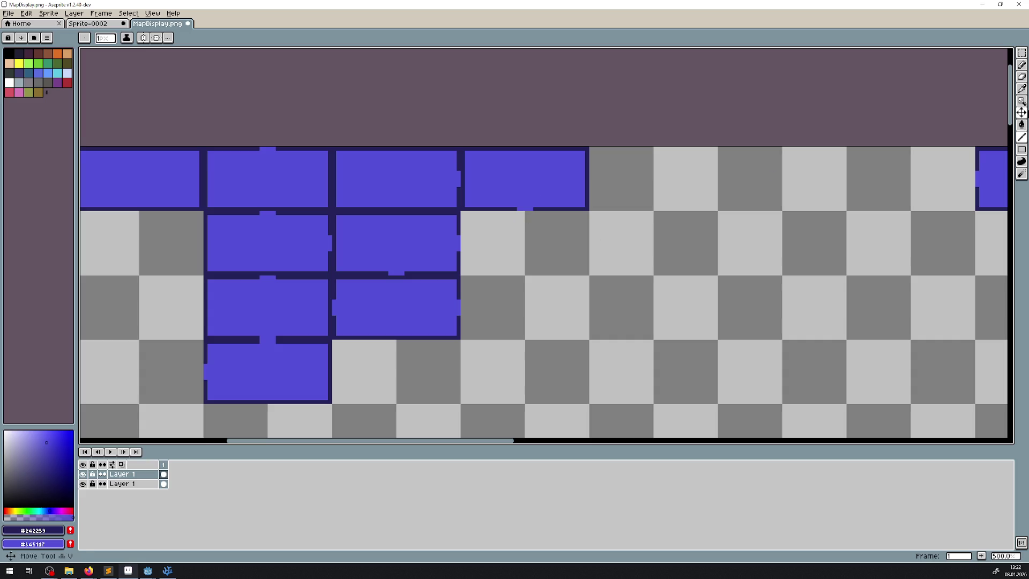
- Copy the fourth top-row tile into the empty cell below and commit it
click(1022, 54)
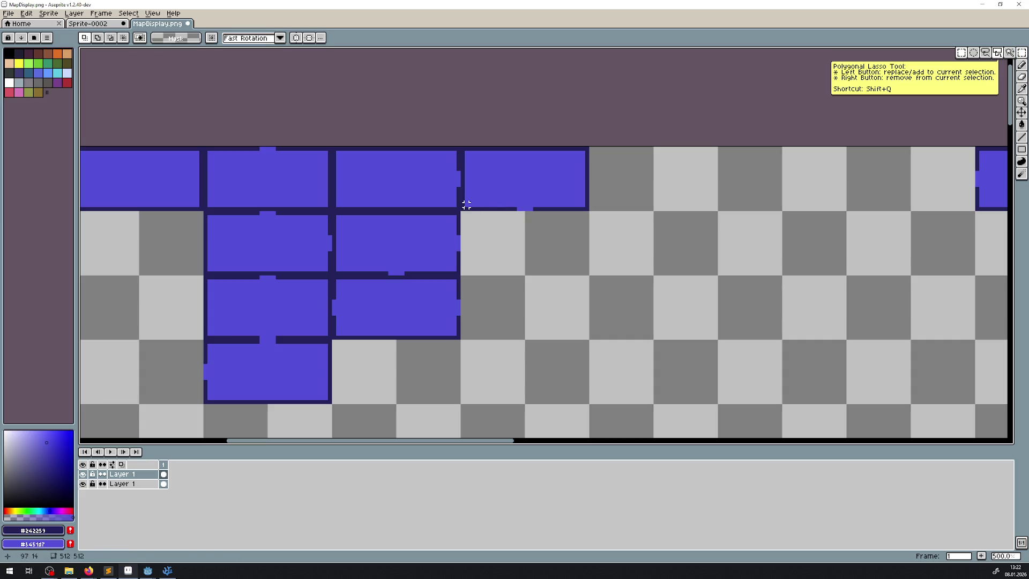
drag(464, 209, 590, 145)
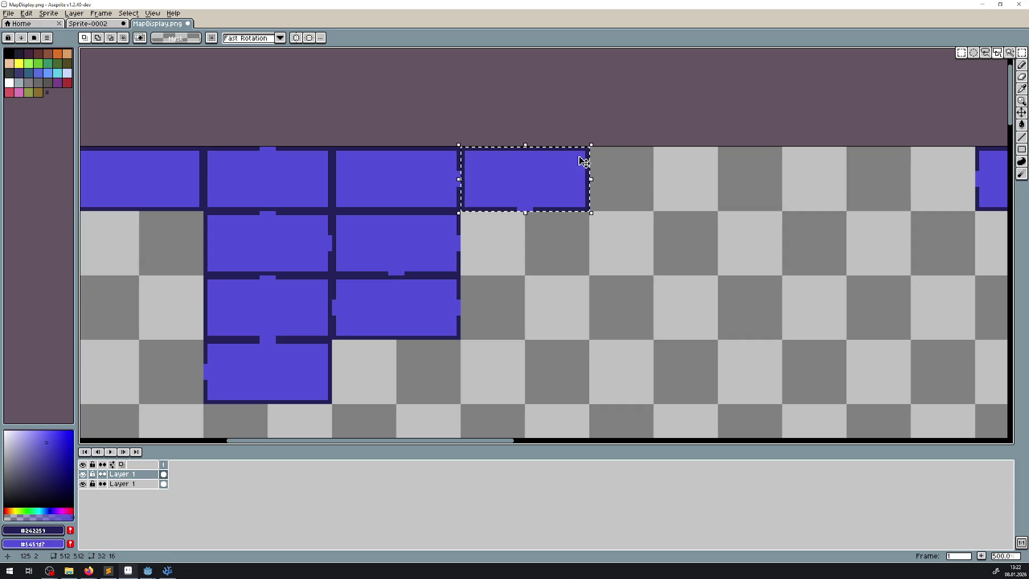
drag(536, 182, 540, 244)
key(Return)
click(647, 236)
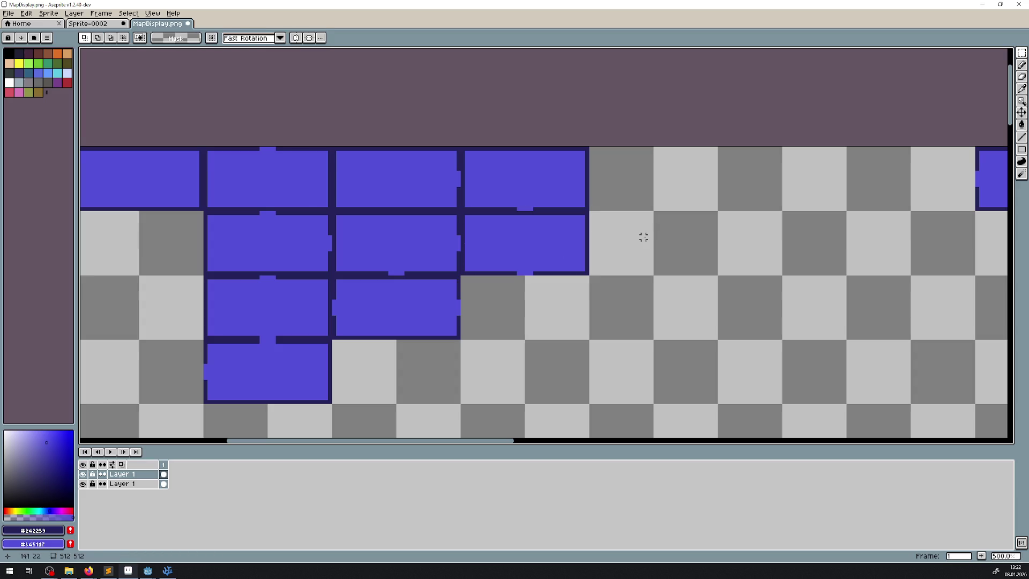
click(1022, 137)
scroll(474, 229, up, 5)
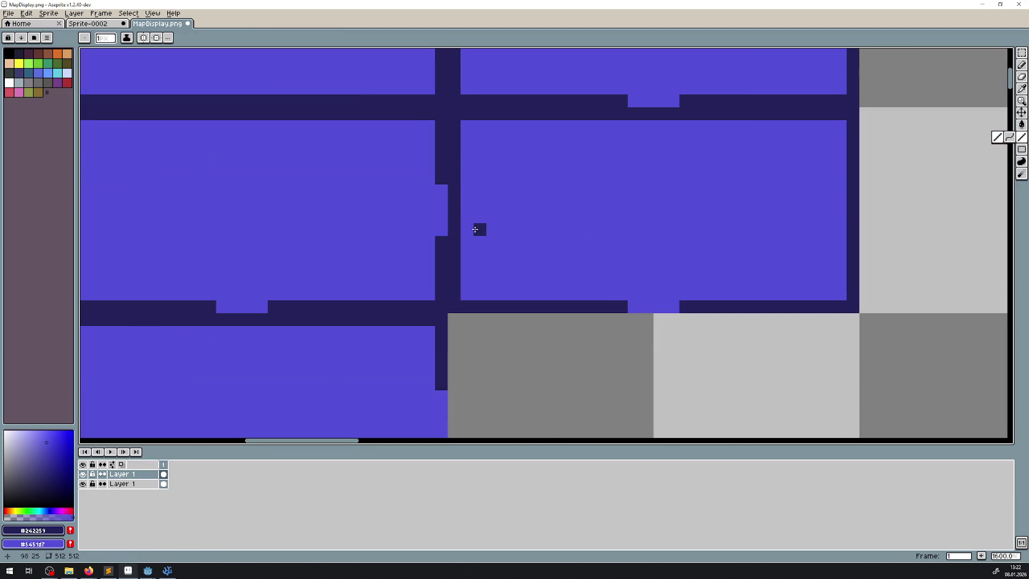
scroll(452, 190, down, 4)
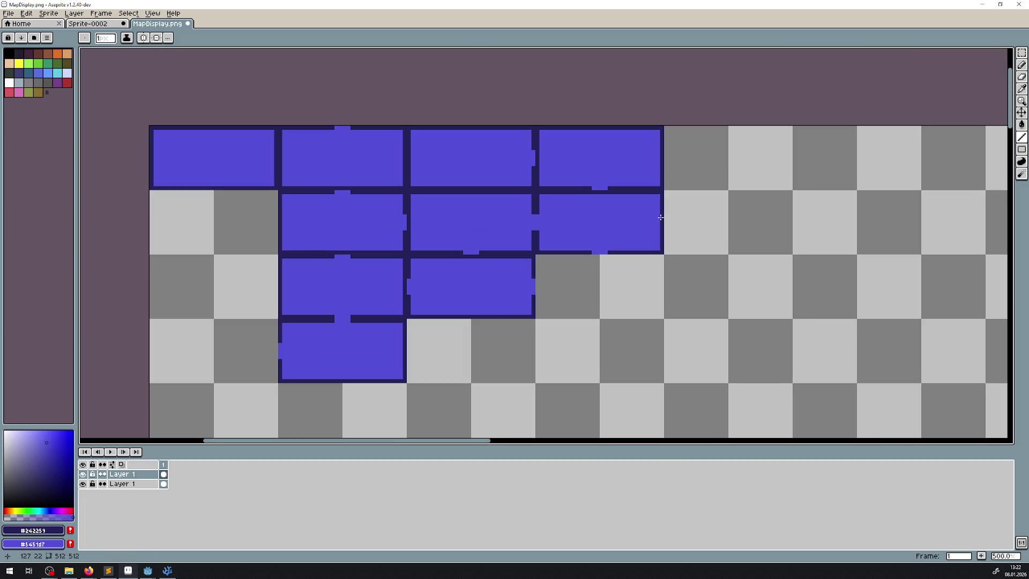
- Move the far-right purple tile into row 2, column 1 and commit it
key(ctrl+v)
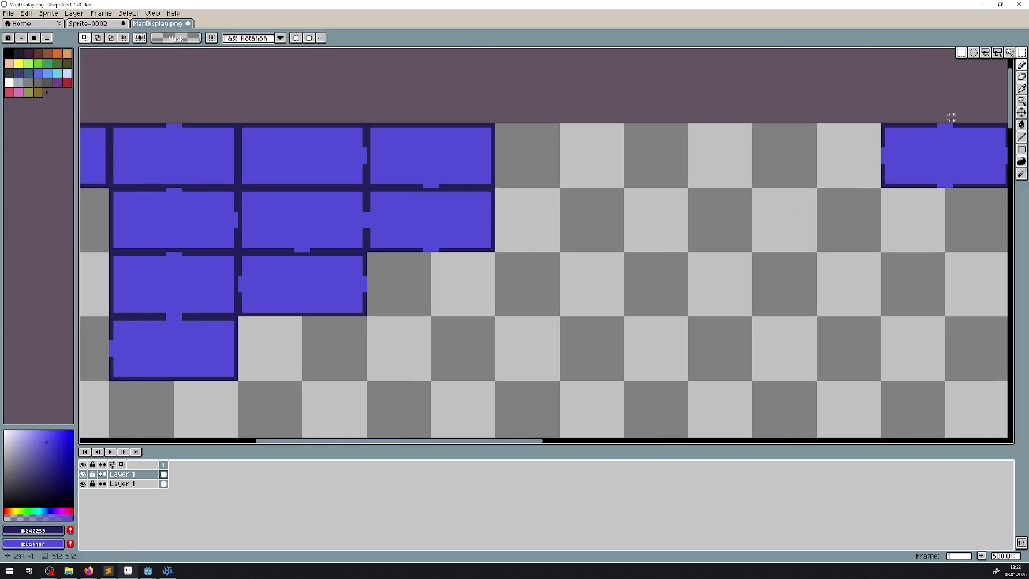
scroll(747, 218, right, 3)
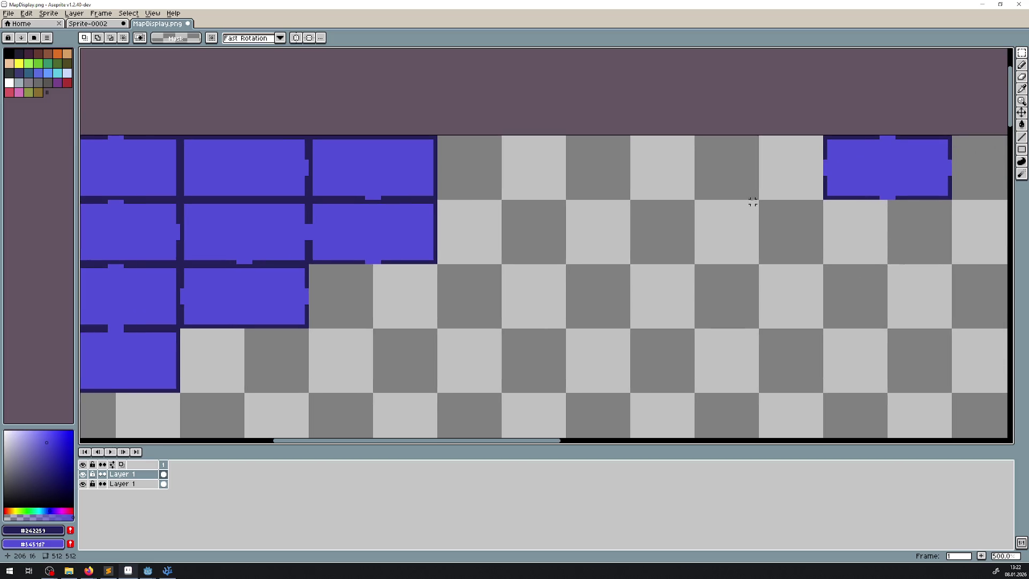
mouse_move(826, 200)
mouse_down()
mouse_move(949, 137)
mouse_move(593, 156)
mouse_move(569, 143)
mouse_move(260, 347)
mouse_move(615, 264)
mouse_up()
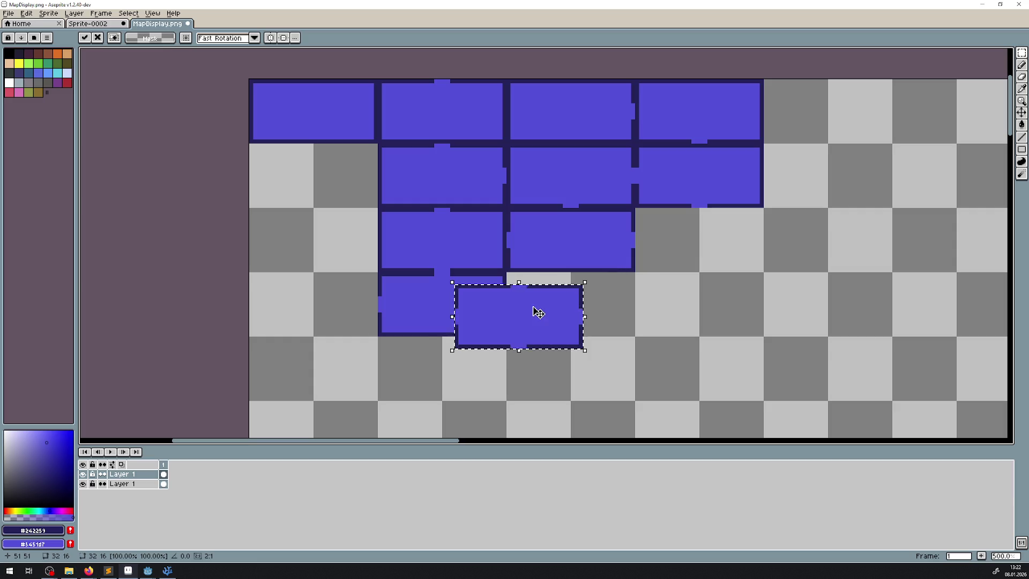
mouse_move(534, 310)
mouse_down()
mouse_move(310, 147)
mouse_move(332, 172)
mouse_up()
key(Return)
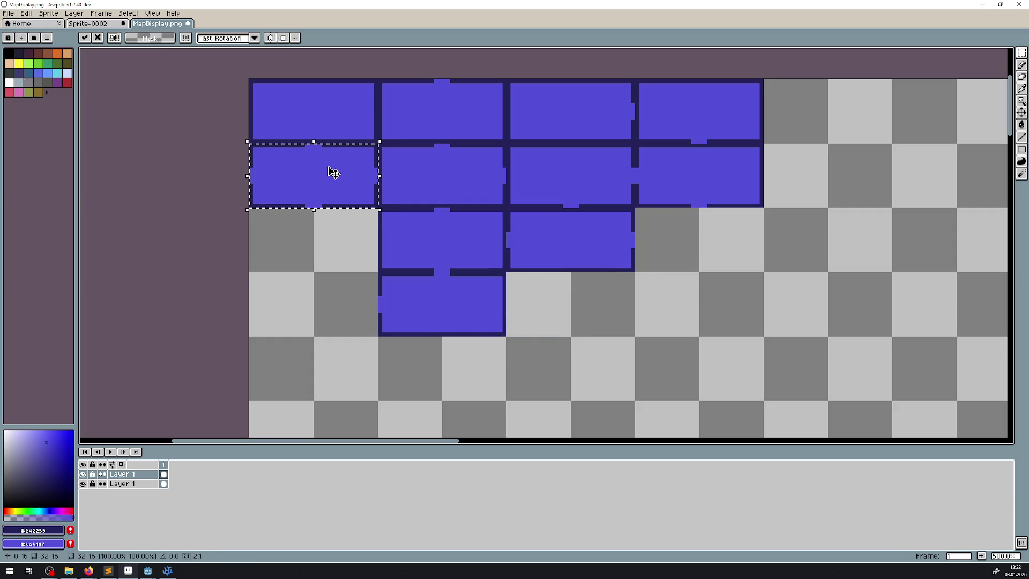
key(ctrl+d)
- Try moving the top-right tile down within the grid, then undo that move
scroll(645, 190, right, 3)
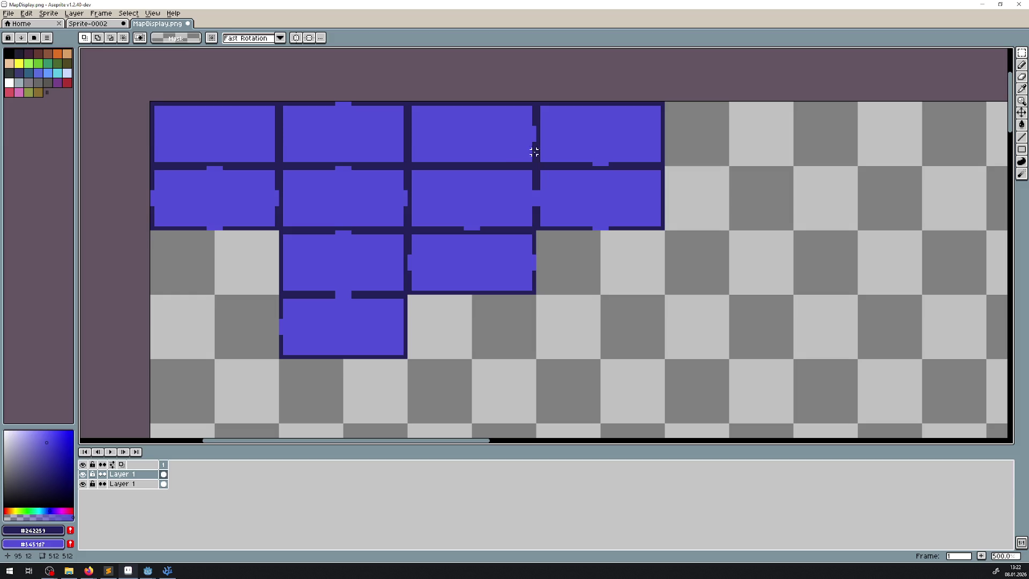
mouse_move(537, 161)
mouse_down()
mouse_move(646, 120)
mouse_move(665, 102)
mouse_up()
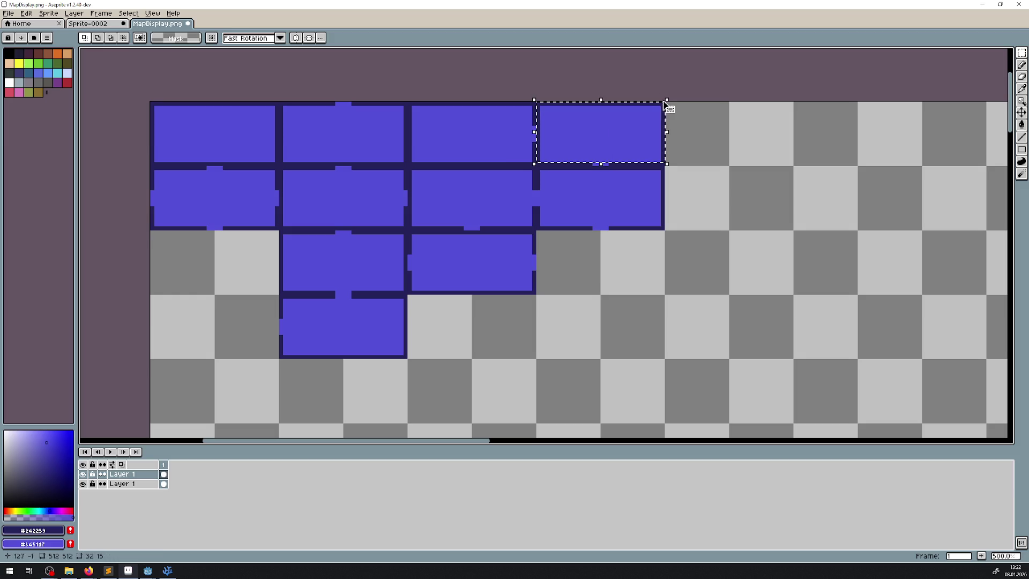
drag(630, 148, 629, 265)
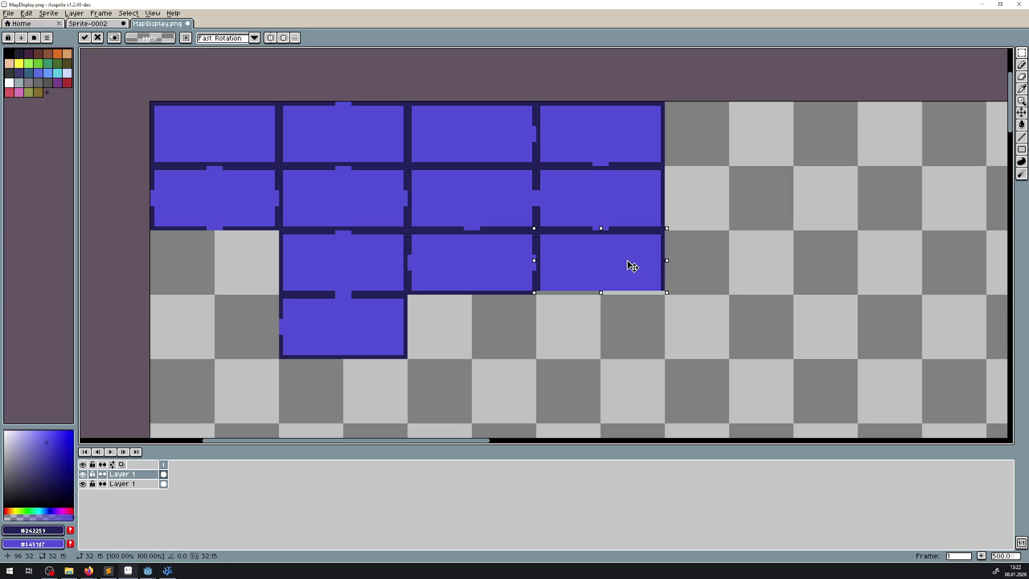
click(719, 255)
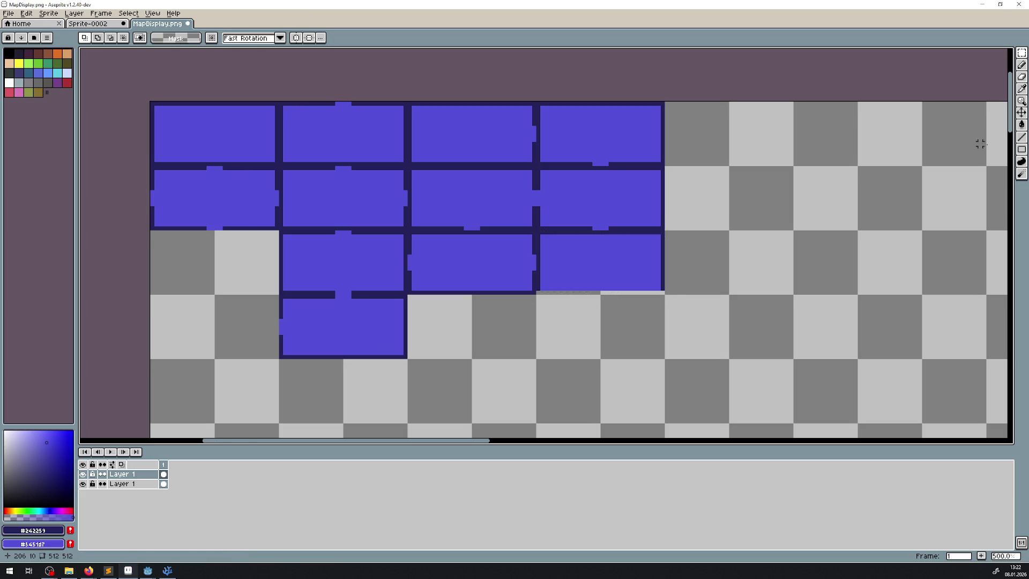
click(1022, 137)
scroll(535, 321, up, 4)
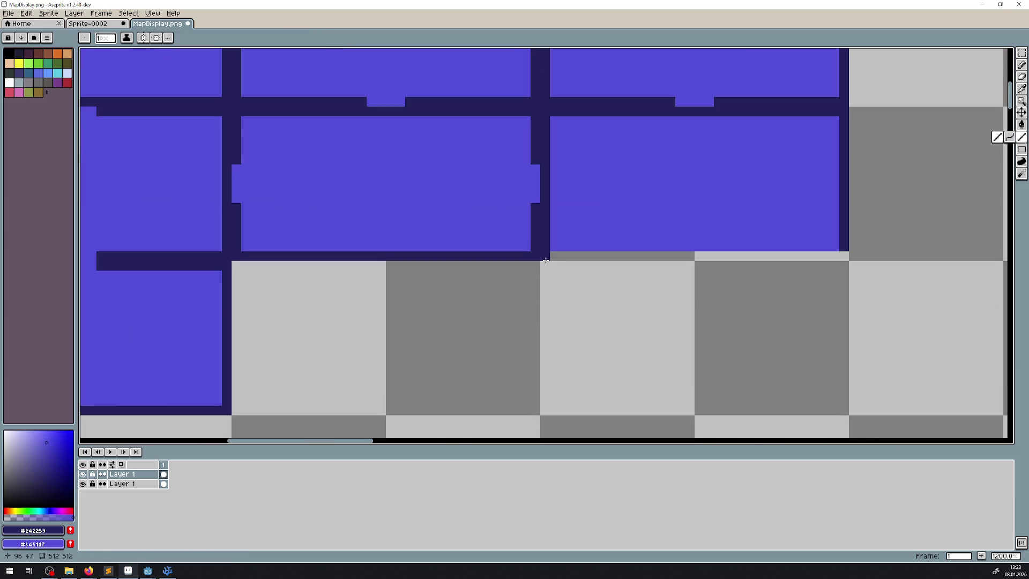
drag(579, 253, 352, 370)
key(ctrl+z)
key(ctrl+z)
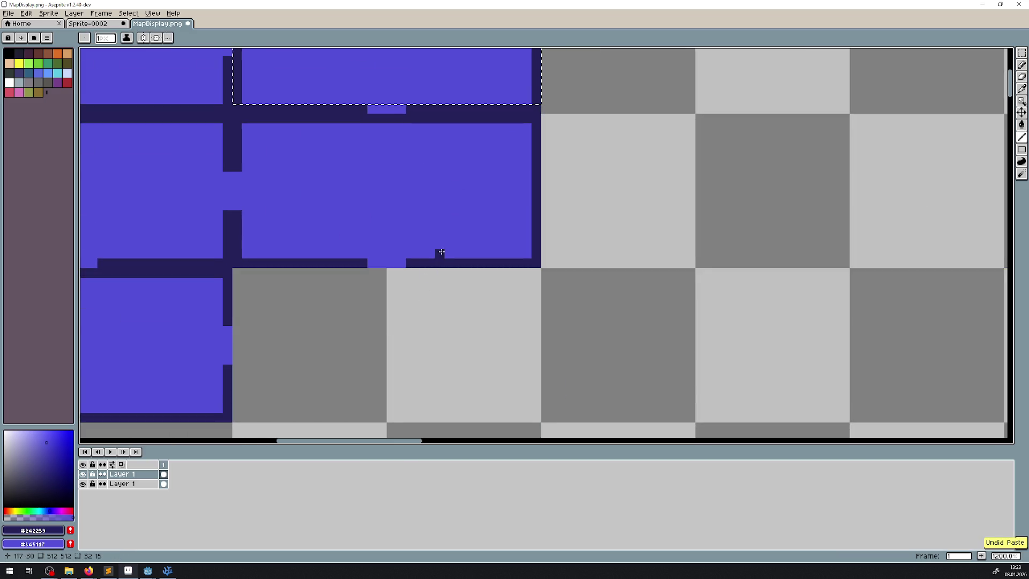
scroll(436, 253, down, 2)
- Shift the tile to the end of the top row with the Move tool
click(1022, 112)
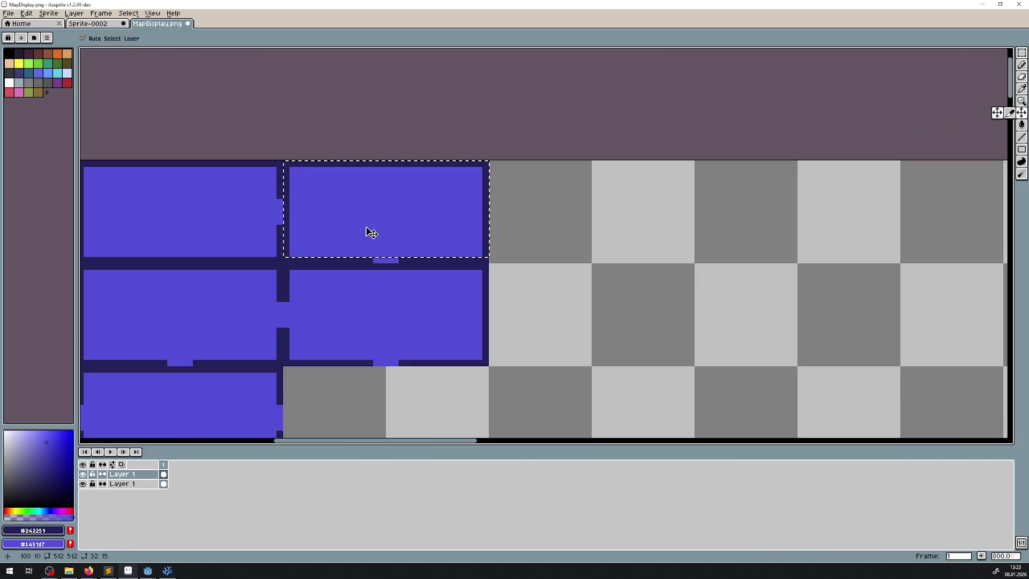
drag(367, 230, 602, 234)
key(ctrl+z)
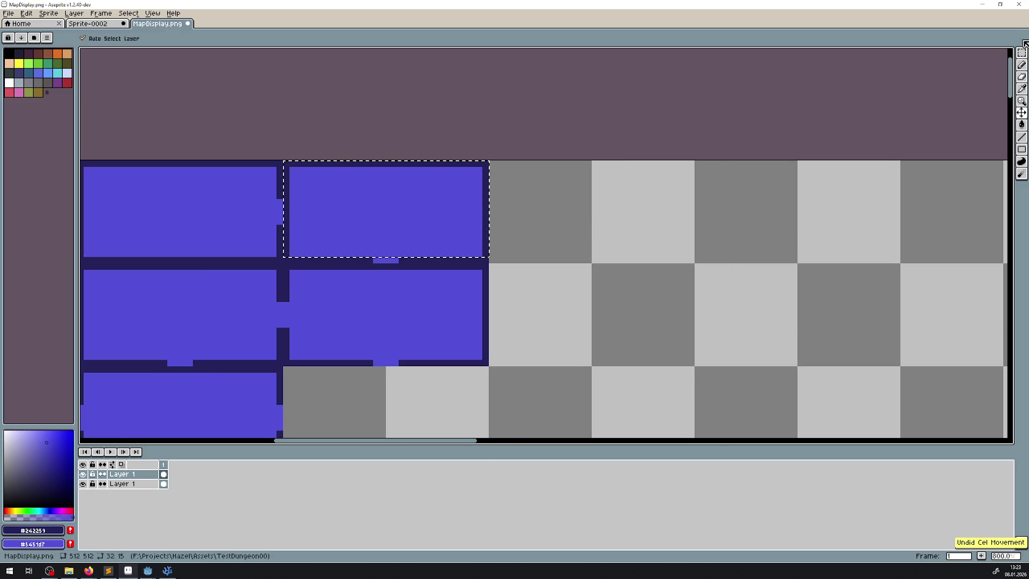
mouse_move(354, 211)
mouse_down()
mouse_move(547, 211)
mouse_move(535, 209)
mouse_up()
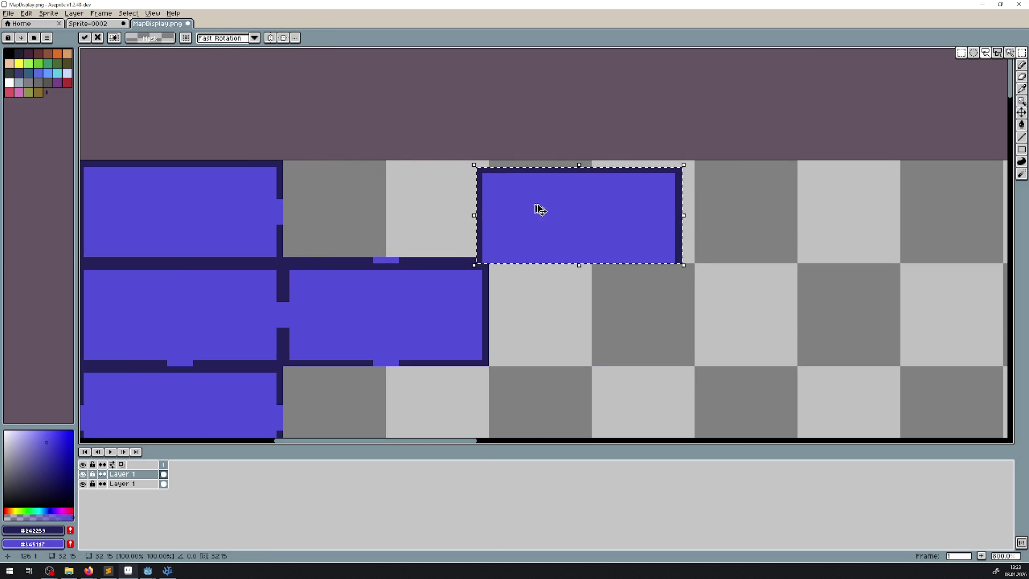
key(ctrl+z)
mouse_move(322, 235)
mouse_down()
mouse_move(548, 220)
mouse_move(540, 224)
mouse_up()
click(740, 207)
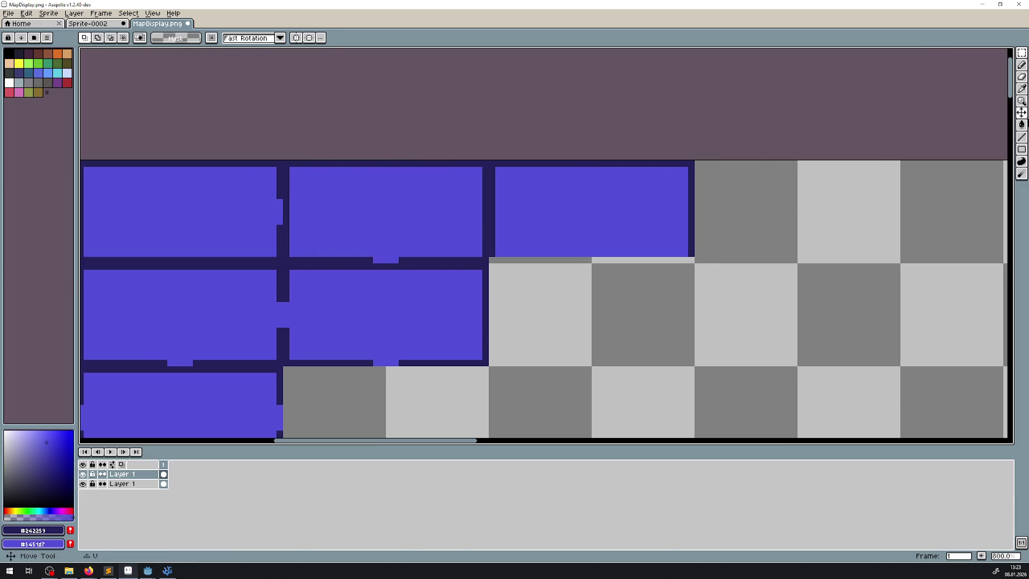
- Draw the missing dark border under the new end-of-row tile
key(l)
drag(490, 260, 692, 257)
scroll(556, 296, left, 5)
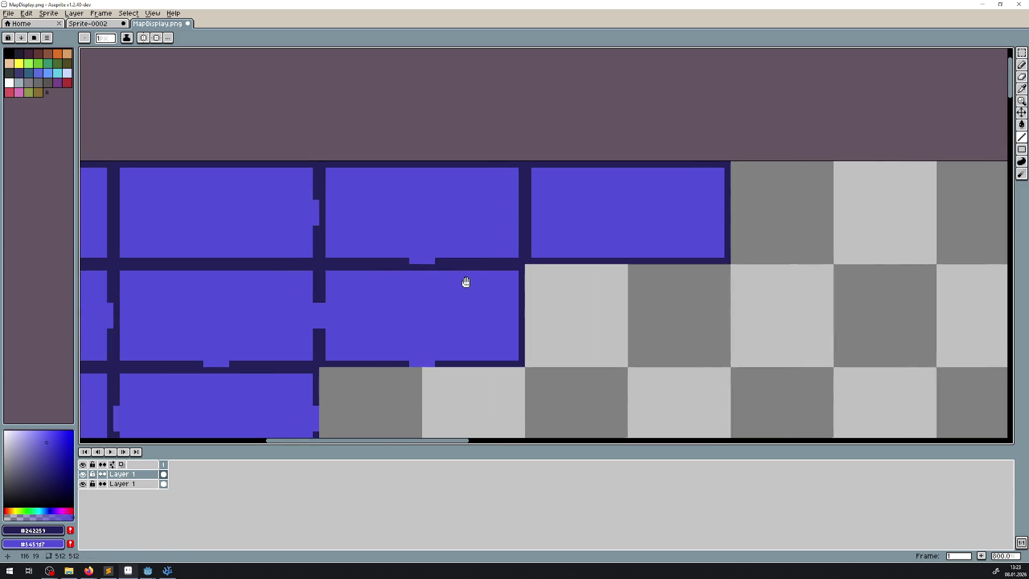
scroll(464, 282, down, 1)
scroll(706, 179, up, 2)
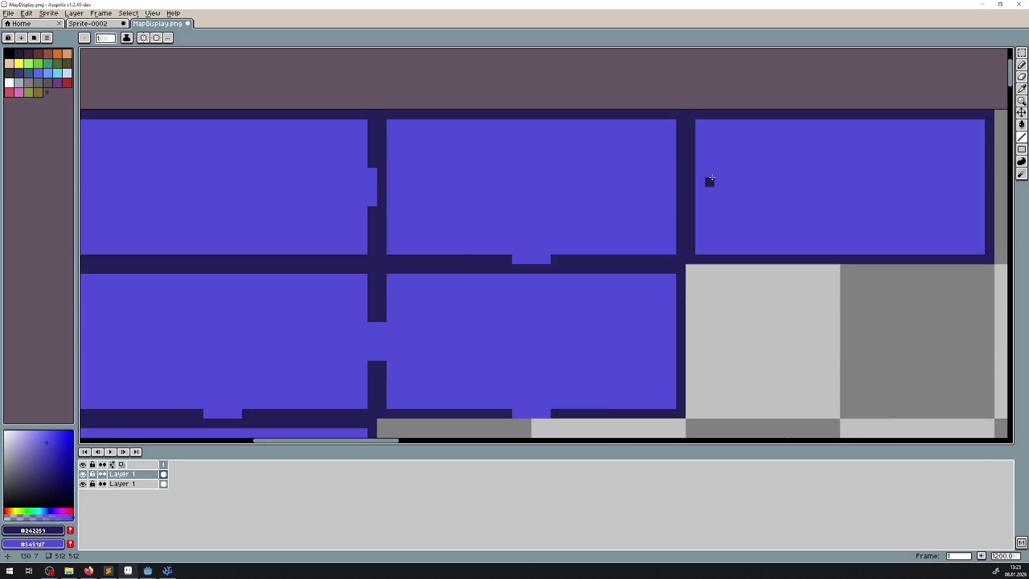
- Cut a doorway through the wall into the neighbouring tile, tidy its edge pixels, and save MapDisplay.png
drag(685, 152, 683, 204)
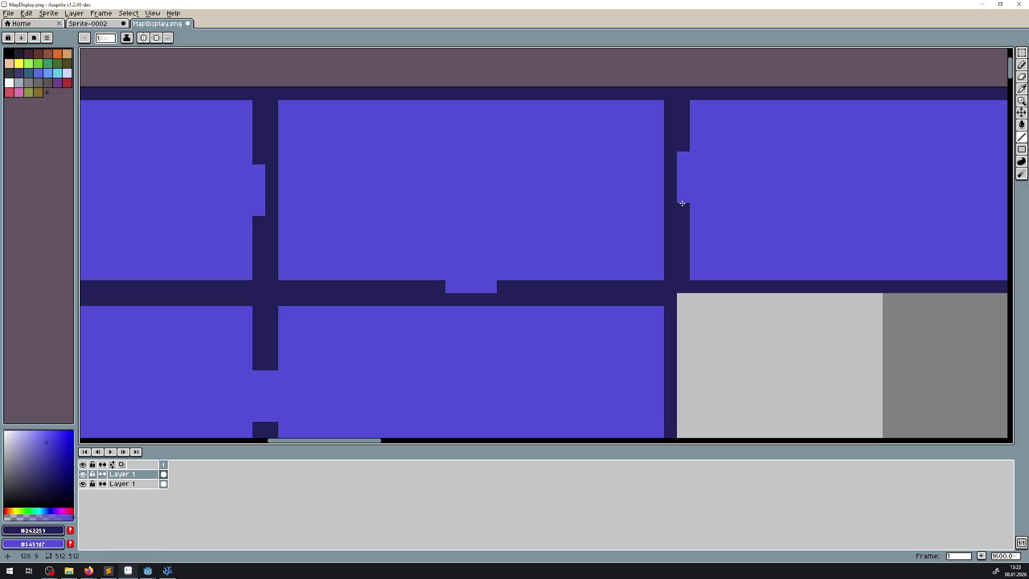
click(261, 169)
right_click(258, 165)
click(682, 158)
right_click(683, 210)
scroll(697, 211, down, 4)
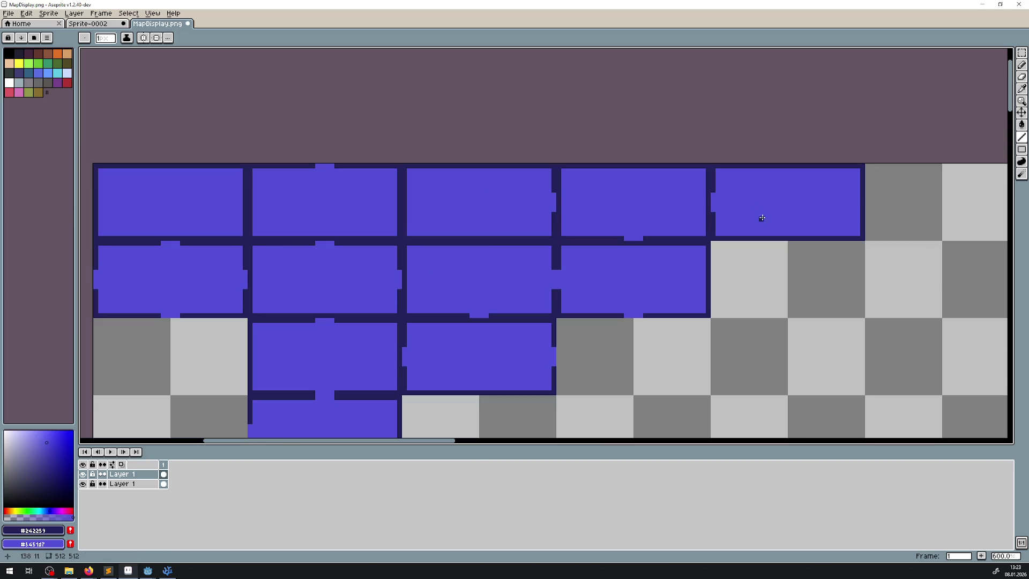
scroll(646, 244, down, 2)
key(ctrl+s)
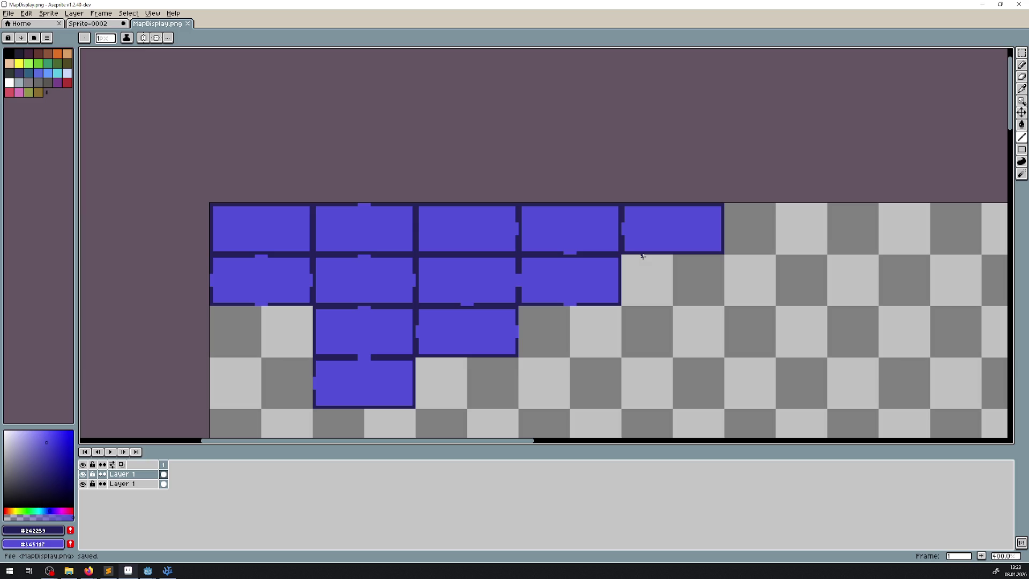
scroll(579, 292, down, 2)
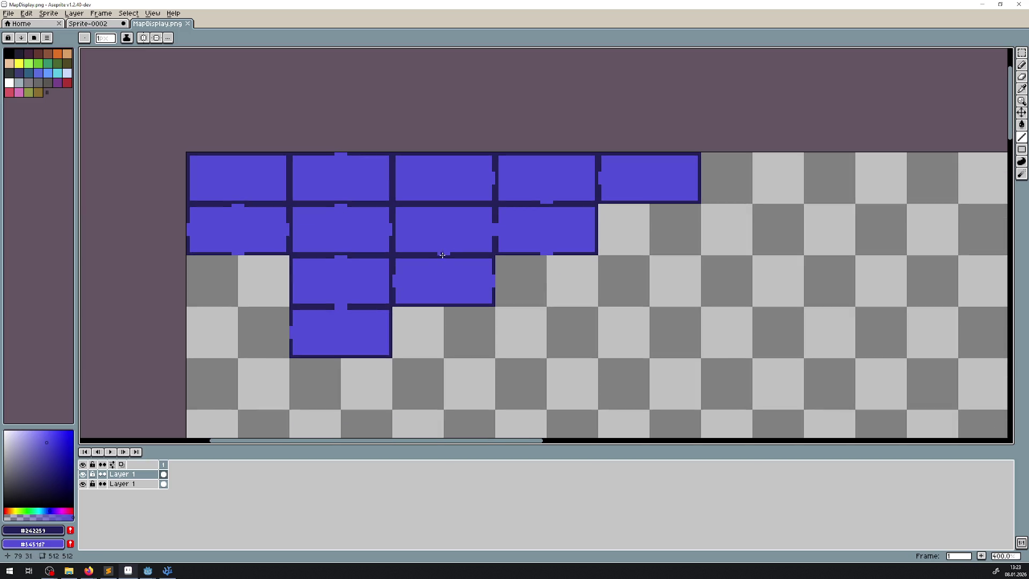
scroll(329, 231, up, 5)
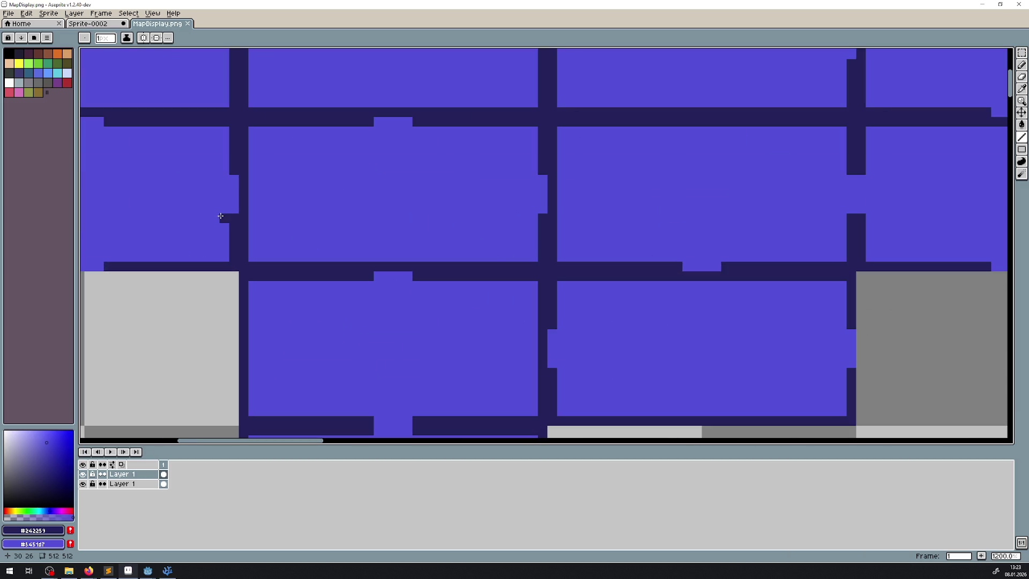
drag(225, 213, 220, 257)
drag(224, 170, 224, 131)
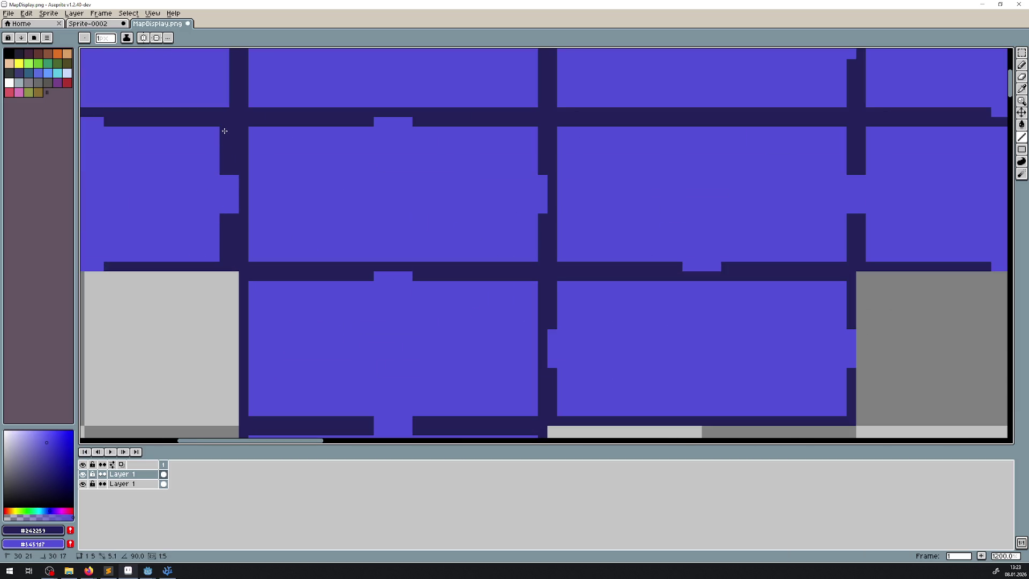
key(ctrl+z)
key(ctrl+z)
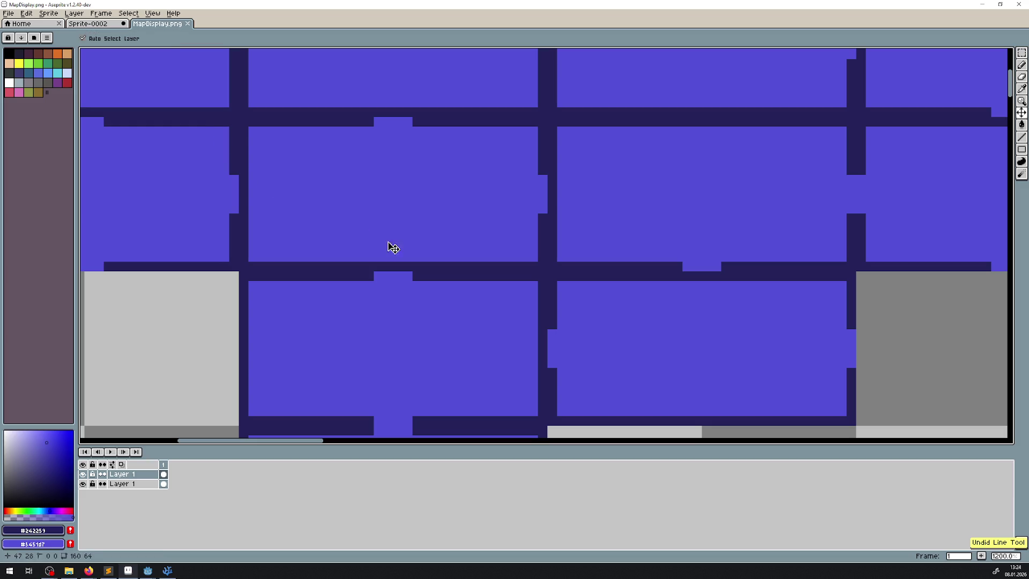
scroll(395, 214, down, 6)
drag(395, 215, 386, 230)
key(ctrl+s)
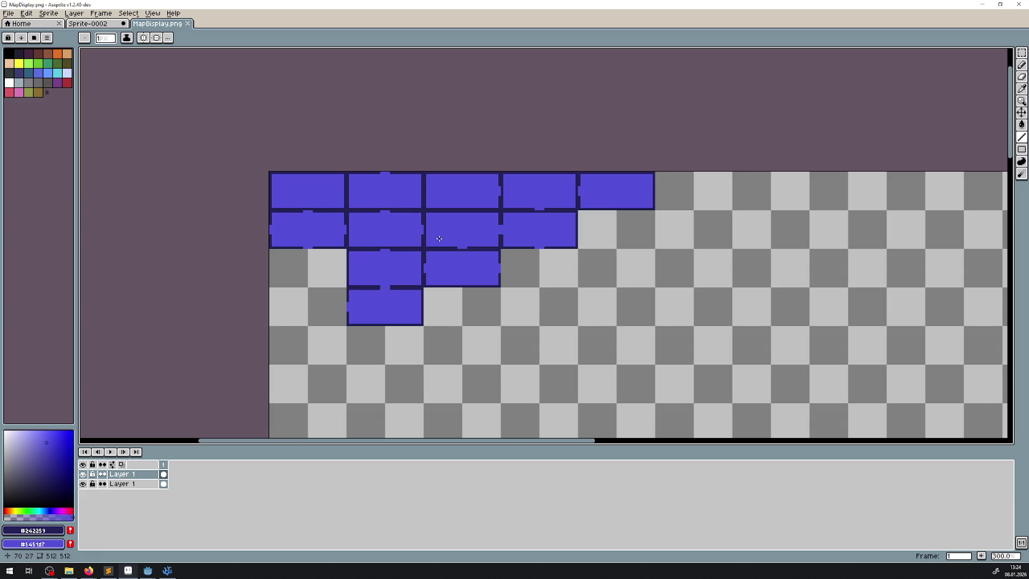
scroll(430, 230, up, 2)
scroll(430, 228, down, 2)
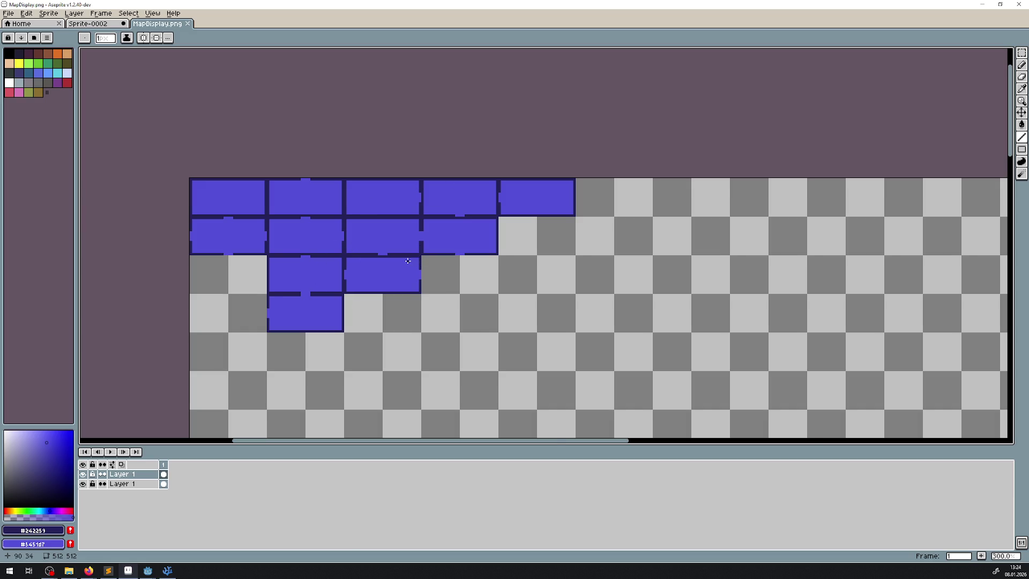
scroll(408, 261, up, 2)
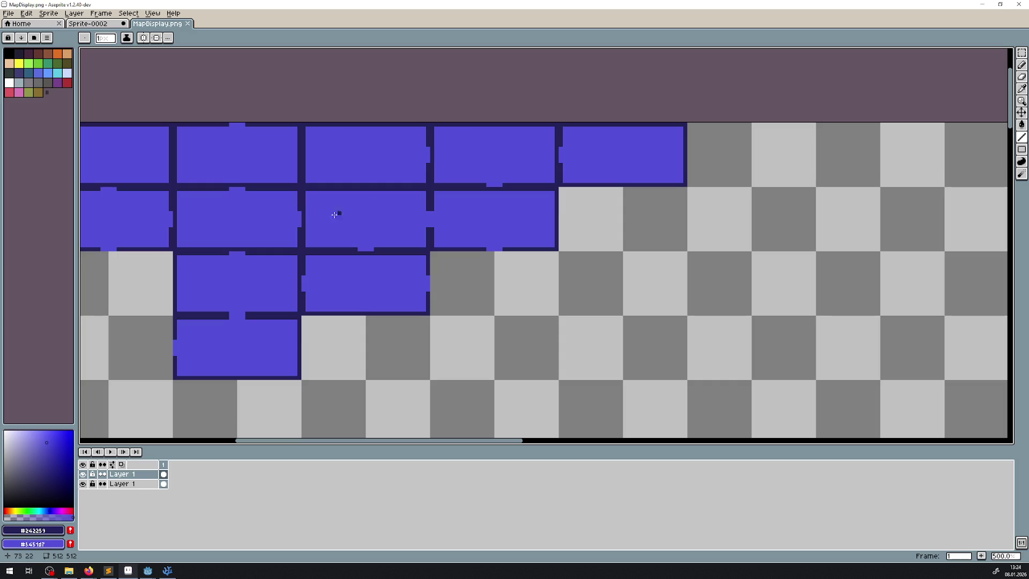
scroll(421, 243, right, 3)
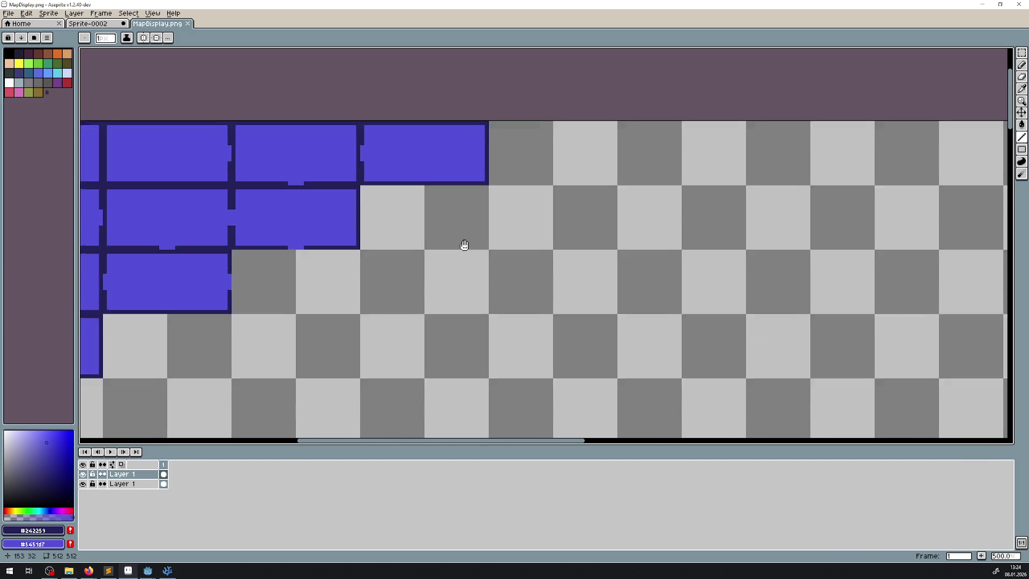
scroll(429, 262, down, 2)
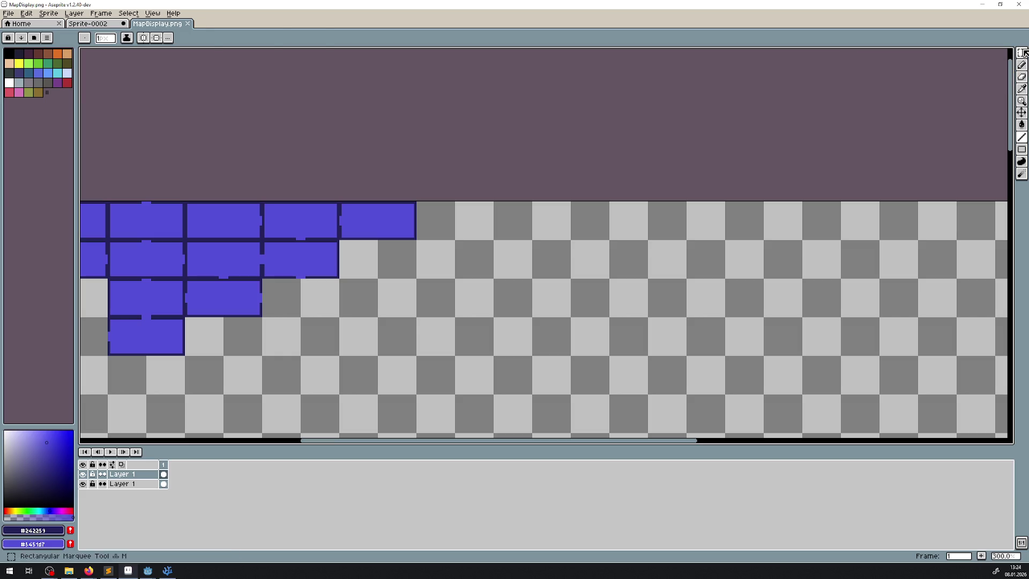
- Copy the top row's end tile two cells right, leaving one empty cell between them
key(q)
scroll(386, 209, up, 3)
mouse_move(303, 266)
mouse_down()
mouse_move(370, 225)
mouse_move(454, 194)
mouse_up()
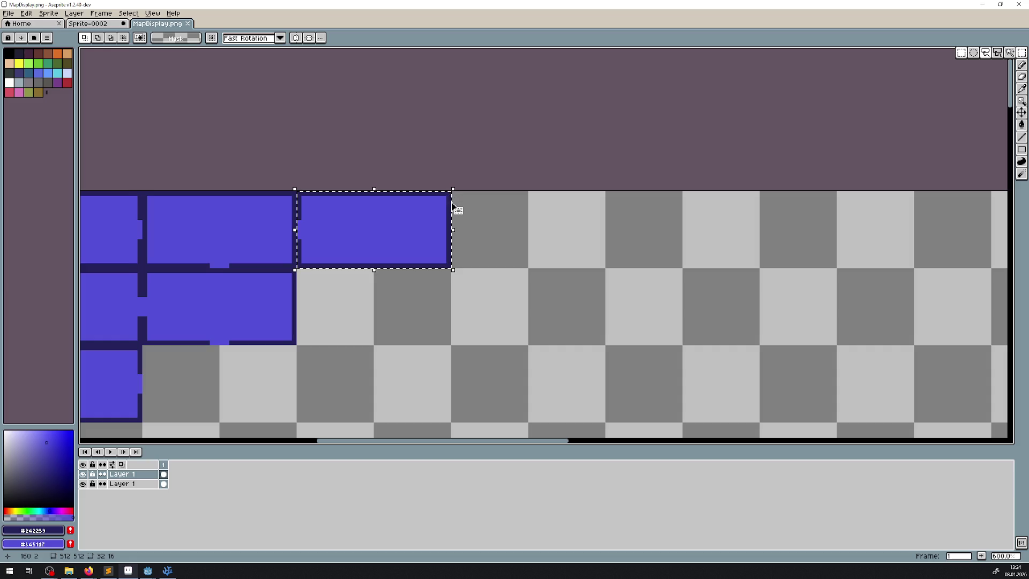
mouse_move(423, 248)
mouse_down()
mouse_move(705, 240)
mouse_move(687, 236)
mouse_up()
scroll(387, 250, down, 1)
scroll(387, 250, down, 3)
drag(345, 294, 425, 264)
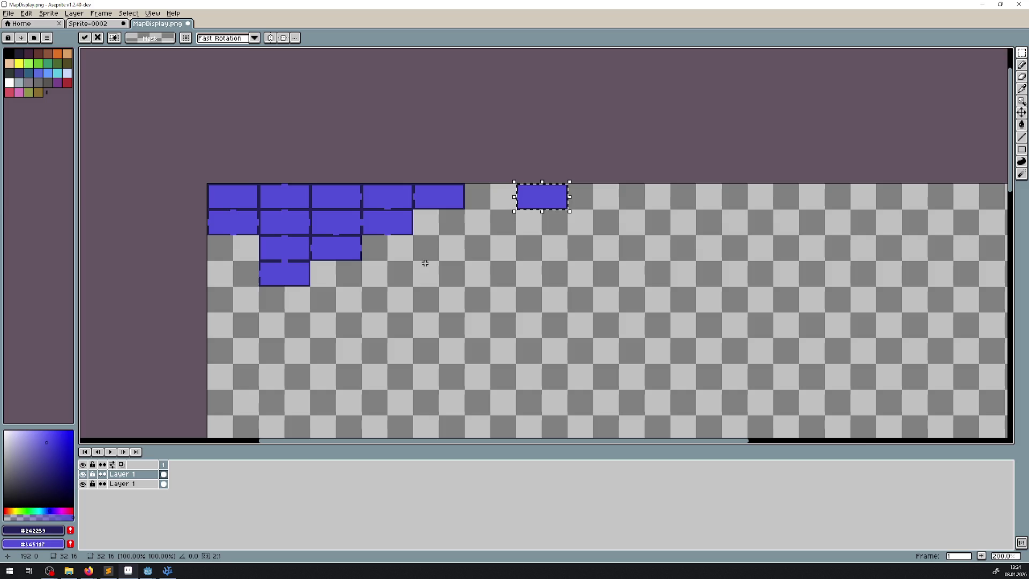
click(469, 135)
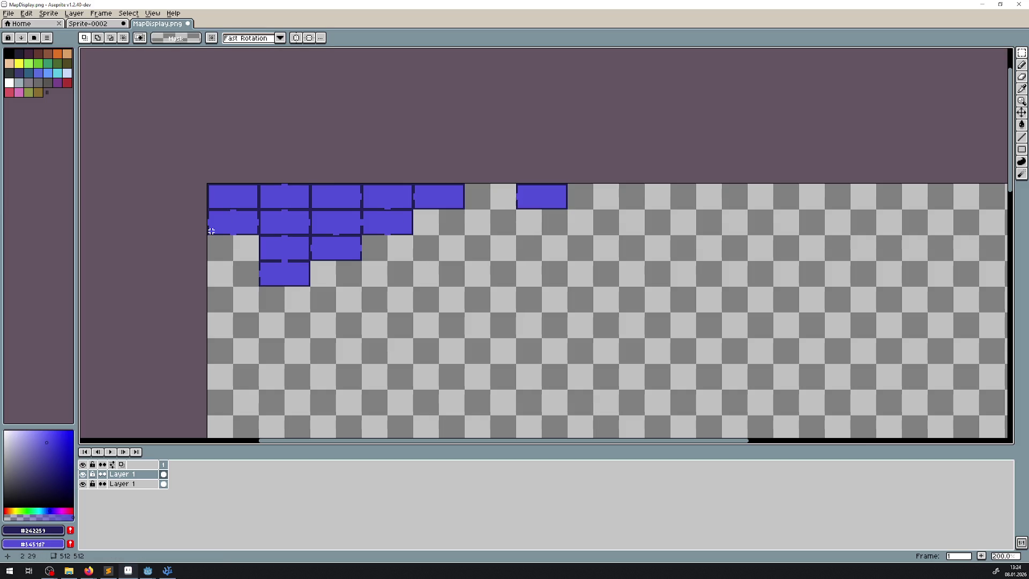
scroll(314, 225, up, 2)
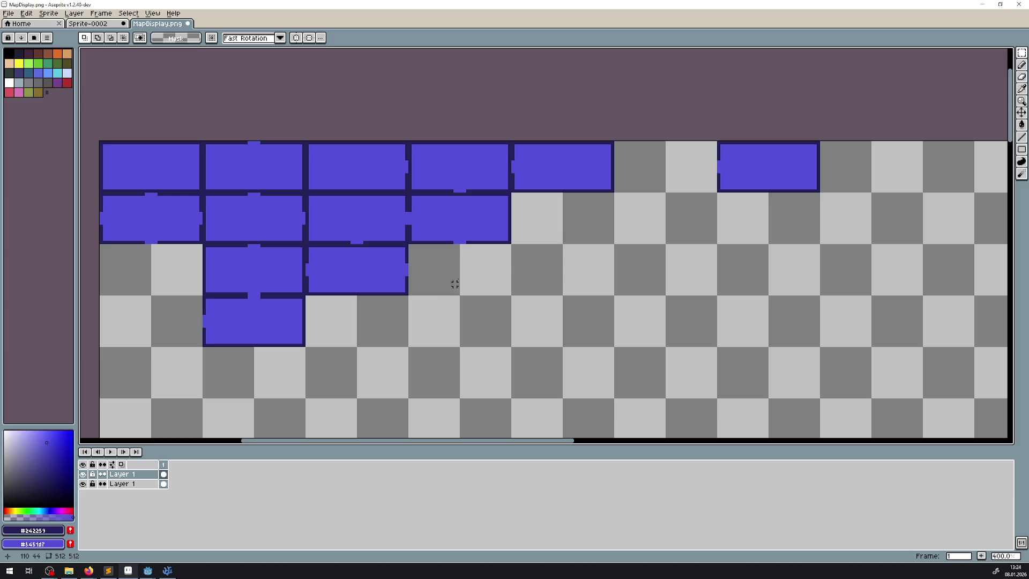
- Select the lone top-row tile and commit the duplicated tile beside it
scroll(658, 232, right, 3)
scroll(512, 198, up, 5)
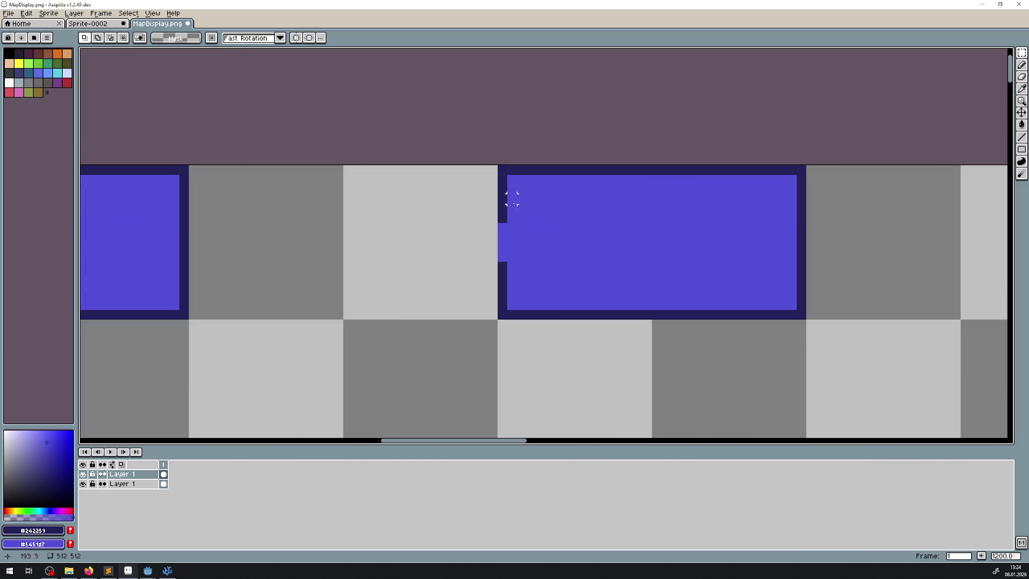
click(1022, 137)
mouse_move(533, 228)
mouse_down()
mouse_move(374, 208)
mouse_move(343, 240)
mouse_up()
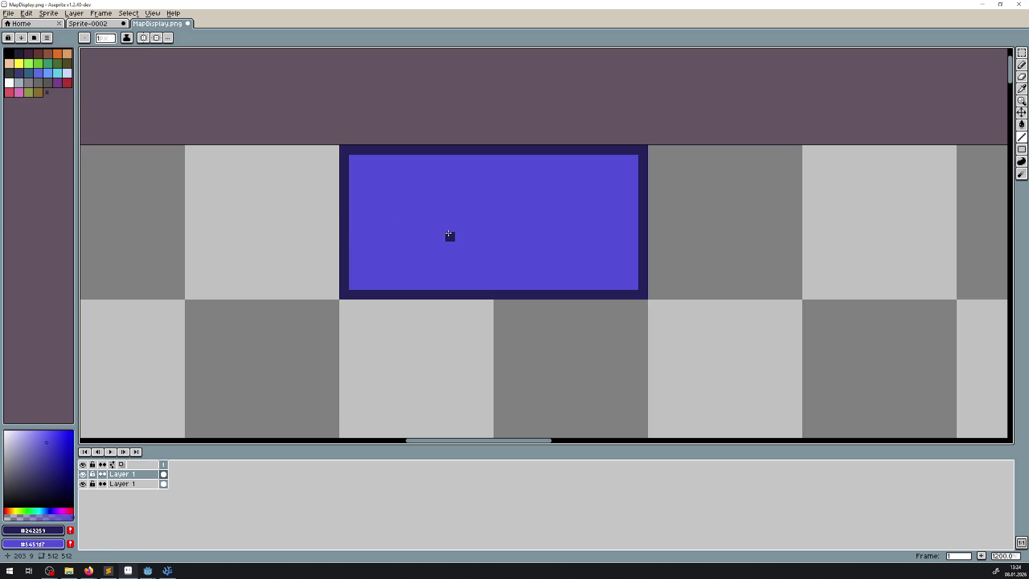
scroll(349, 241, down, 6)
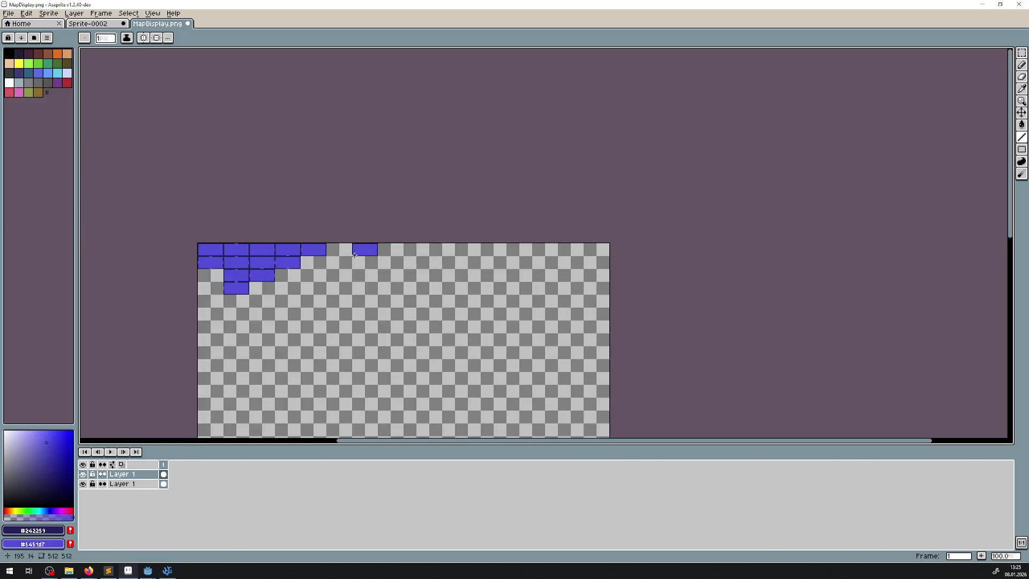
scroll(341, 242, up, 4)
scroll(342, 241, up, 2)
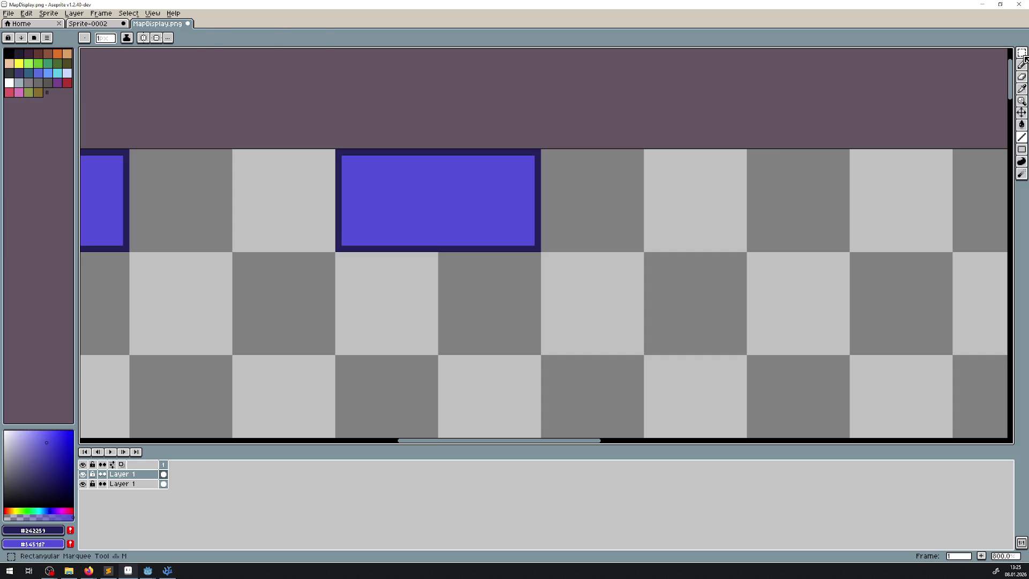
key(m)
mouse_move(337, 248)
mouse_down()
mouse_move(542, 149)
mouse_move(713, 202)
mouse_move(645, 193)
mouse_up()
key(Return)
- Redraw the left tile's top border and paint out the right tile's dark right border
click(1022, 124)
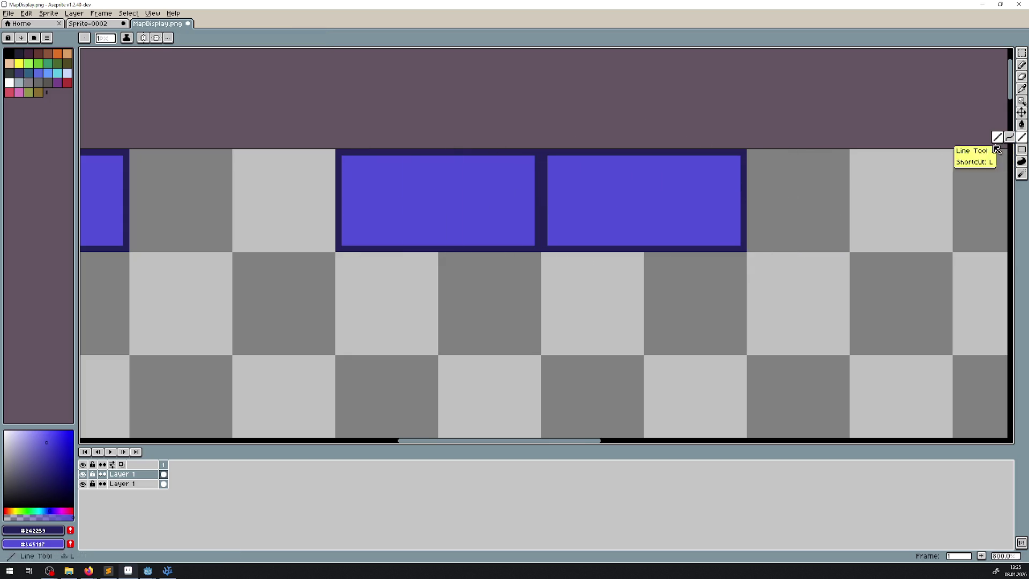
scroll(302, 228, up, 1)
mouse_move(401, 250)
mouse_down()
mouse_move(394, 194)
mouse_move(290, 224)
mouse_up()
key(l)
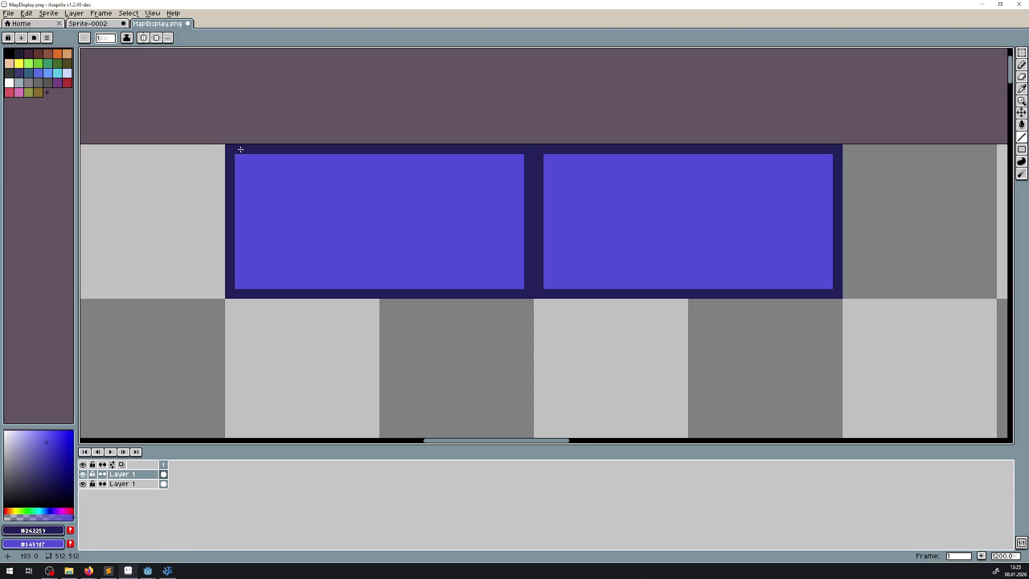
drag(236, 149, 518, 147)
mouse_move(633, 222)
mouse_down()
mouse_move(412, 242)
mouse_move(501, 213)
mouse_move(518, 241)
mouse_up()
scroll(460, 271, down, 1)
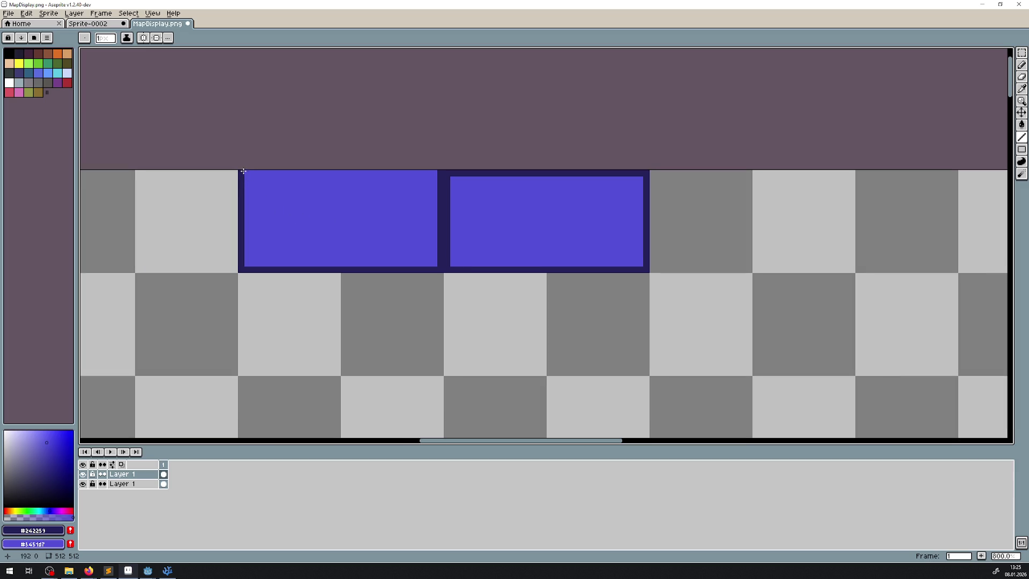
mouse_move(242, 171)
mouse_down()
mouse_move(243, 266)
mouse_move(239, 214)
mouse_up()
key(ctrl+z)
drag(646, 179, 652, 257)
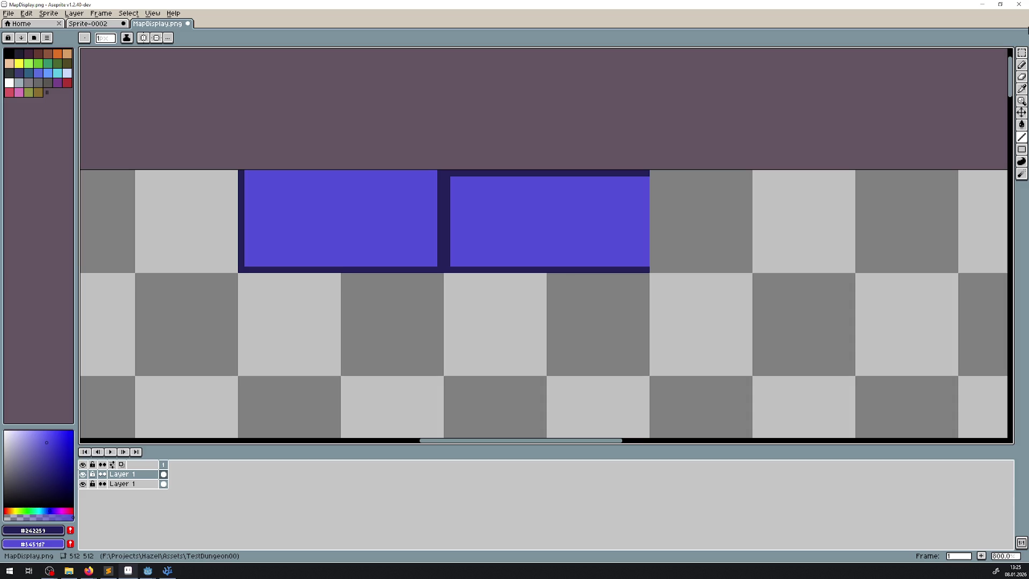
- Copy the open-sided right tile and place the copy beside the other tiles
click(1022, 52)
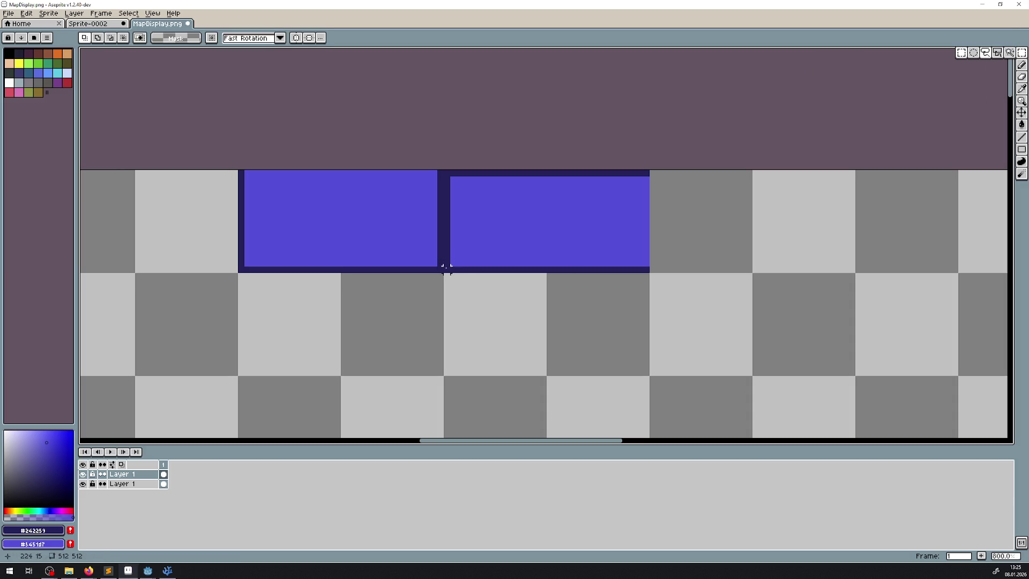
mouse_move(445, 268)
mouse_down()
mouse_move(669, 182)
mouse_move(643, 169)
mouse_move(693, 214)
mouse_move(793, 209)
mouse_move(480, 225)
mouse_move(668, 233)
mouse_move(632, 230)
mouse_up()
key(ctrl+d)
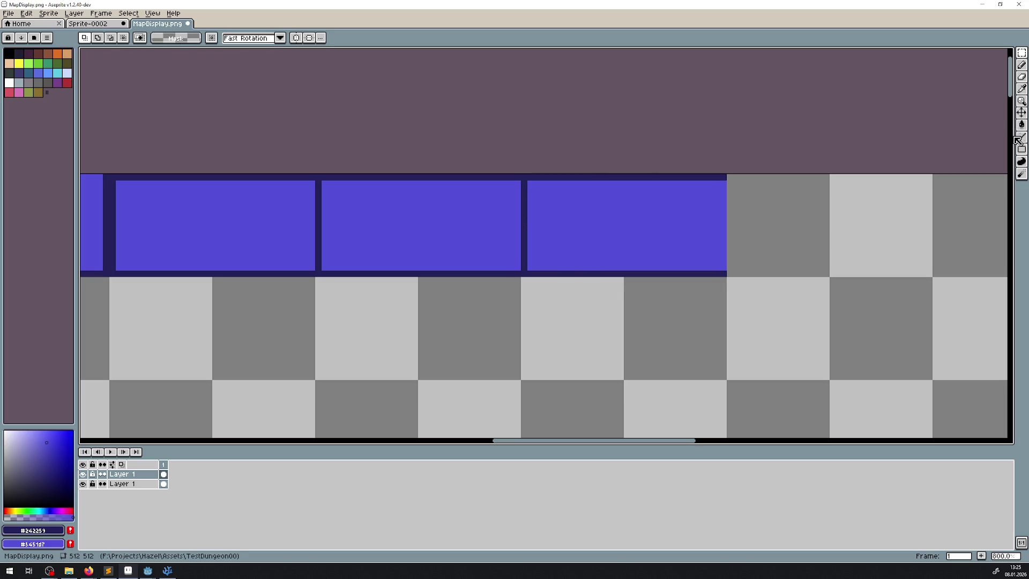
- Outline the new tile, cover a divider to merge two tiles, and add a dark right edge
click(1018, 139)
drag(411, 252, 512, 250)
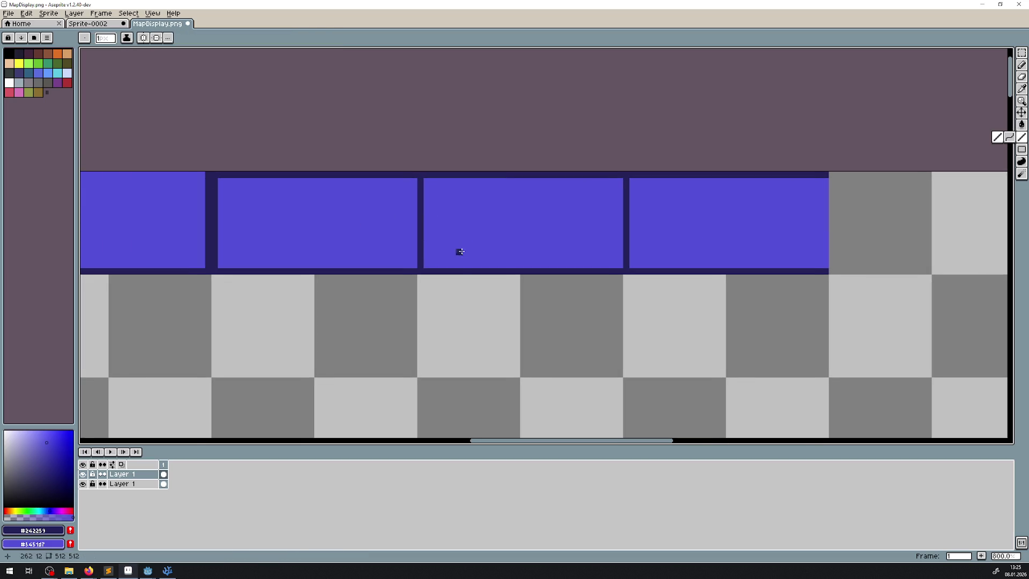
mouse_move(619, 183)
mouse_down()
mouse_move(613, 269)
mouse_move(427, 270)
mouse_up()
drag(691, 257, 511, 259)
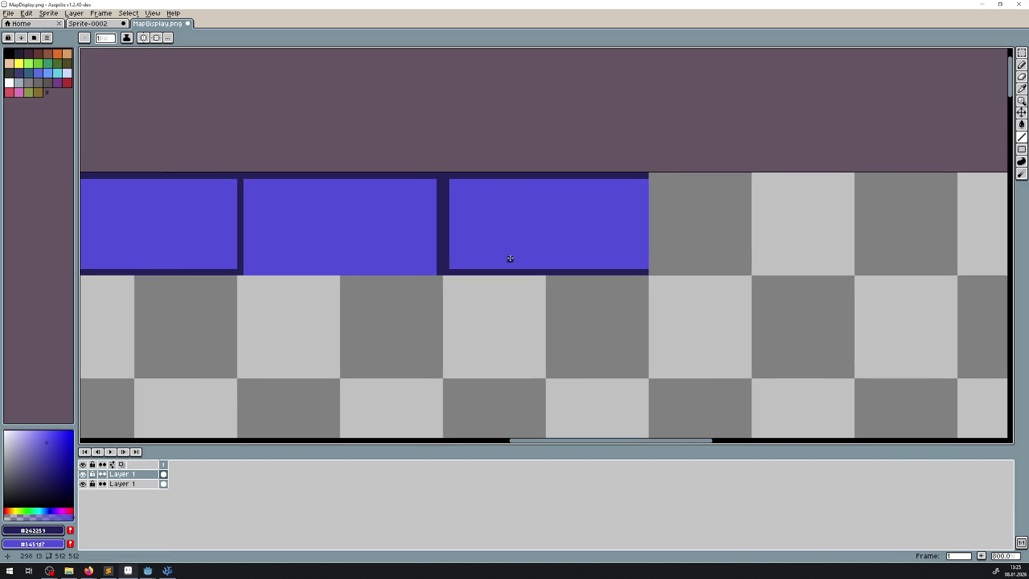
drag(449, 265, 449, 181)
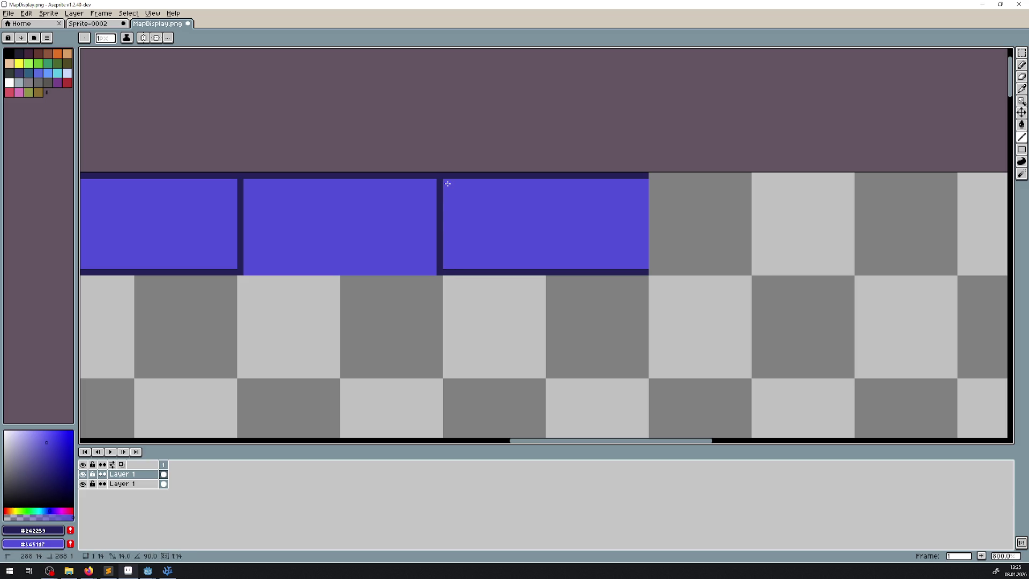
drag(645, 182, 645, 271)
scroll(335, 263, down, 4)
drag(335, 264, 458, 242)
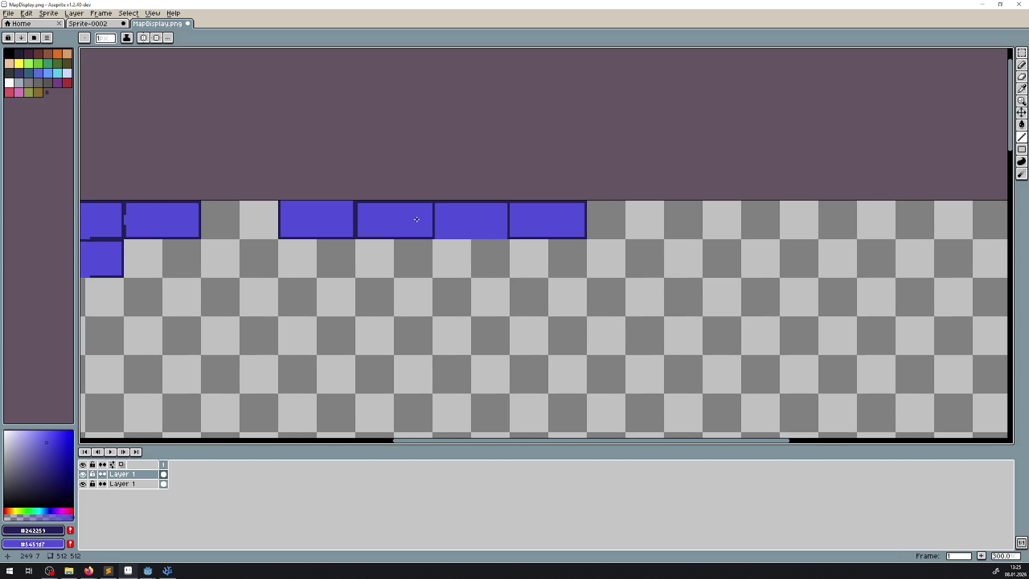
scroll(416, 221, up, 2)
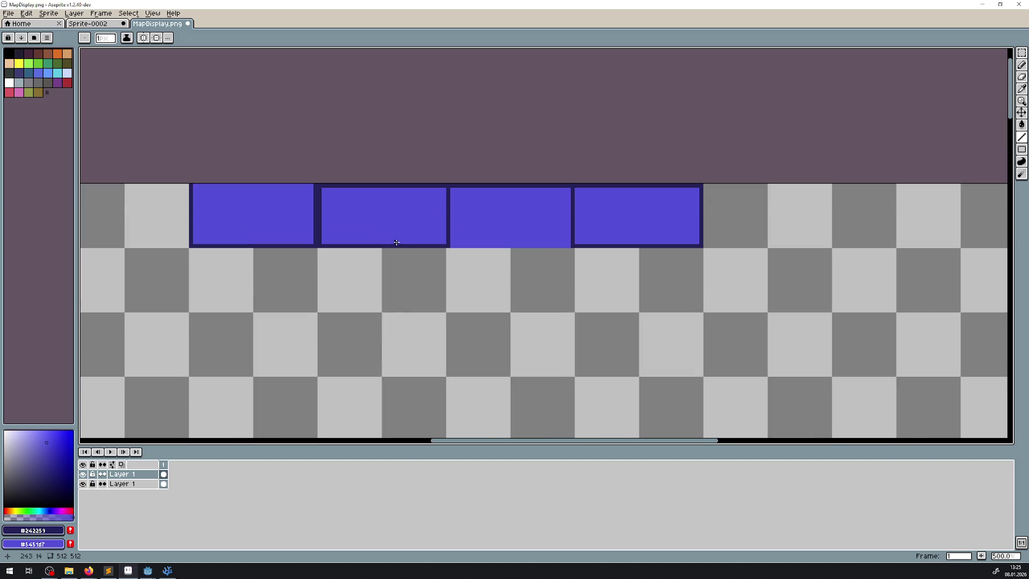
scroll(398, 236, down, 4)
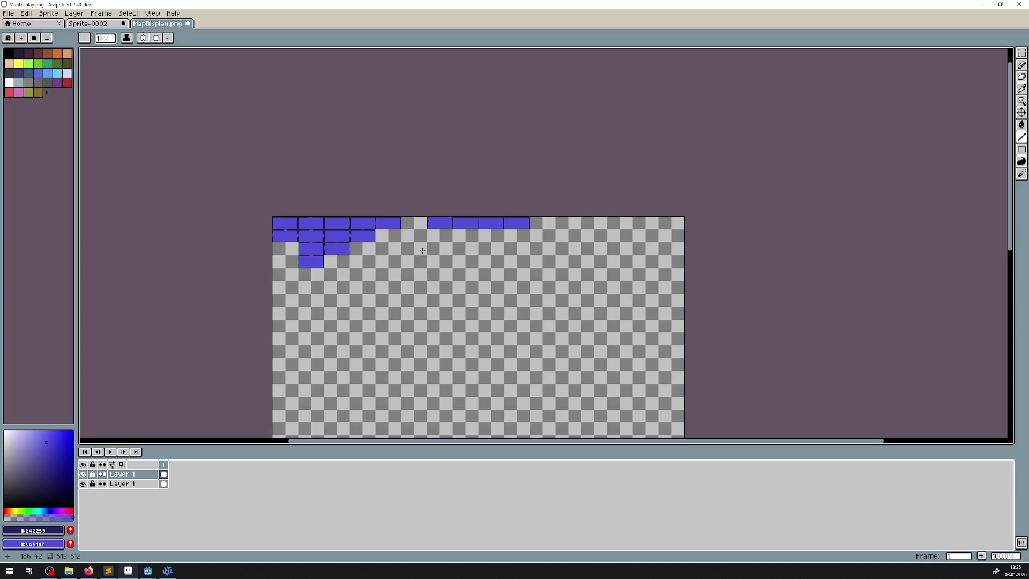
scroll(422, 251, up, 3)
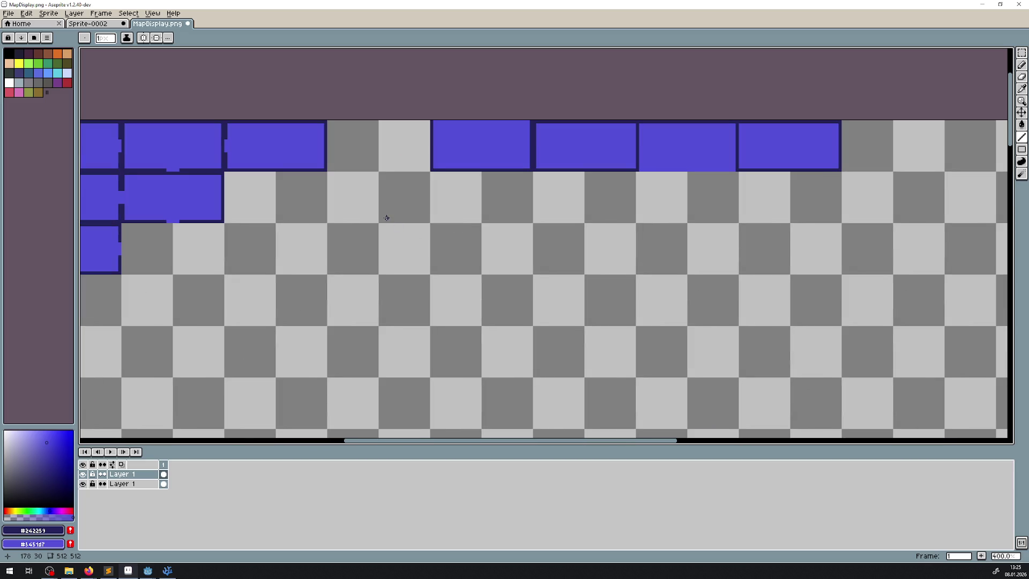
mouse_move(386, 217)
mouse_down()
mouse_move(558, 248)
mouse_move(352, 271)
mouse_up()
scroll(480, 223, up, 3)
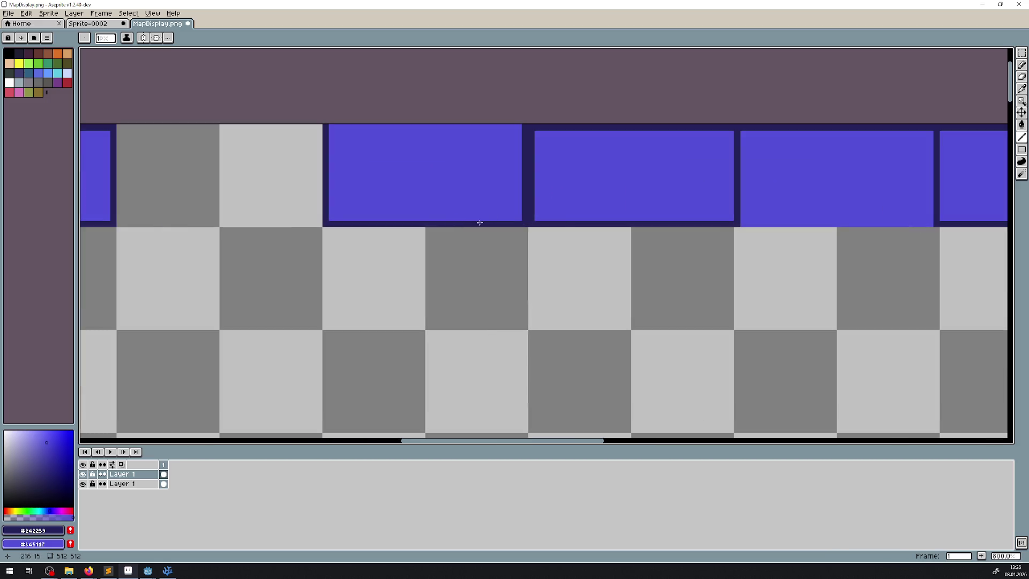
drag(480, 222, 398, 264)
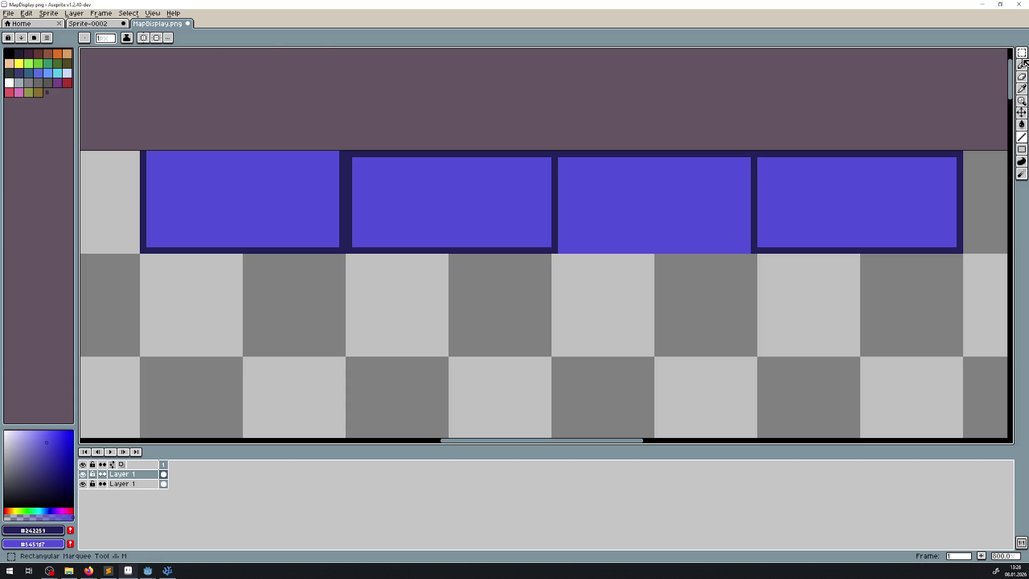
click(1022, 59)
scroll(361, 230, down, 1)
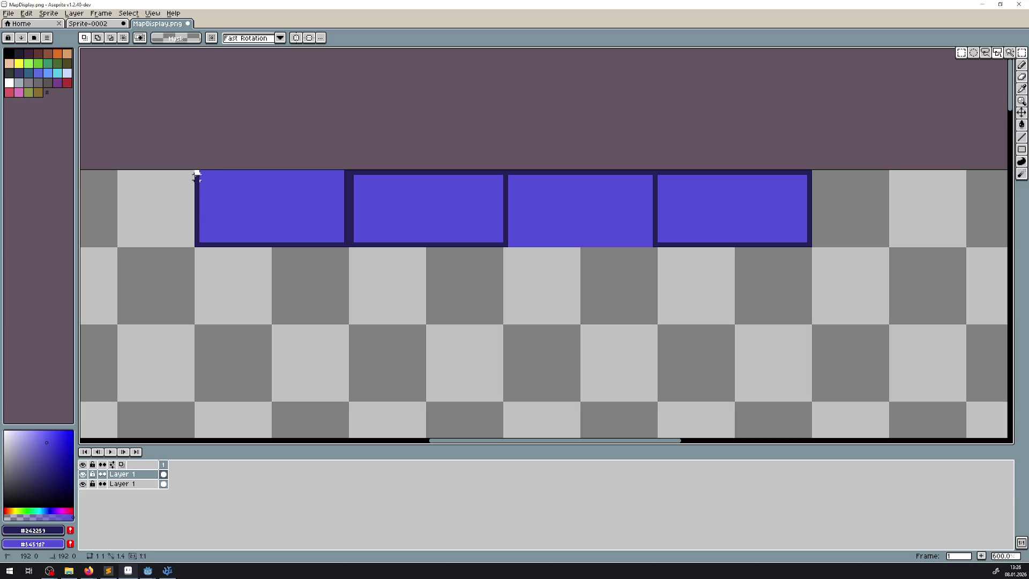
drag(196, 172, 349, 247)
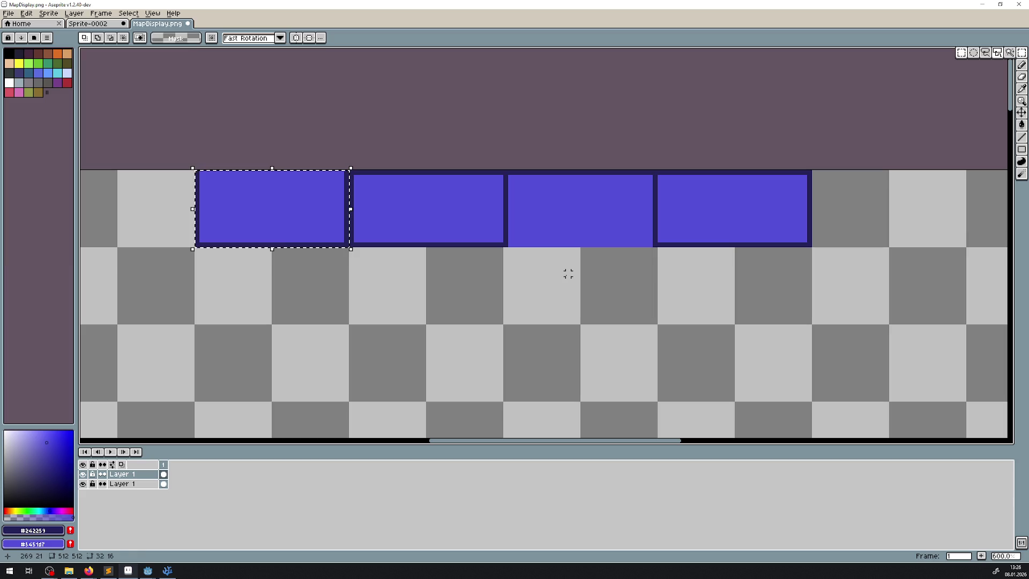
key(ctrl+d)
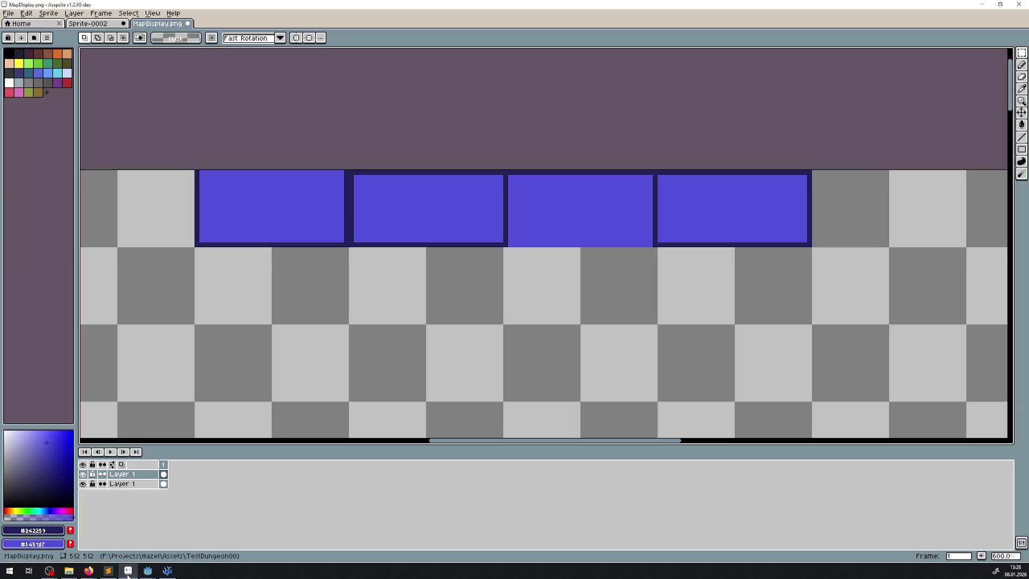
- Stop the running game in Godot and open the RoomTest02 scene
mouse_move(148, 571)
click(94, 529)
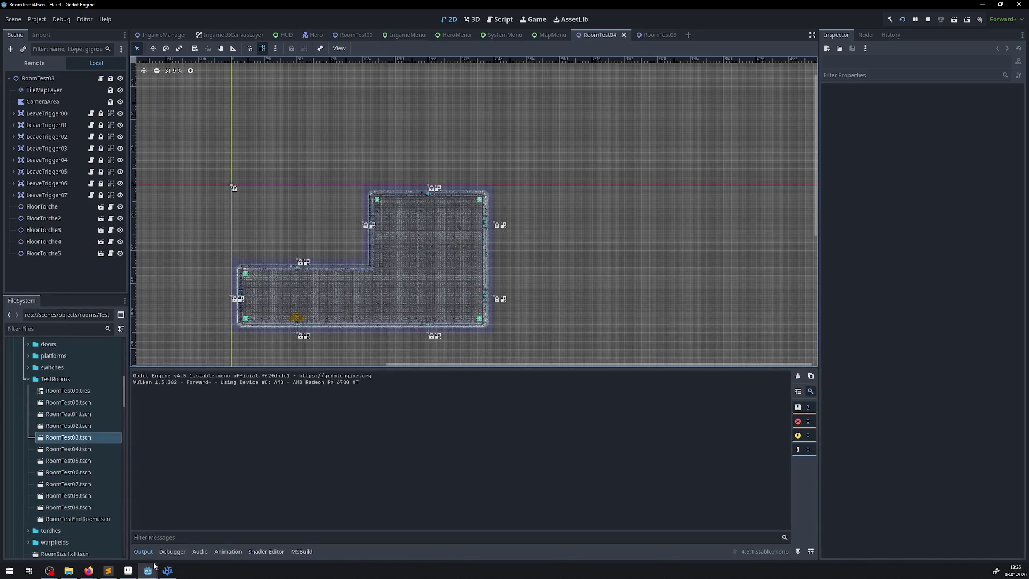
click(231, 511)
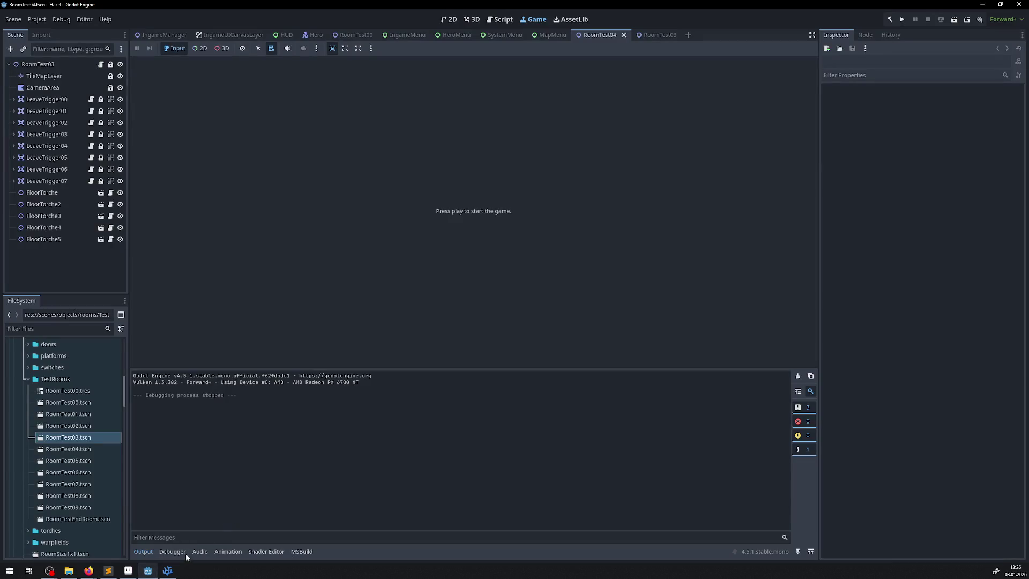
double_click(80, 426)
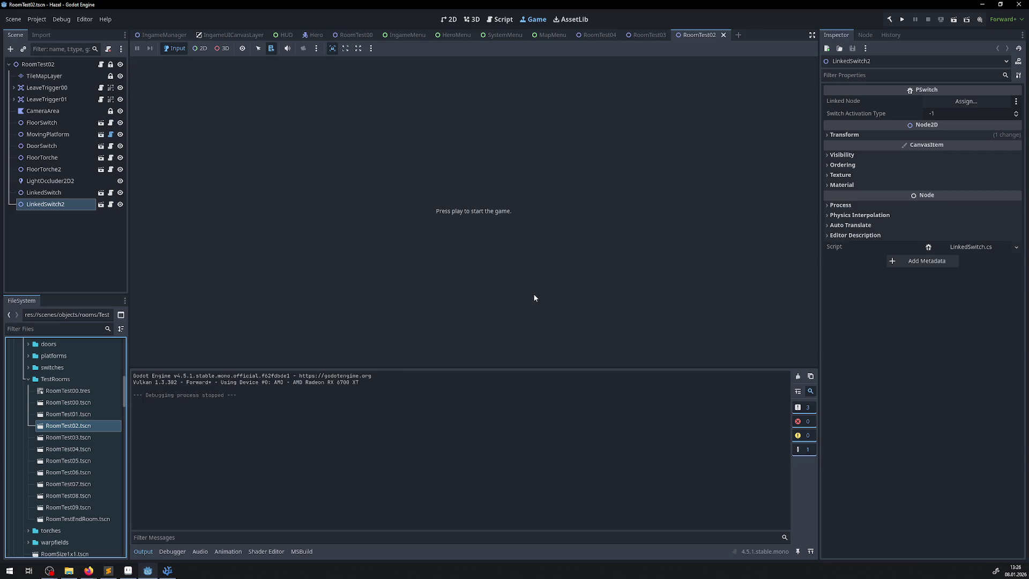
- Pan around RoomTest02's level layout in the 2D view, then open RoomTest01
click(449, 20)
scroll(438, 202, down, 3)
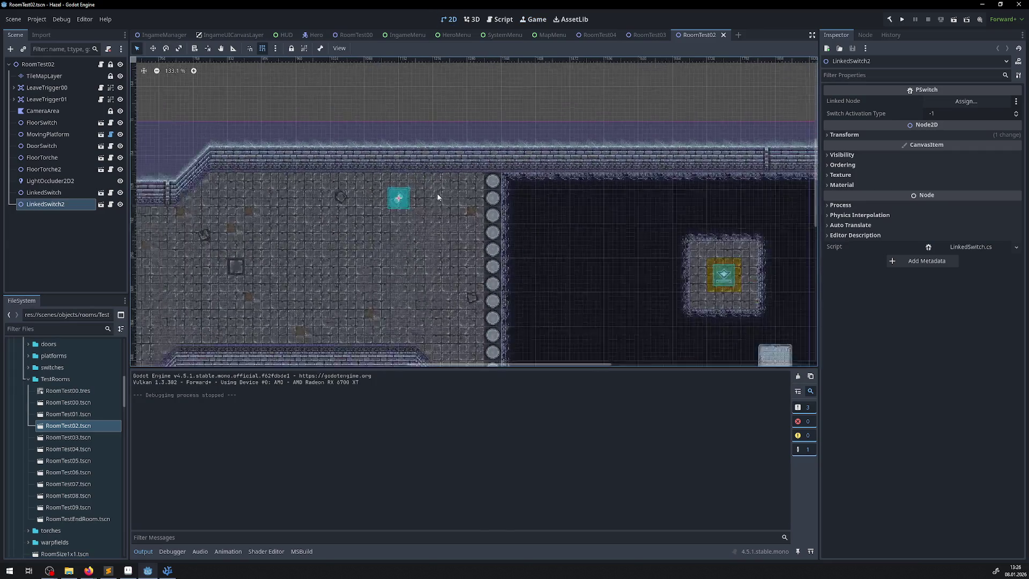
scroll(418, 172, left, 5)
scroll(382, 108, down, 2)
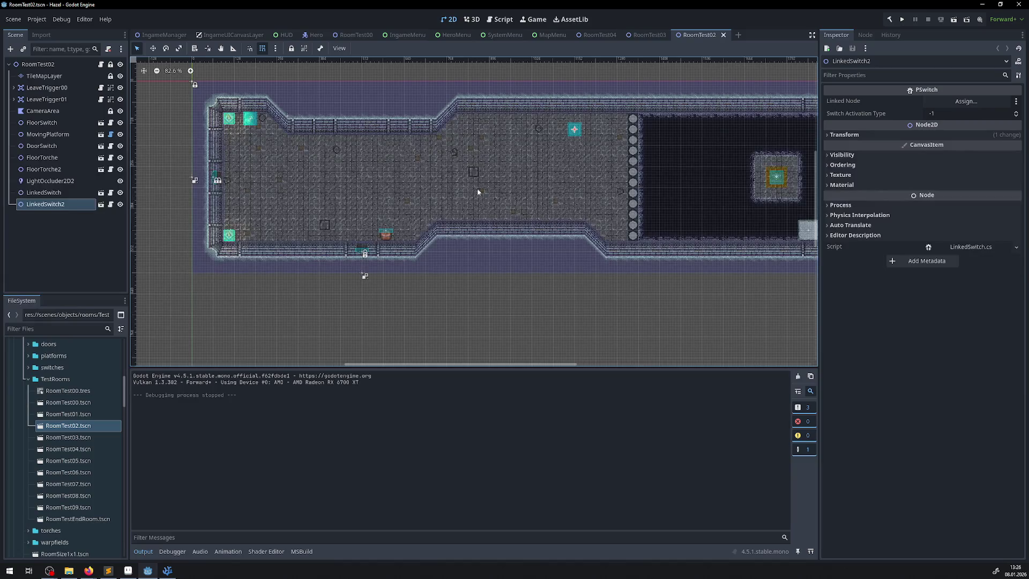
scroll(617, 217, right, 4)
scroll(616, 217, up, 1)
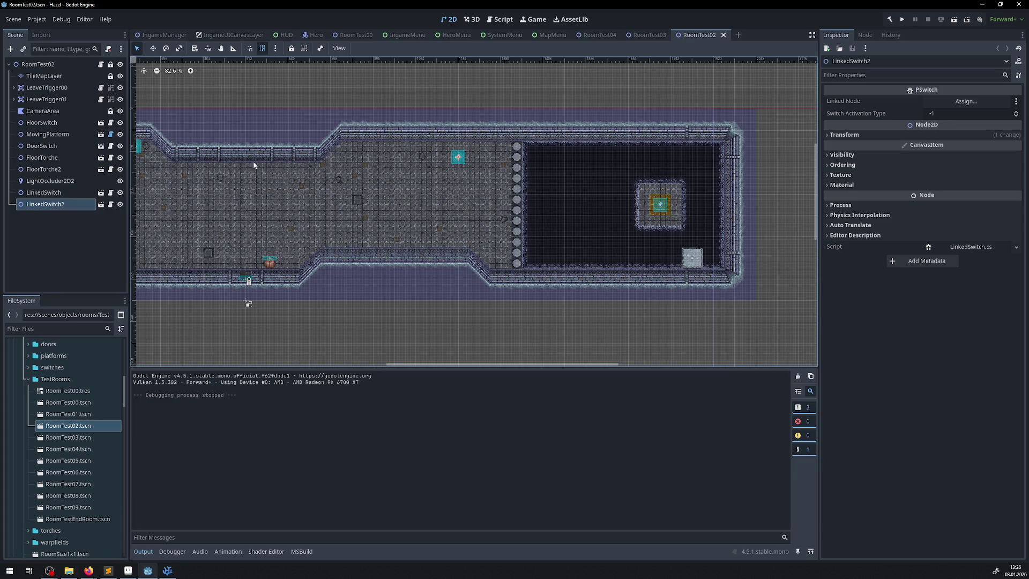
scroll(253, 117, left, 5)
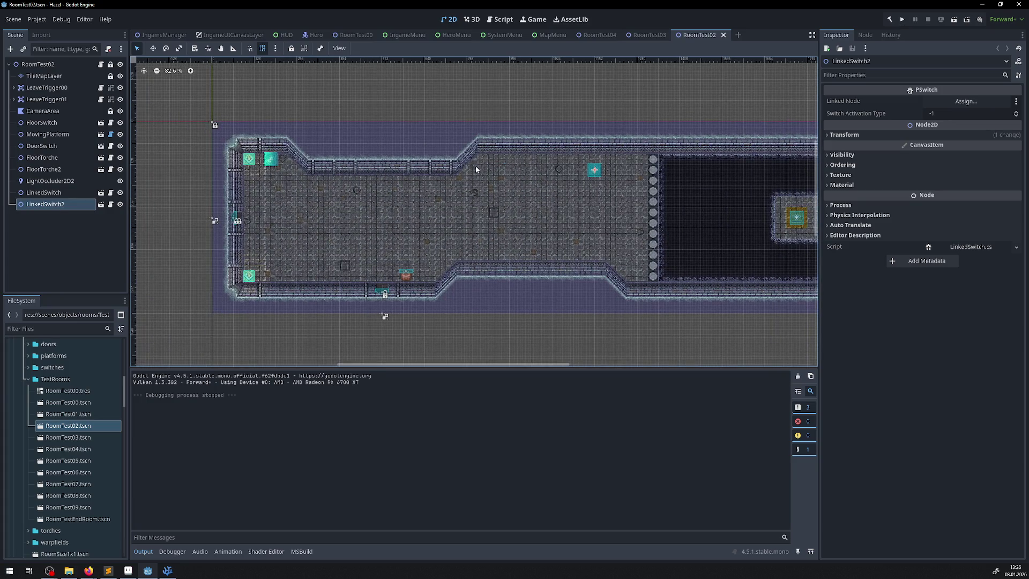
drag(268, 224, 693, 212)
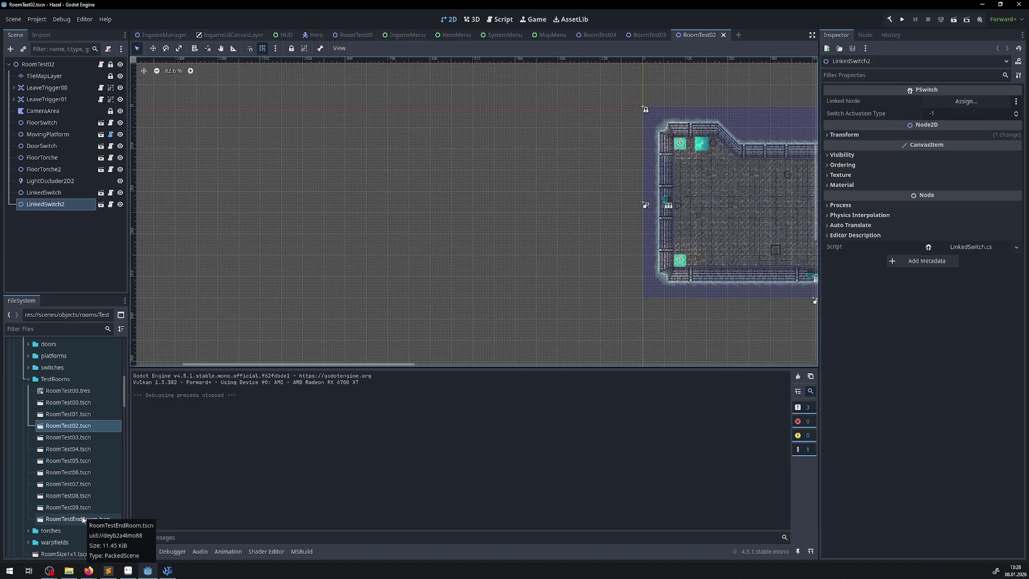
scroll(367, 241, right, 6)
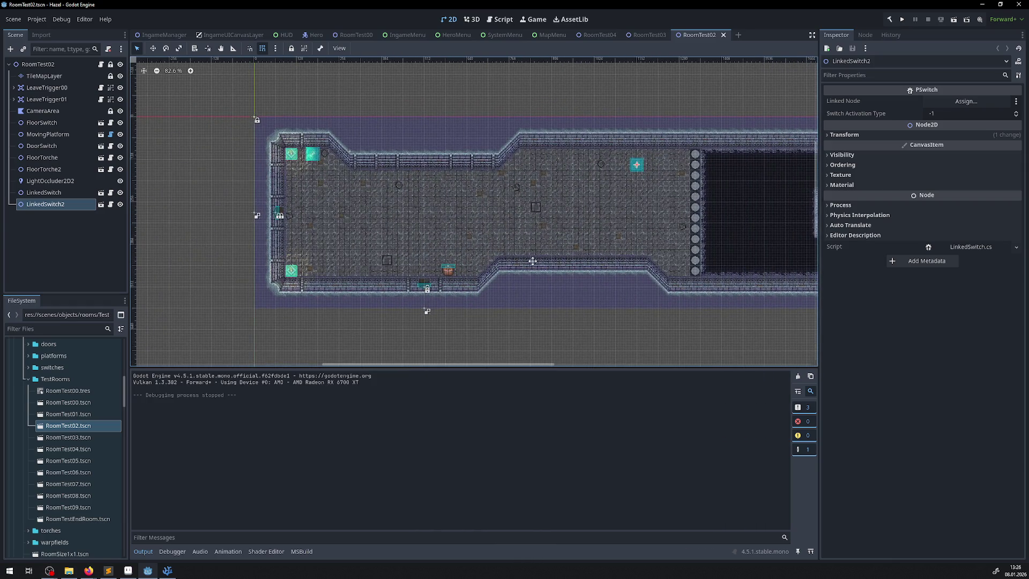
scroll(402, 261, right, 2)
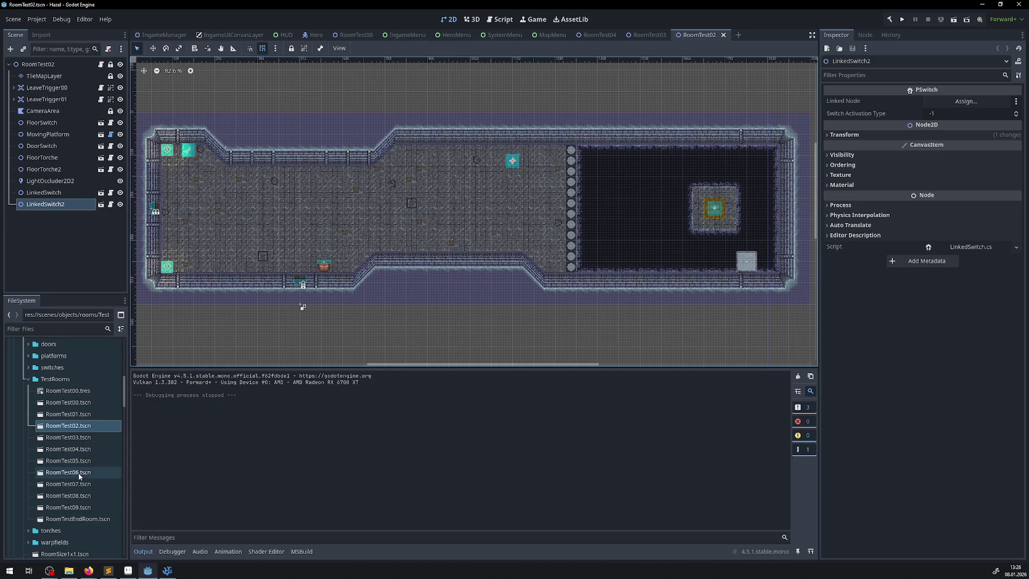
double_click(75, 414)
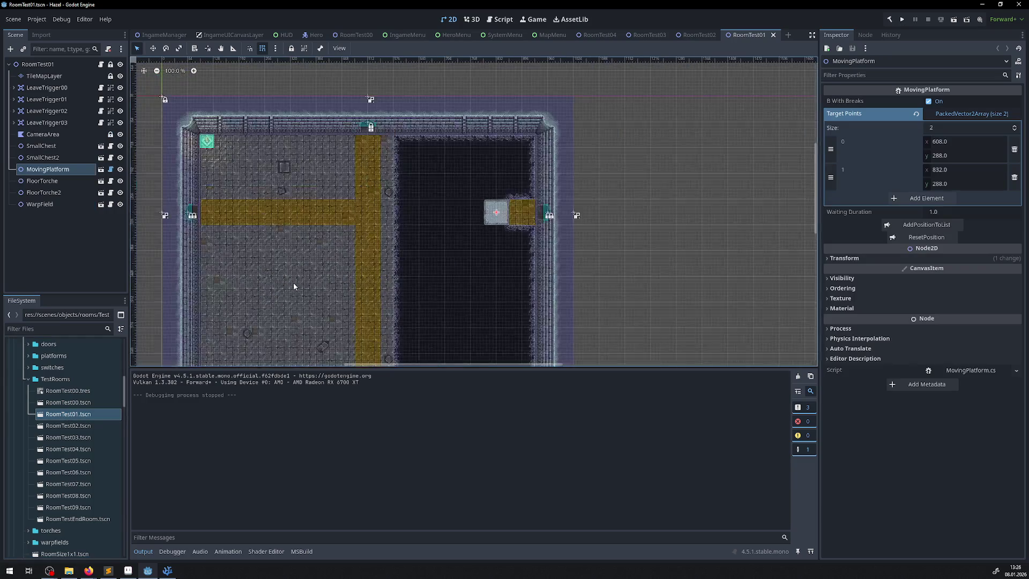
- Open RoomTest09 to review its room, then return to MapDisplay.png in Aseprite
scroll(294, 287, down, 3)
scroll(294, 286, down, 3)
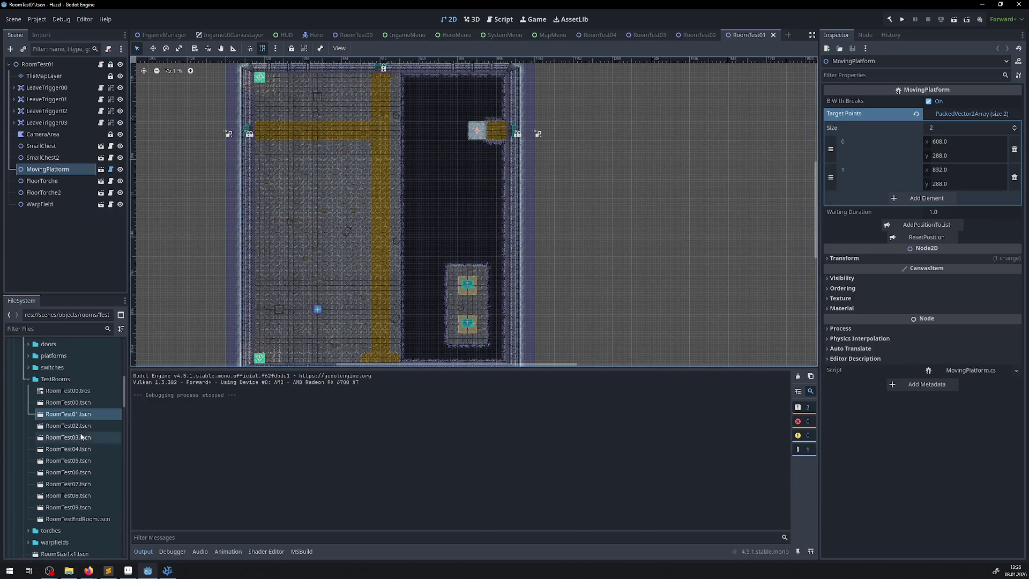
double_click(73, 509)
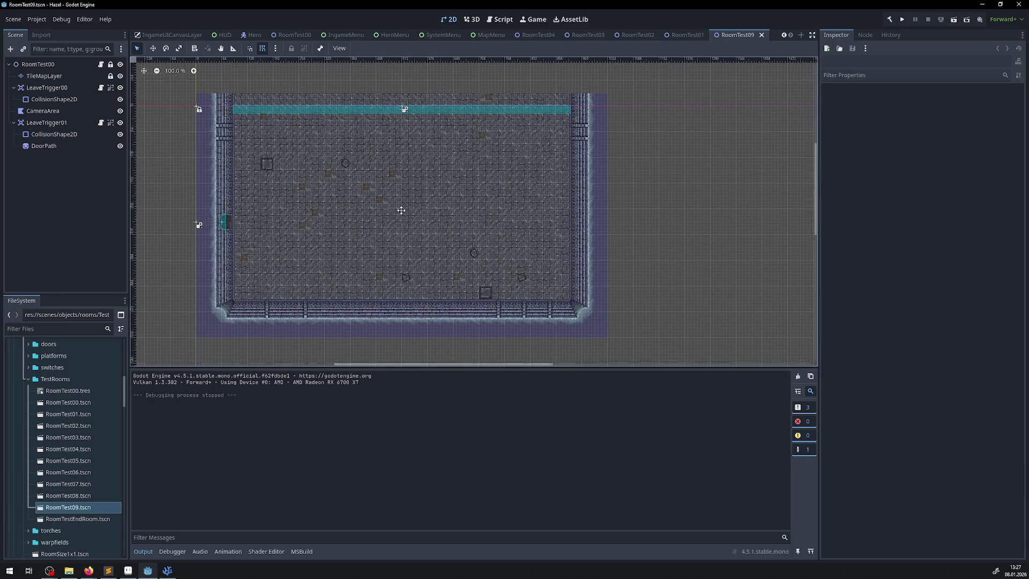
mouse_move(398, 212)
mouse_down()
mouse_move(363, 276)
mouse_move(377, 217)
mouse_up()
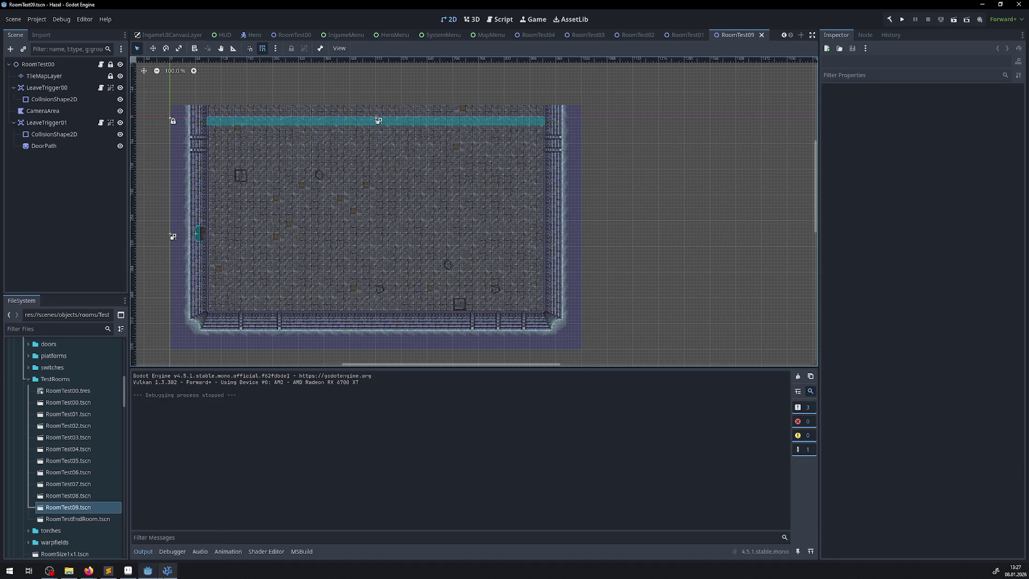
click(167, 570)
click(128, 570)
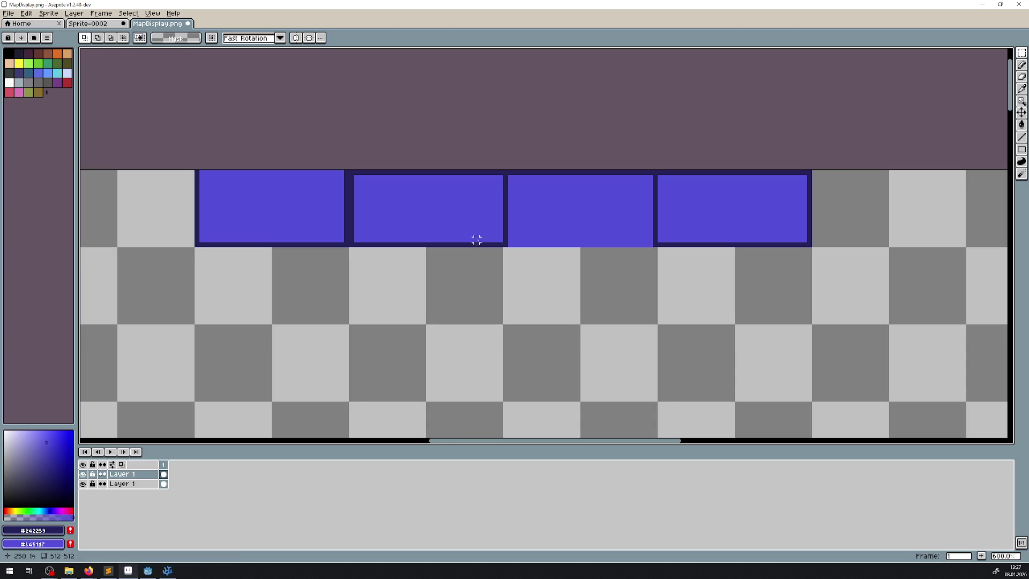
- Drop the moved purple tile into the vertical column and clear the selection
drag(476, 236, 464, 131)
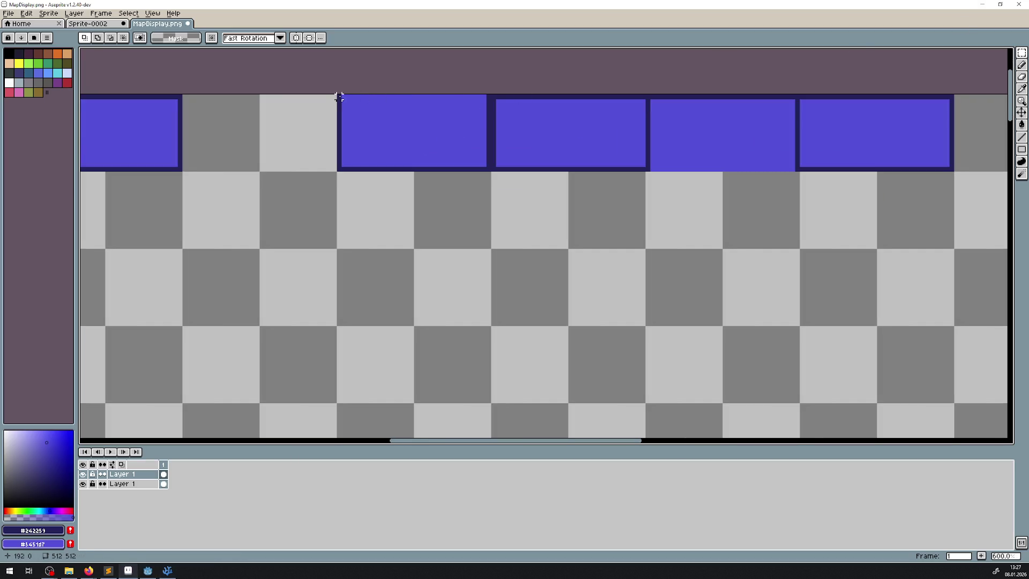
mouse_move(338, 96)
mouse_down()
mouse_move(534, 167)
mouse_move(466, 167)
mouse_move(474, 258)
mouse_move(461, 232)
mouse_move(457, 384)
mouse_up()
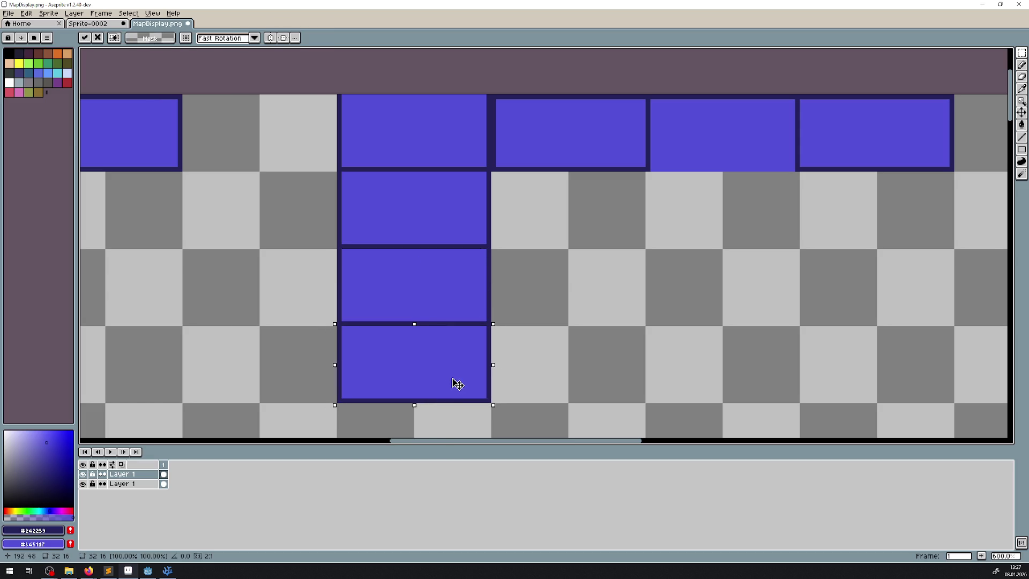
key(Return)
click(614, 304)
- Paint the dark dividers and right border between the lower tiles purple, forming one tall block
click(1022, 137)
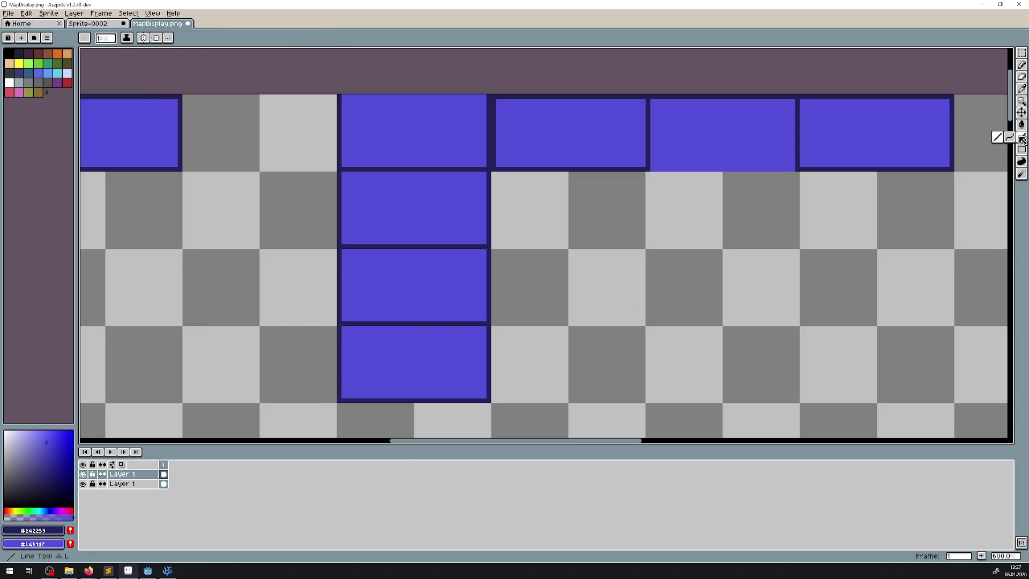
scroll(489, 180, up, 3)
drag(489, 172, 488, 310)
drag(493, 266, 516, 97)
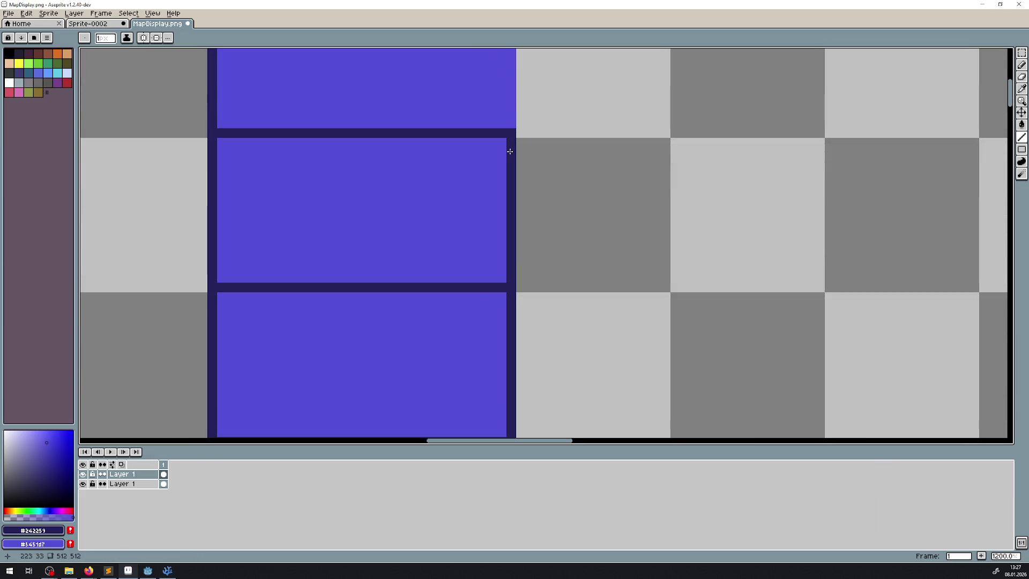
mouse_move(509, 142)
mouse_down()
mouse_move(506, 288)
mouse_move(221, 288)
mouse_up()
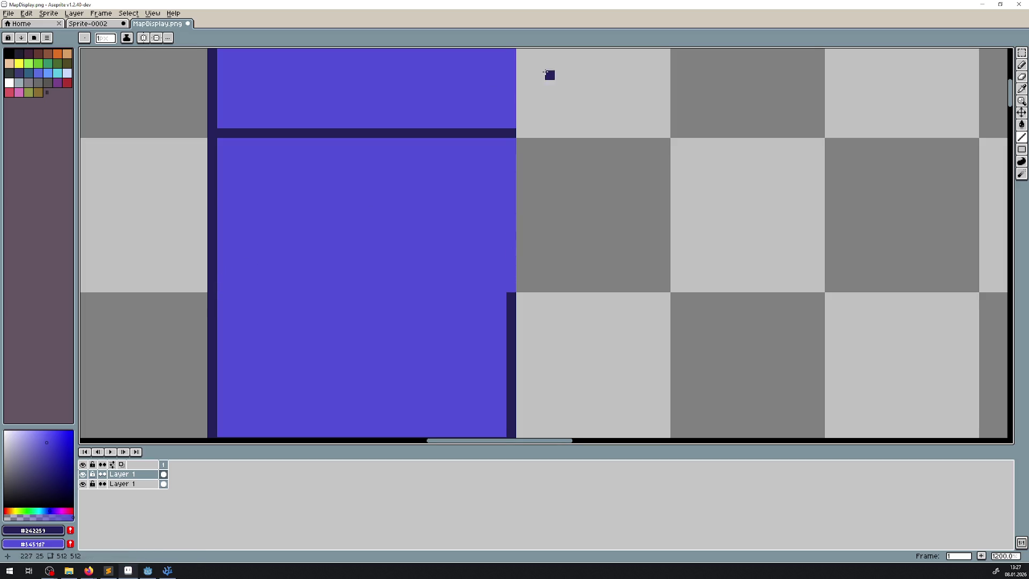
scroll(488, 286, down, 3)
scroll(487, 284, up, 2)
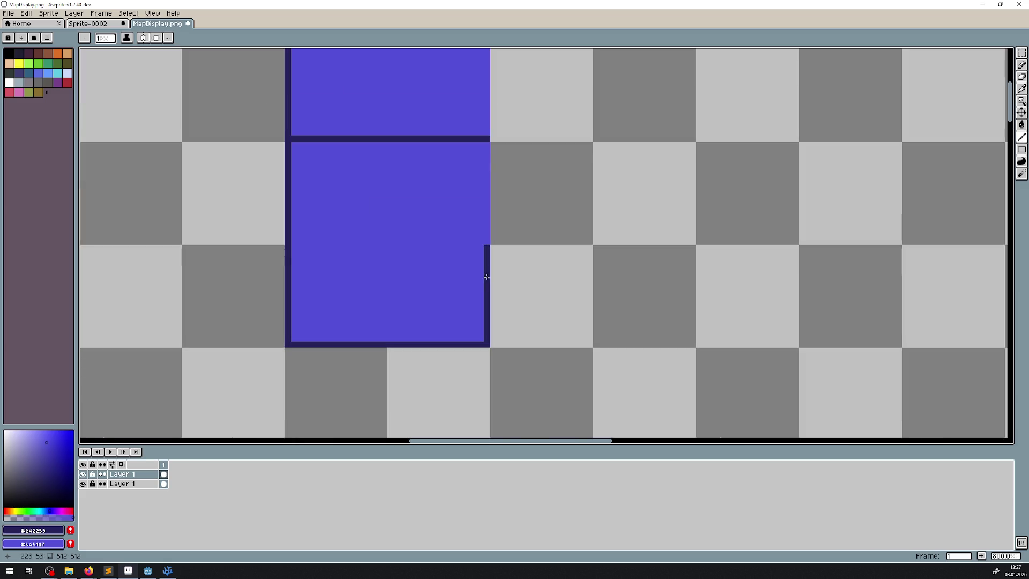
mouse_move(485, 247)
mouse_down()
mouse_move(484, 345)
mouse_move(279, 345)
mouse_move(288, 346)
mouse_move(289, 245)
mouse_up()
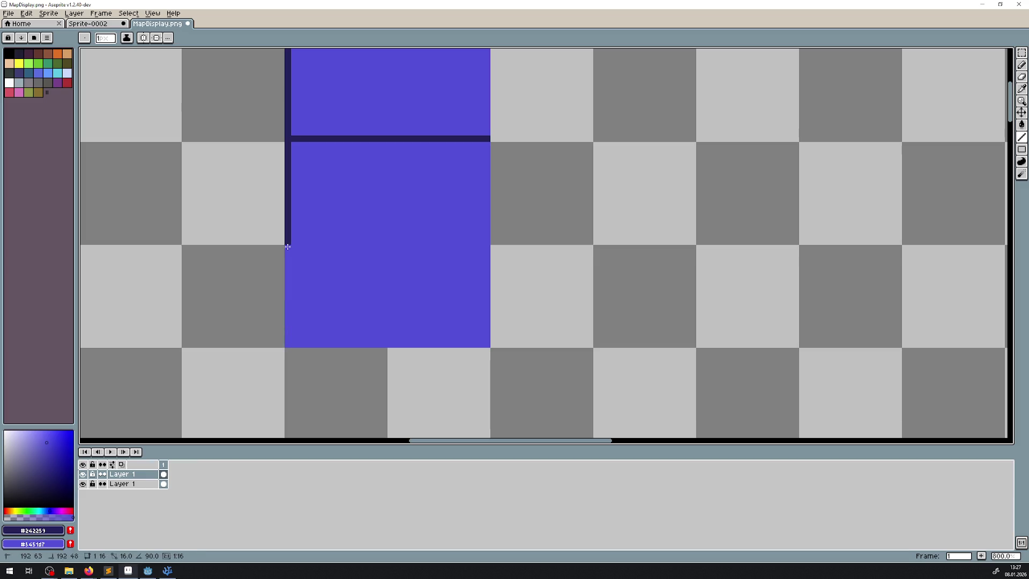
scroll(380, 240, down, 5)
scroll(423, 232, up, 1)
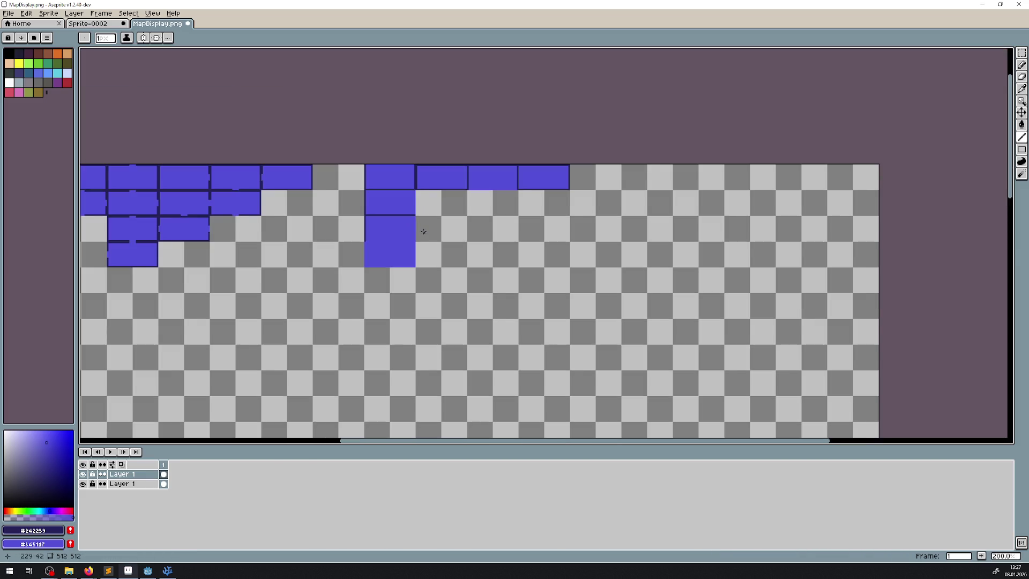
- Select the column and its row and try moving them right, undoing the misplaced move
scroll(424, 232, up, 1)
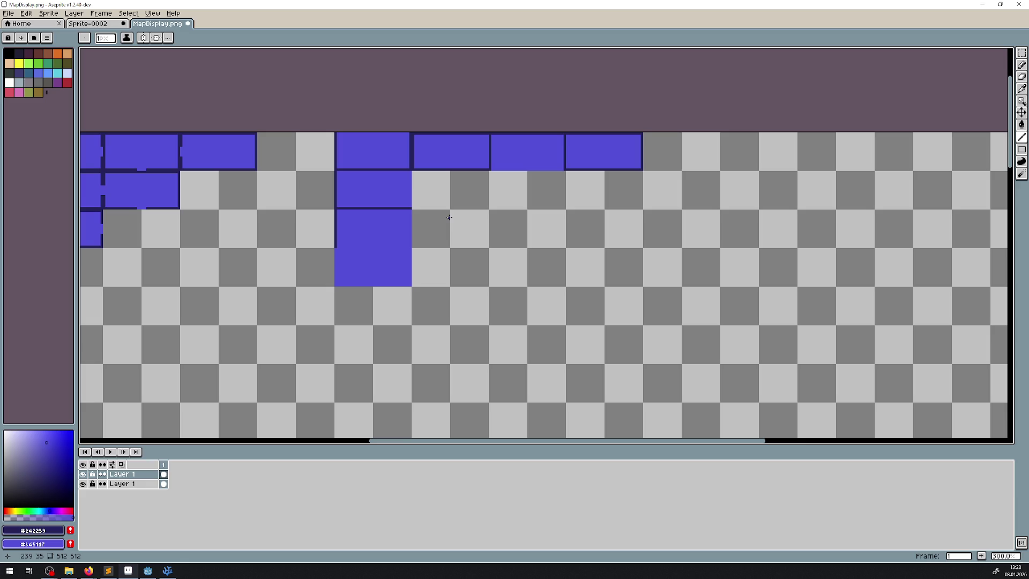
scroll(446, 222, left, 3)
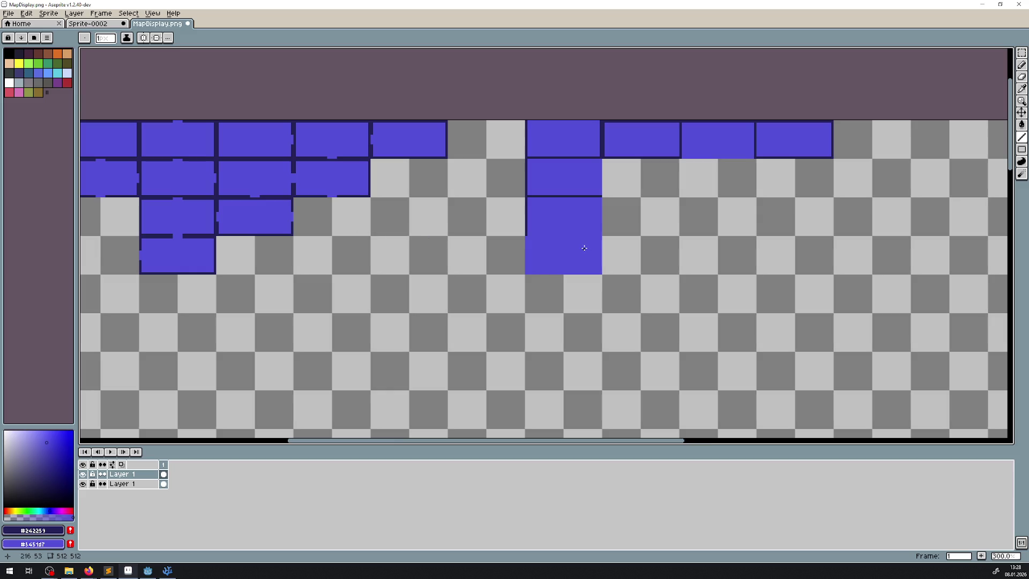
drag(584, 245, 512, 251)
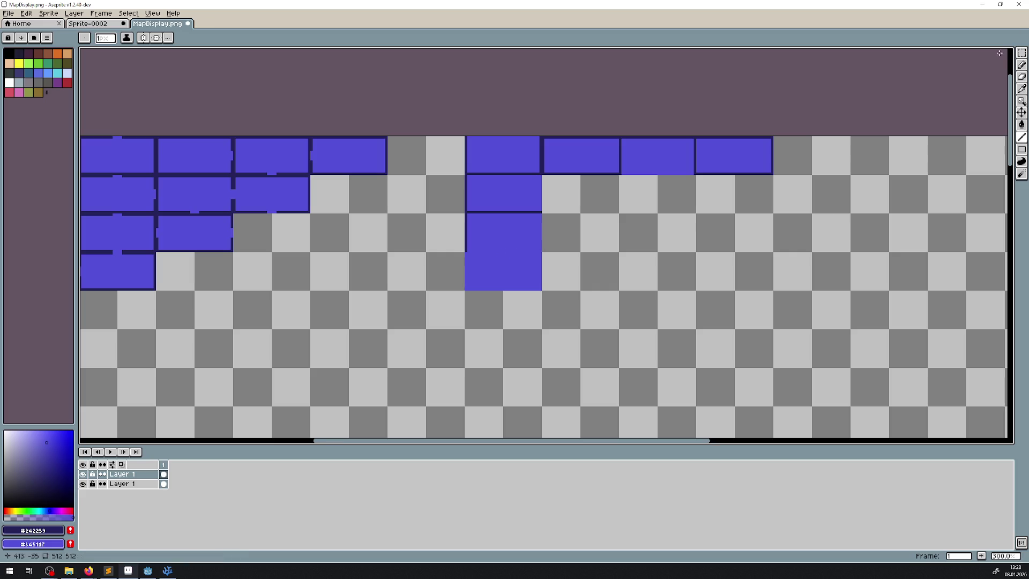
key(m)
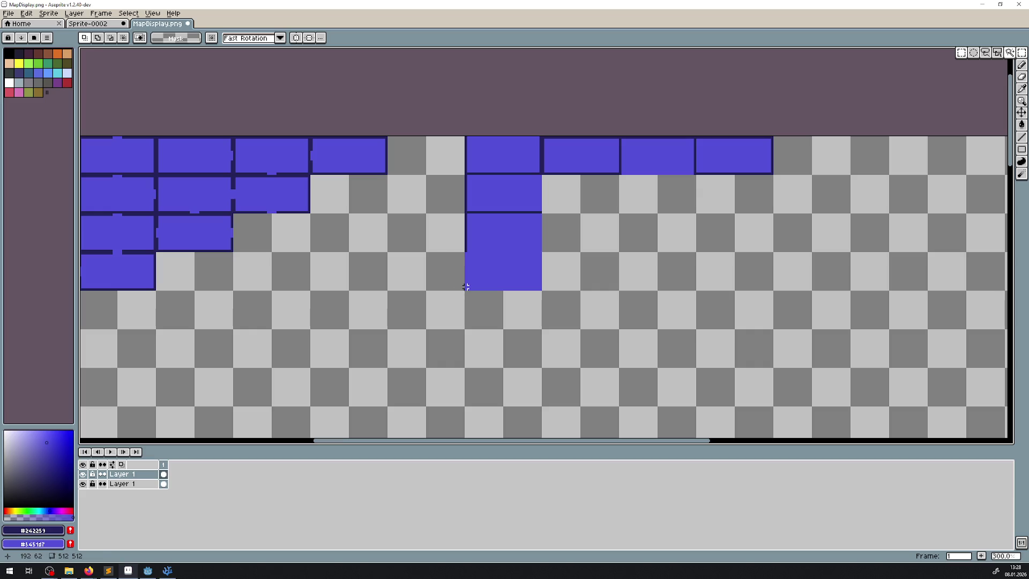
mouse_move(458, 288)
mouse_down()
mouse_move(806, 123)
mouse_move(772, 140)
mouse_up()
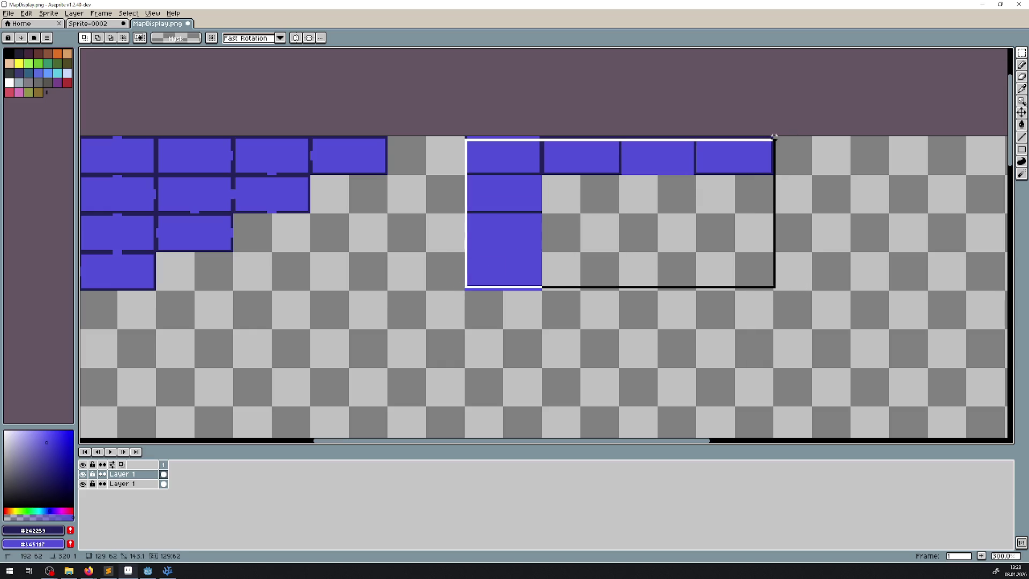
mouse_move(487, 161)
mouse_down()
mouse_move(589, 181)
mouse_move(567, 163)
mouse_up()
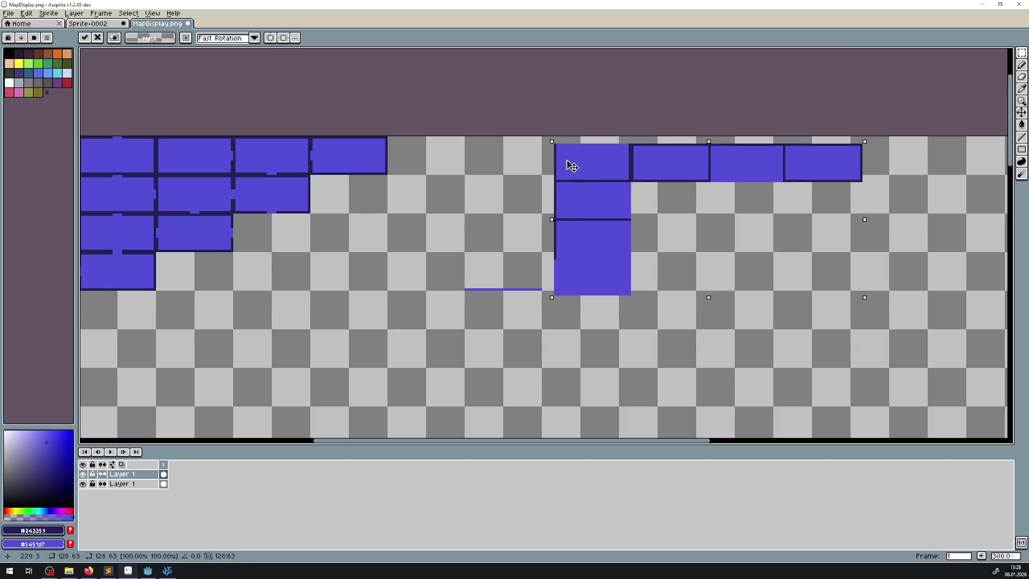
key(ctrl+z)
- Move the column and its row one tile right, then select the column's bottom tile
scroll(552, 292, up, 1)
scroll(552, 292, down, 1)
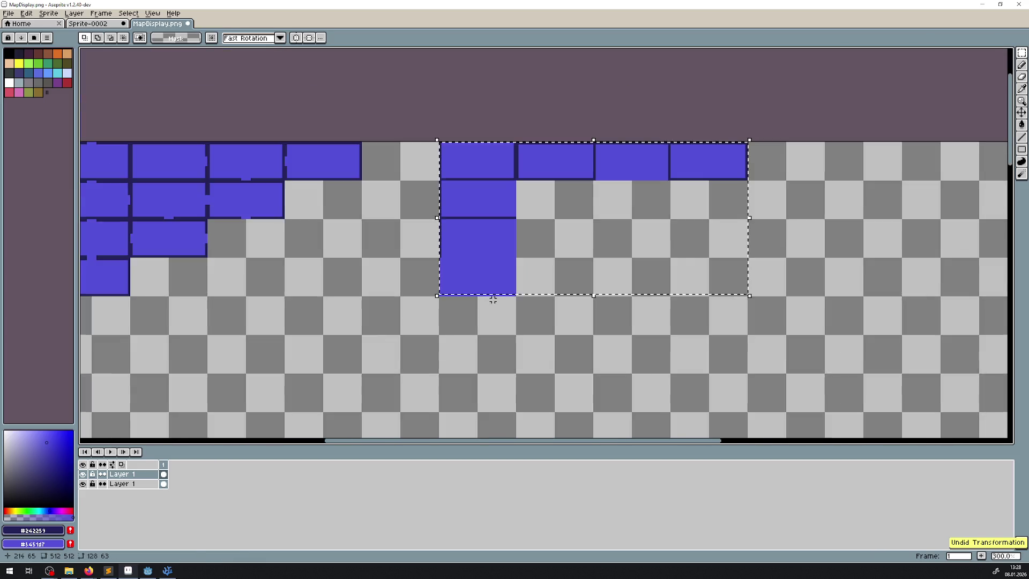
drag(384, 320, 754, 110)
scroll(426, 193, up, 1)
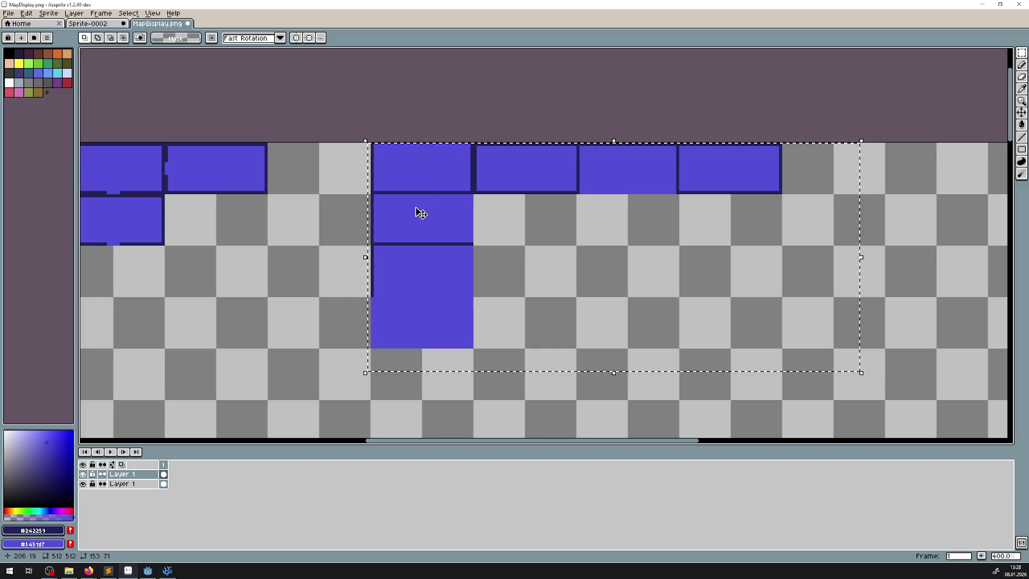
drag(418, 211, 521, 212)
key(Return)
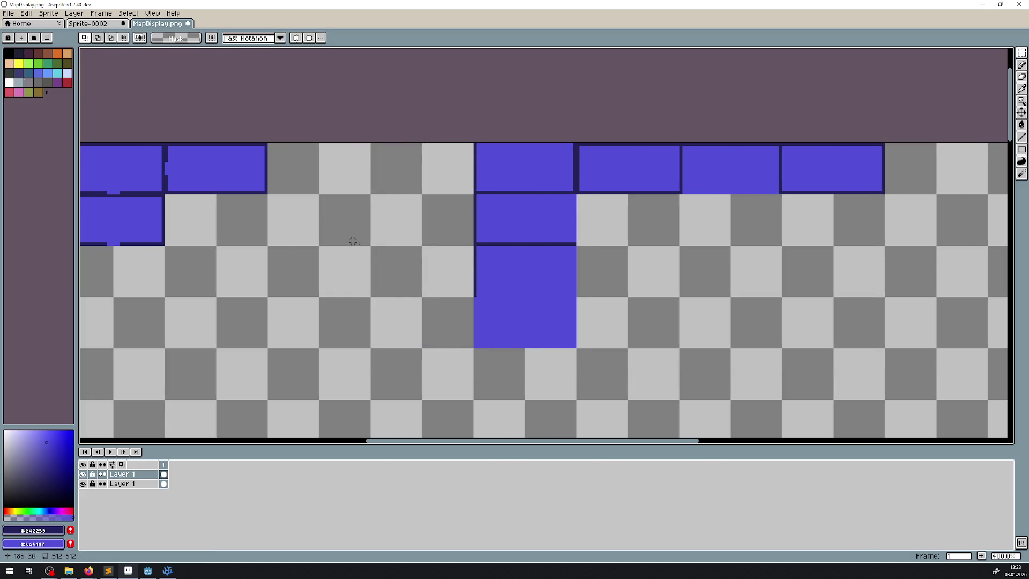
mouse_move(474, 347)
mouse_down()
mouse_move(571, 300)
mouse_move(436, 160)
mouse_move(441, 169)
mouse_up()
scroll(442, 170, left, 5)
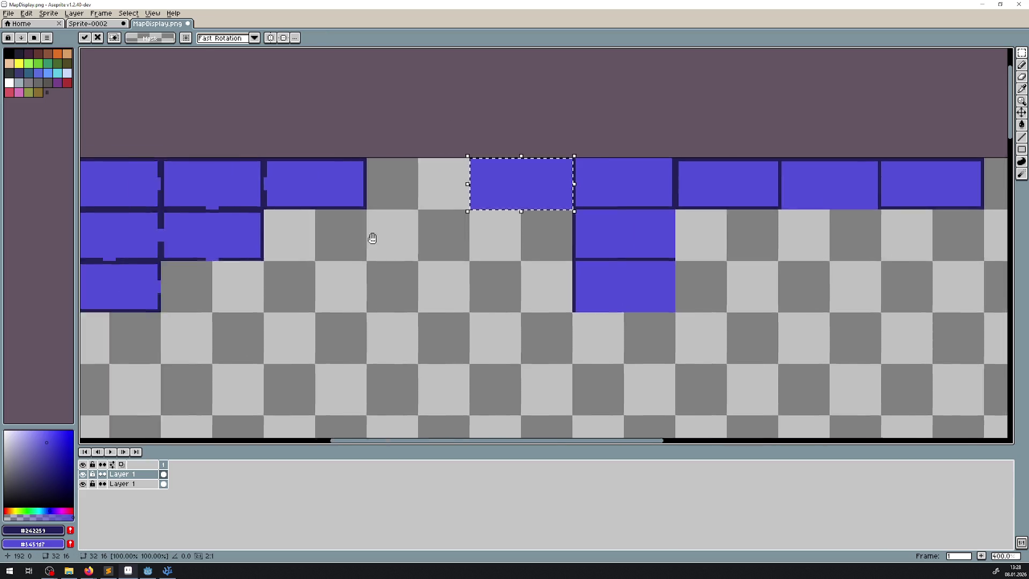
- Set the moved tile into the gap in the top row
scroll(813, 235, right, 5)
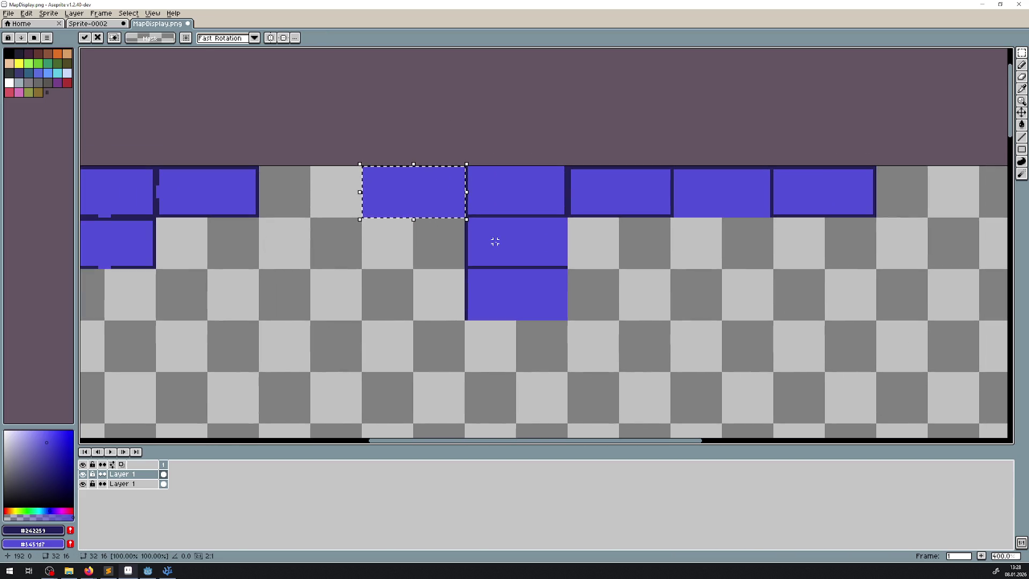
key(ctrl+d)
scroll(539, 241, up, 1)
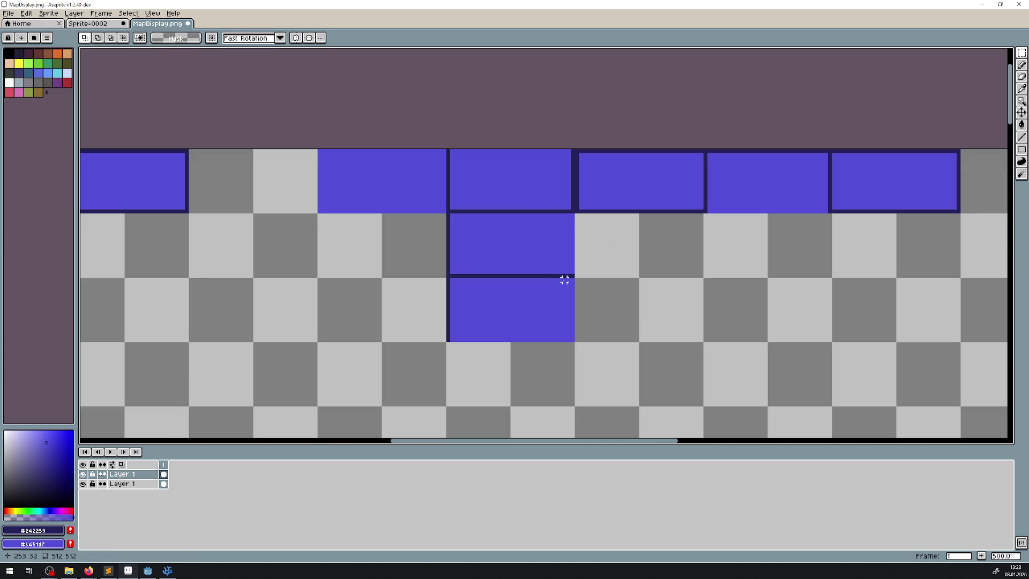
scroll(532, 232, up, 2)
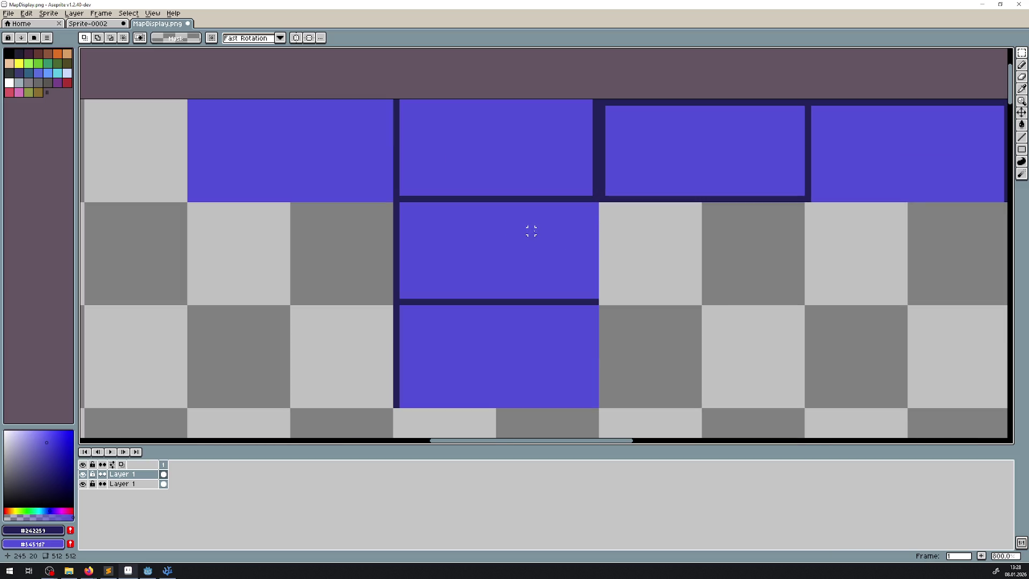
- Draw a dark vertical border along the right edge of the column's bottom tile
click(1021, 137)
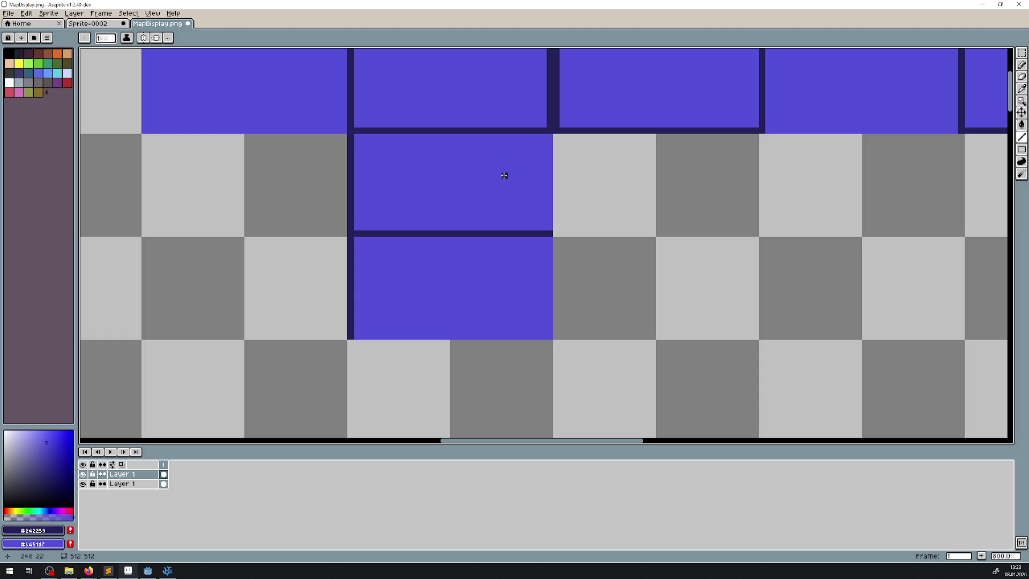
drag(504, 176, 489, 245)
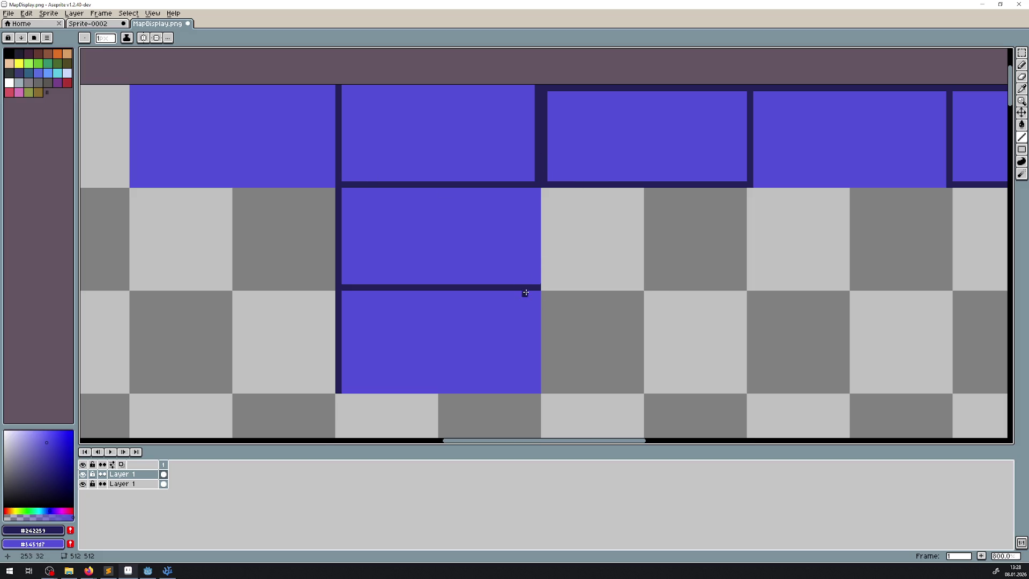
scroll(526, 292, down, 2)
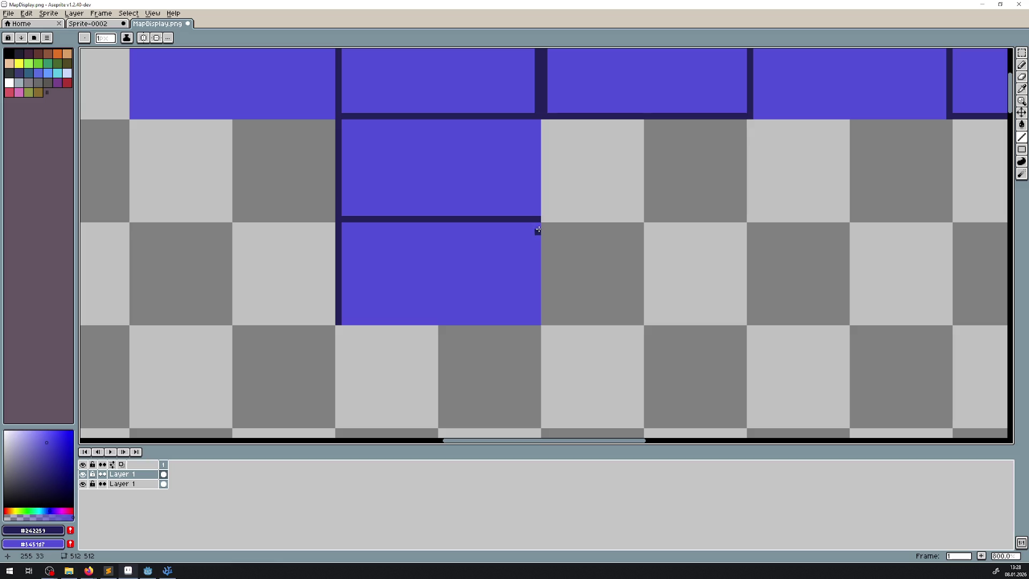
drag(538, 230, 539, 322)
drag(485, 275, 498, 244)
click(1022, 52)
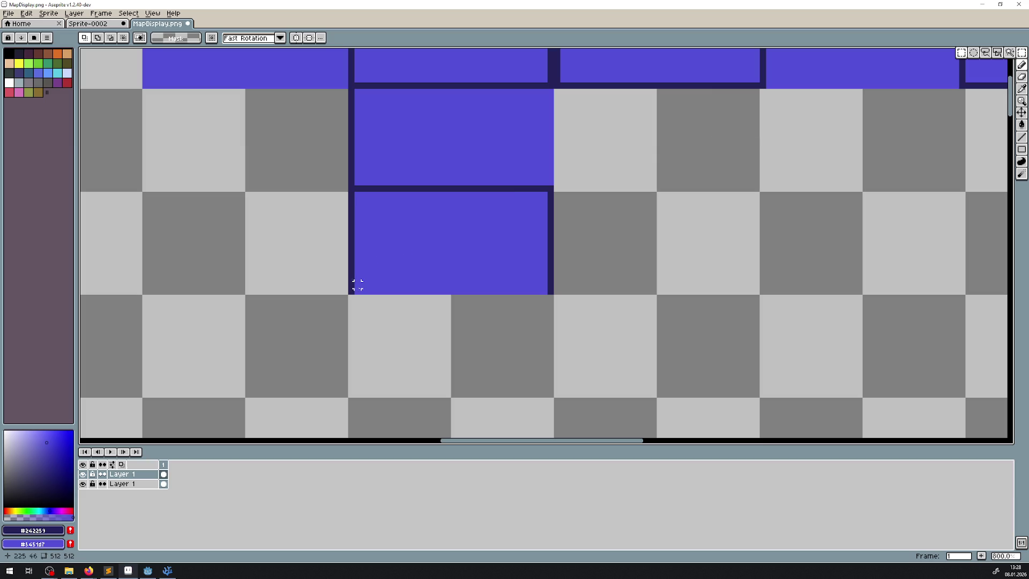
- Move the column's bottom tile down one row and clear the selection
drag(352, 290, 555, 191)
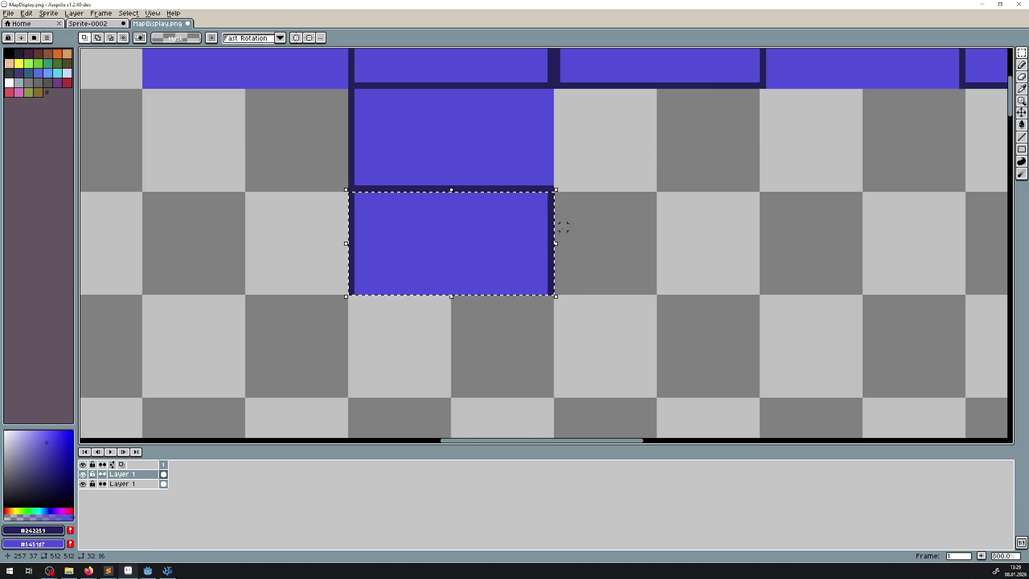
mouse_move(466, 239)
mouse_down()
mouse_move(465, 354)
mouse_move(459, 342)
mouse_up()
key(Return)
key(ctrl+d)
- Draw the stretched block's dark side and bottom borders, then save MapDisplay.png
click(1021, 137)
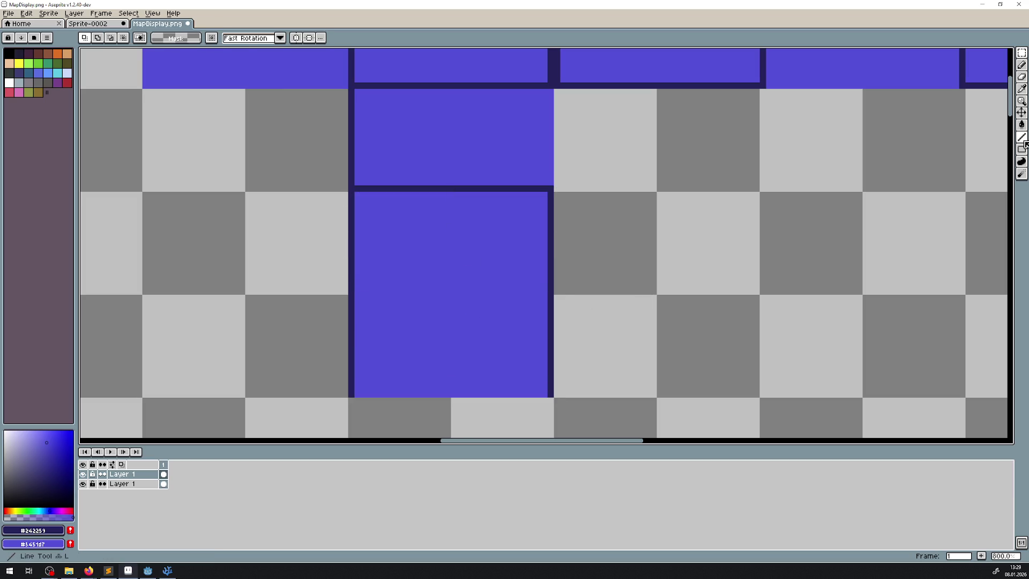
scroll(922, 182, down, 2)
drag(358, 323, 358, 225)
drag(358, 321, 557, 322)
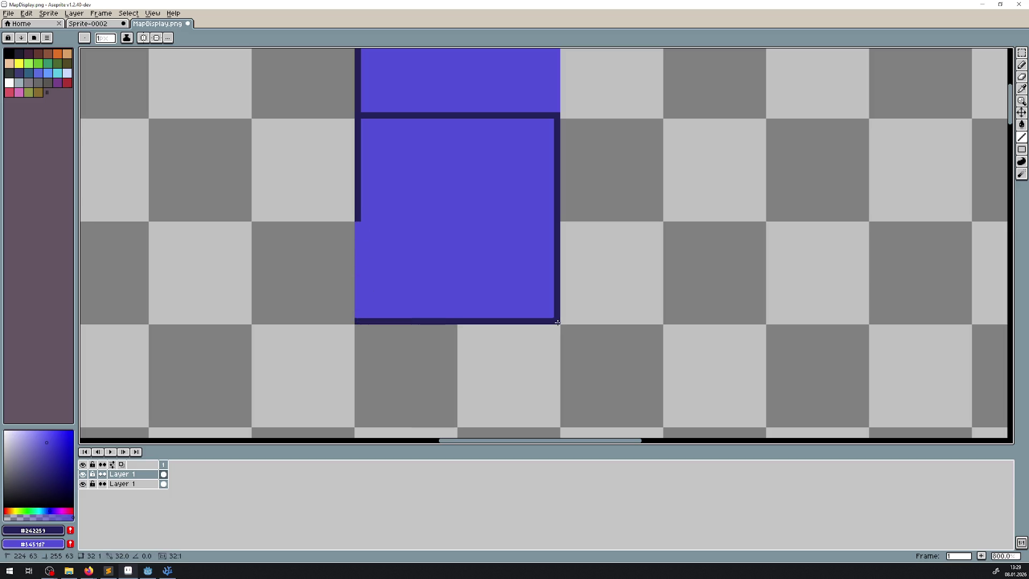
scroll(551, 240, down, 1)
scroll(557, 247, down, 3)
key(ctrl+s)
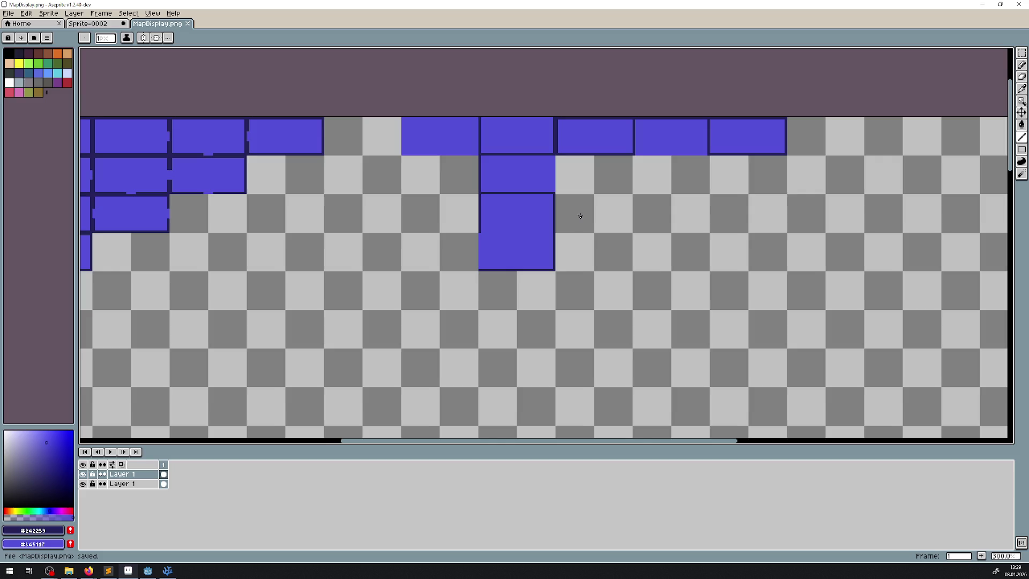
scroll(578, 226, down, 2)
scroll(578, 226, up, 4)
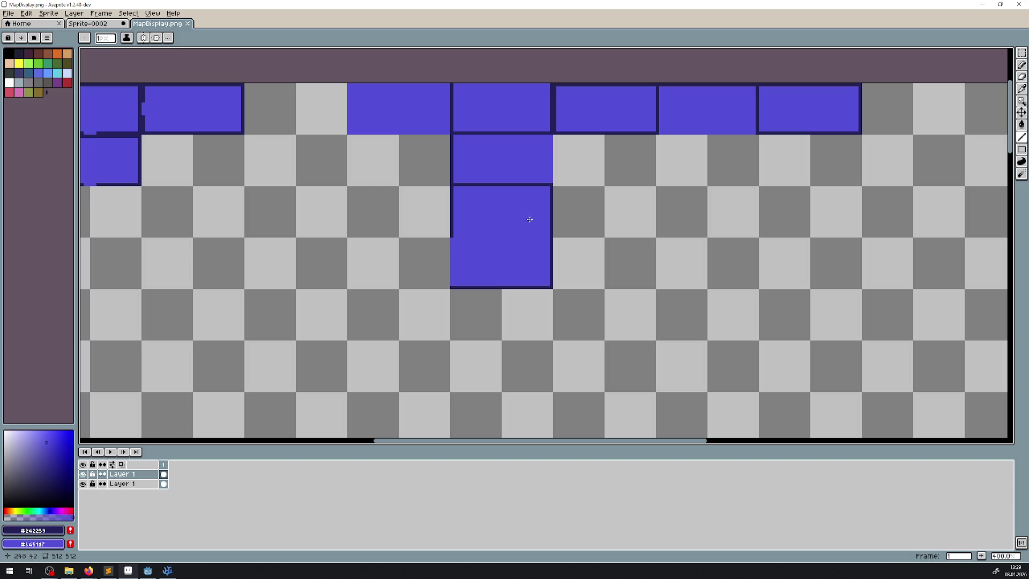
- Slide the rightmost top-row rooms further right to open a gap
scroll(529, 219, right, 4)
scroll(372, 224, up, 1)
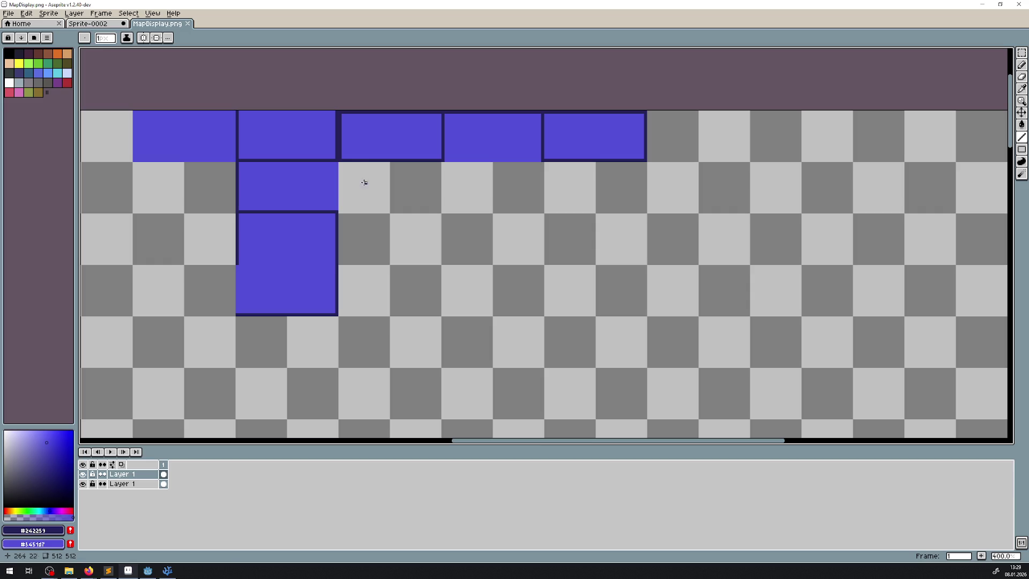
click(1021, 53)
scroll(252, 144, up, 3)
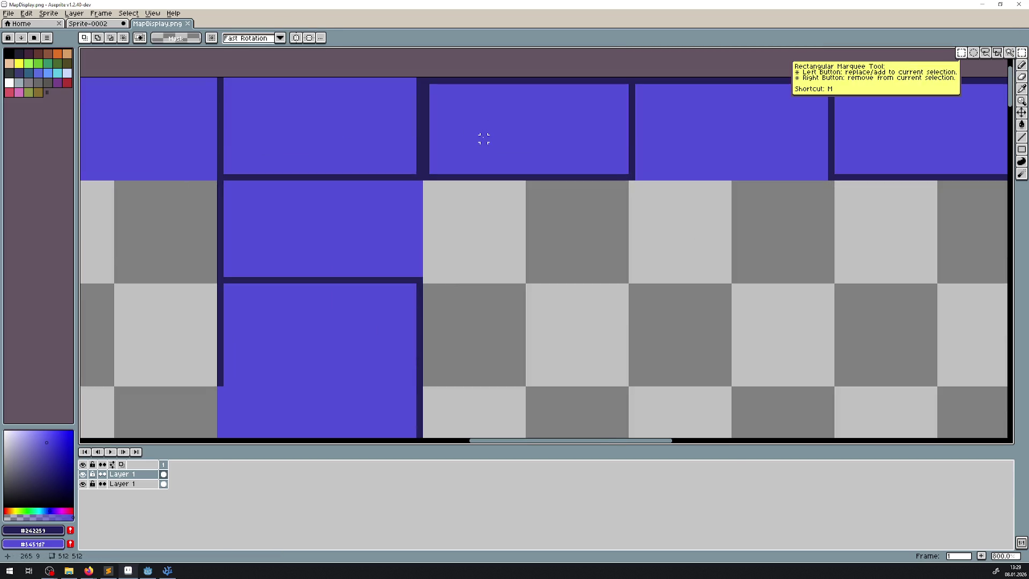
drag(484, 139, 367, 154)
drag(515, 191, 911, 75)
click(669, 138)
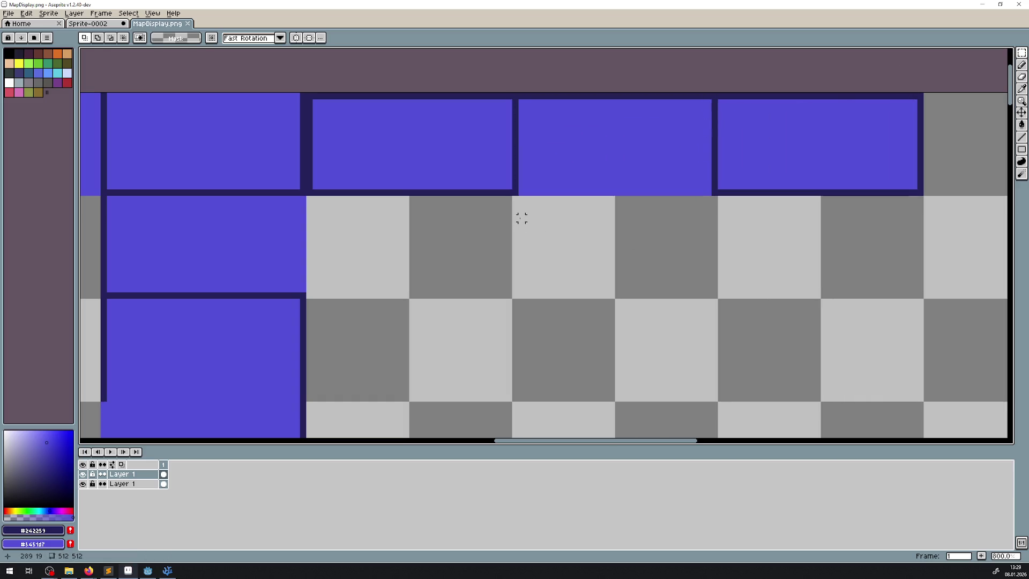
mouse_move(514, 209)
mouse_down()
mouse_move(997, 92)
mouse_move(759, 84)
mouse_up()
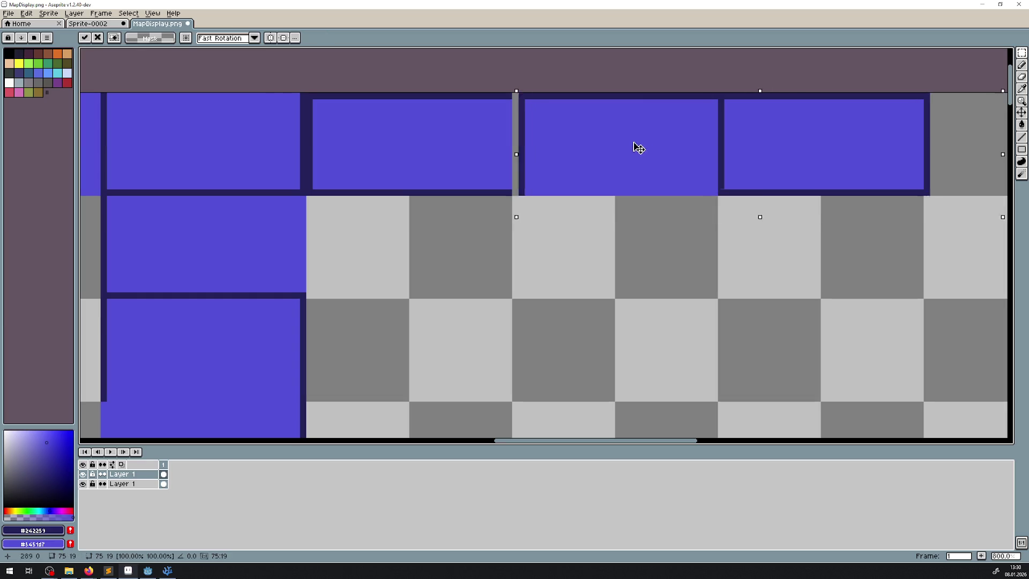
mouse_move(636, 147)
mouse_down()
mouse_move(841, 142)
mouse_move(827, 152)
mouse_up()
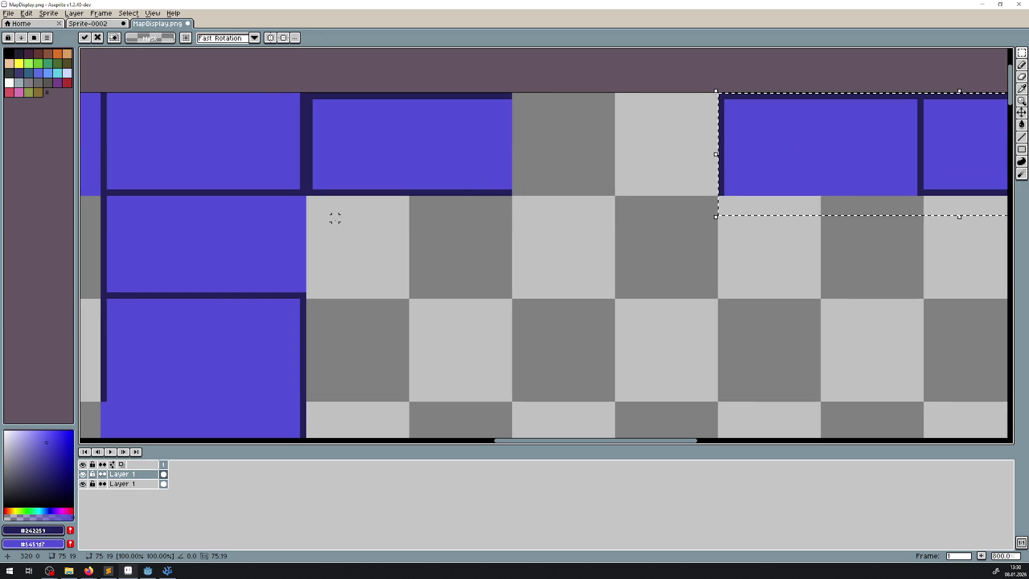
drag(333, 218, 381, 212)
click(667, 148)
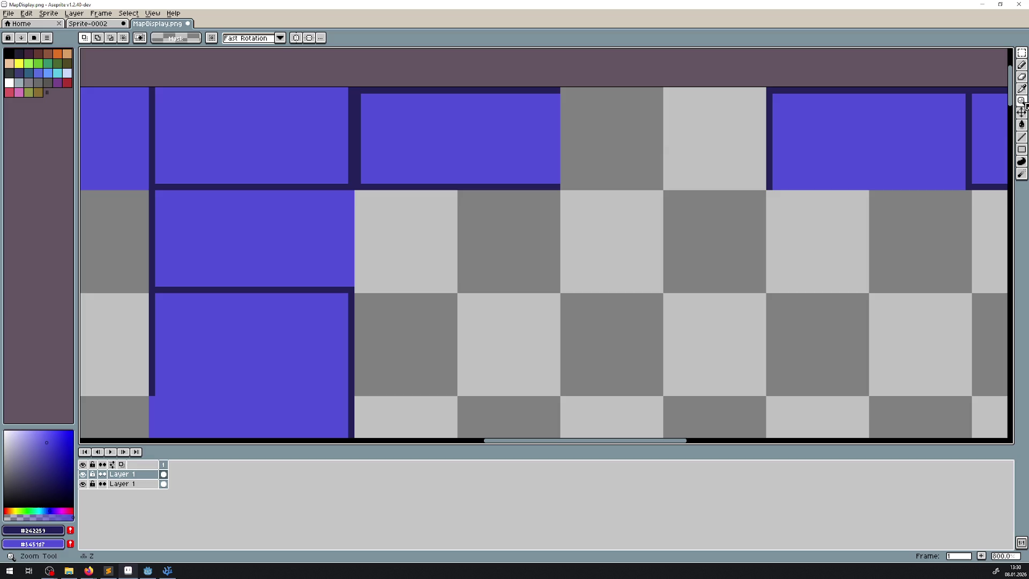
- Copy a top-row room down twice into a three-room column and paint a vertical outline blue for a door
click(1022, 137)
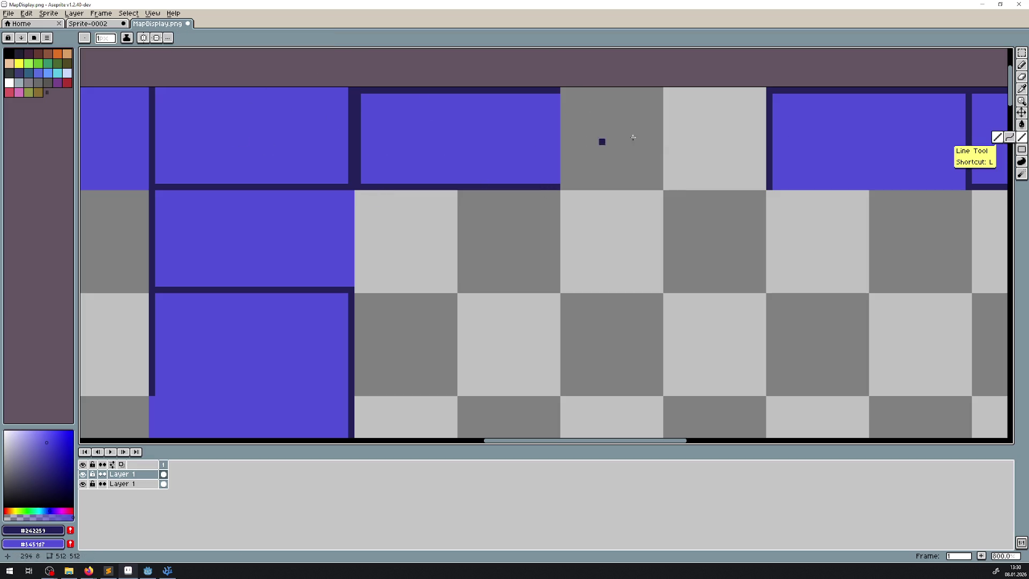
click(1021, 53)
scroll(489, 222, down, 1)
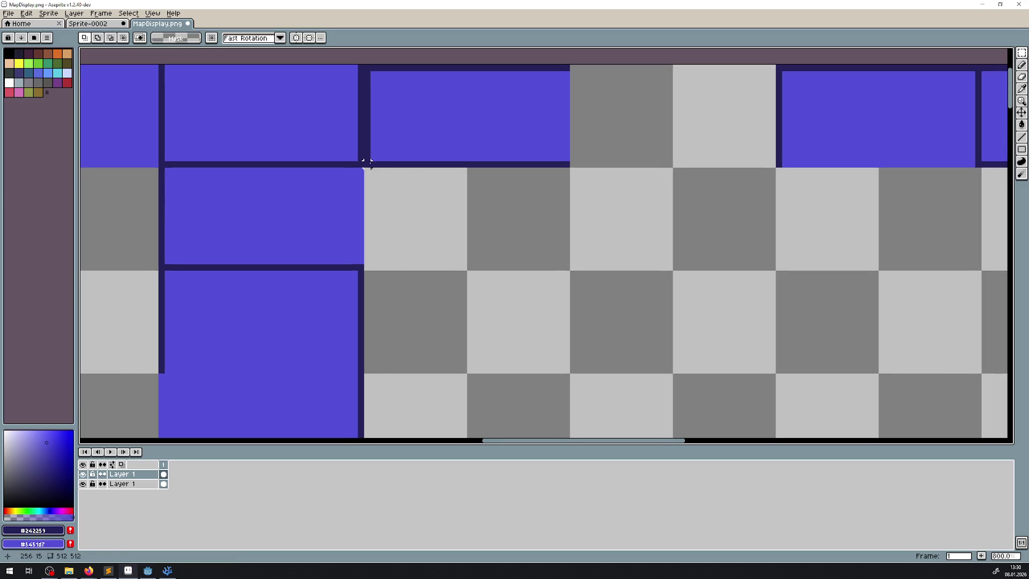
drag(367, 162, 572, 66)
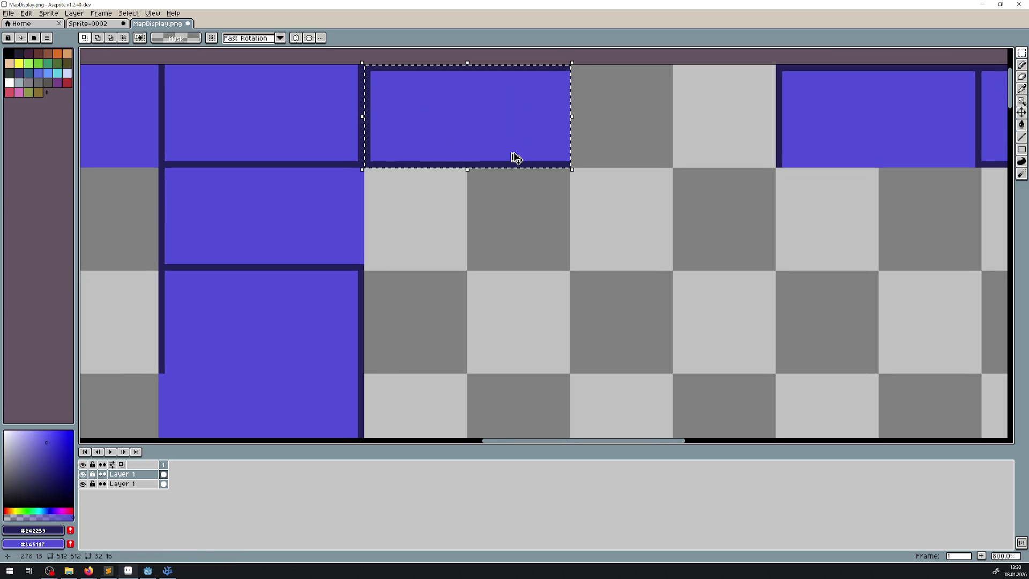
mouse_move(516, 157)
mouse_down()
mouse_move(491, 195)
mouse_move(491, 243)
mouse_move(490, 232)
mouse_up()
scroll(489, 205, down, 1)
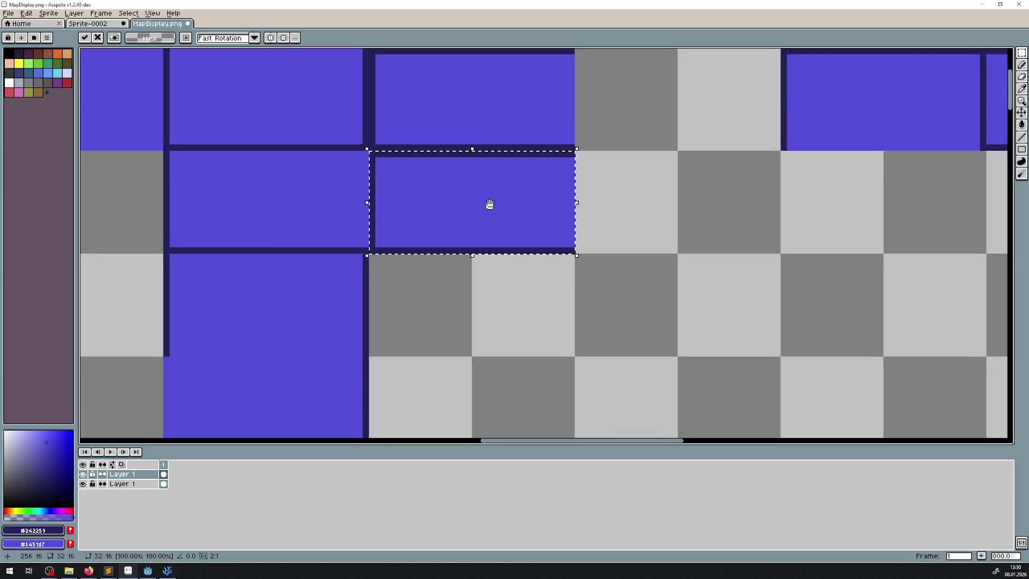
scroll(490, 204, down, 1)
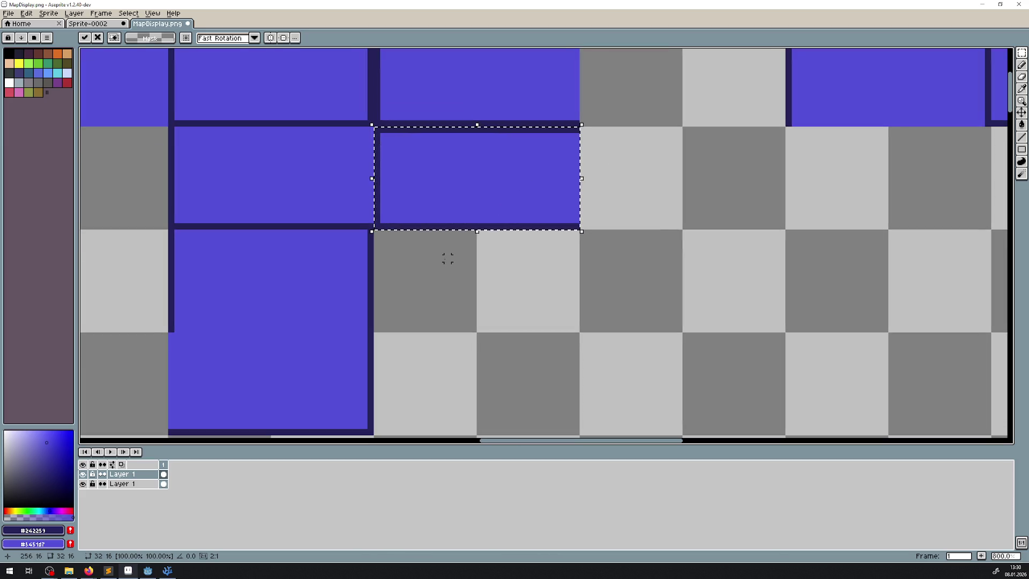
drag(503, 190, 501, 295)
key(Return)
key(ctrl+d)
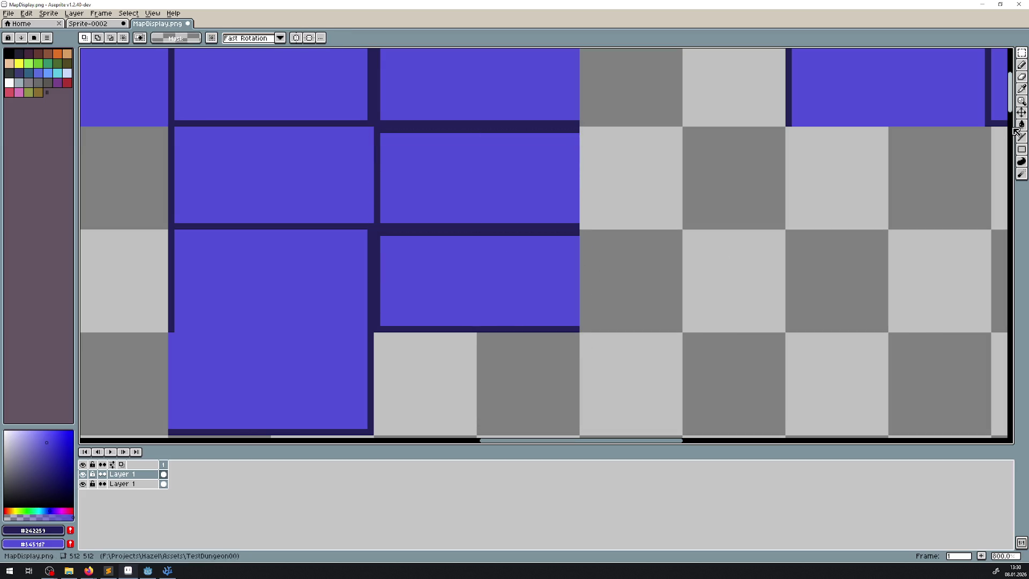
click(1020, 136)
drag(378, 323, 377, 237)
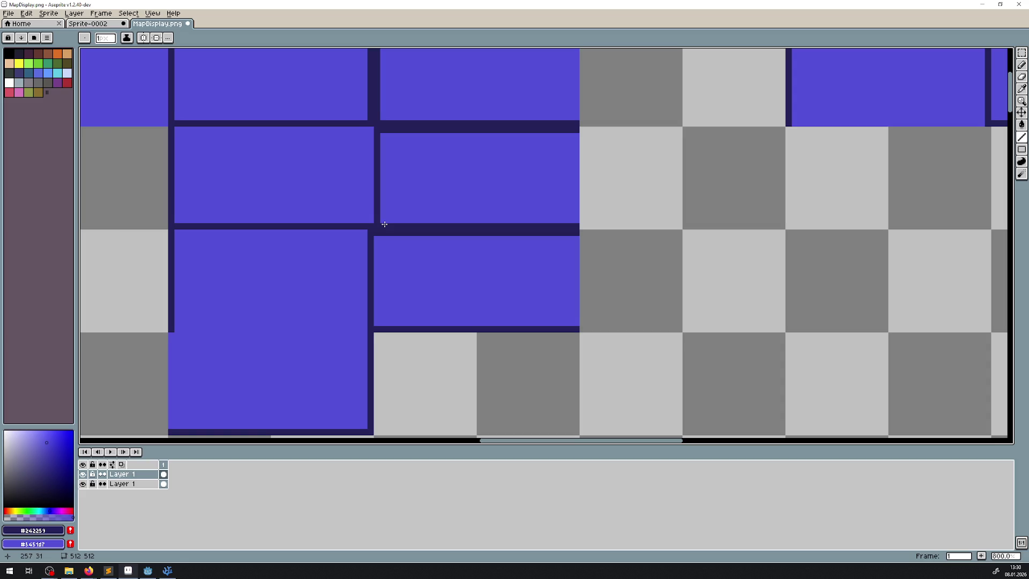
- Undo the trial blue divider strokes and move the three-room middle column right
mouse_move(381, 225)
mouse_down()
mouse_move(587, 220)
mouse_move(569, 226)
mouse_up()
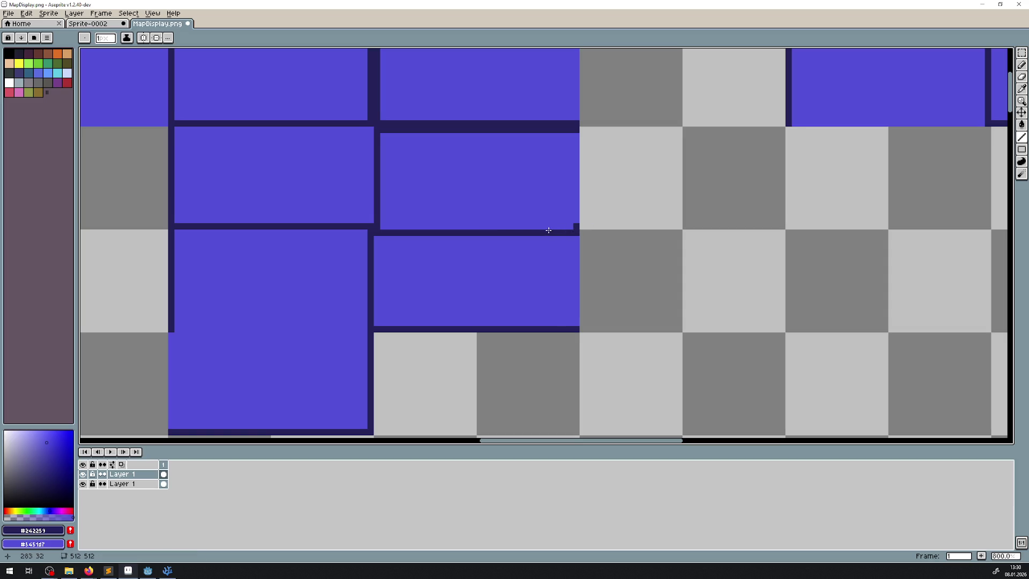
key(ctrl+z)
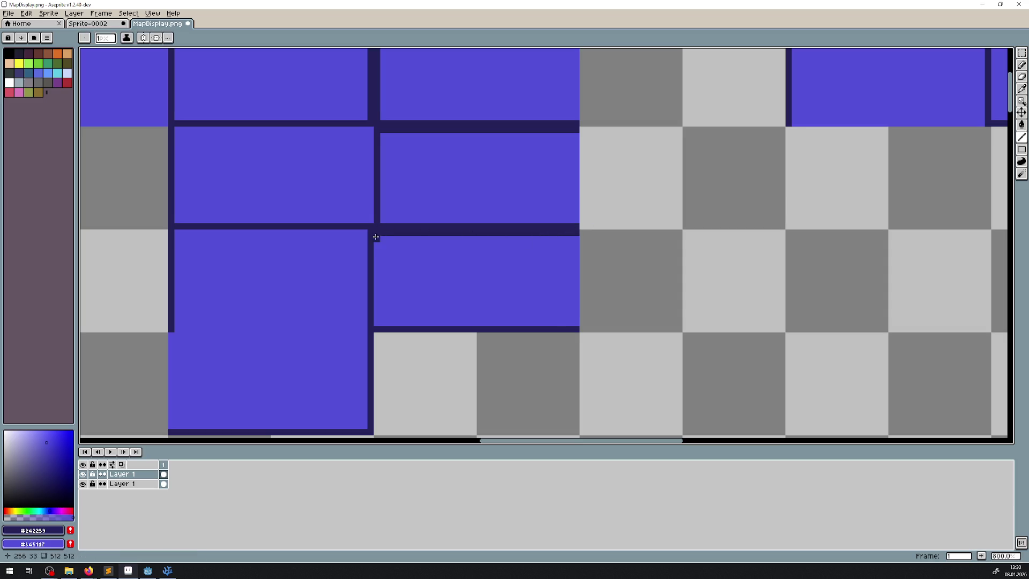
drag(408, 272, 402, 289)
key(ctrl+z)
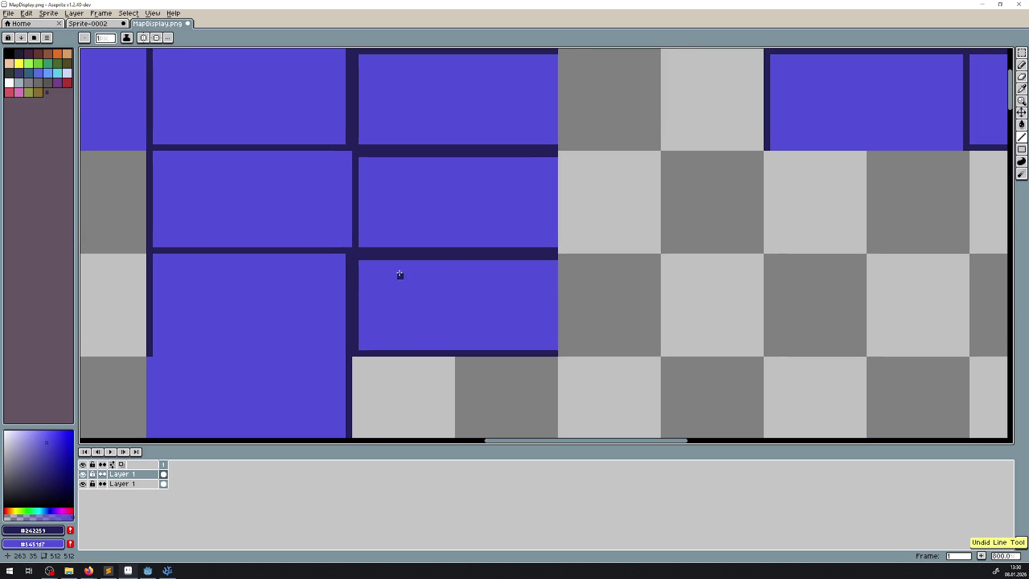
scroll(383, 223, up, 2)
click(1023, 53)
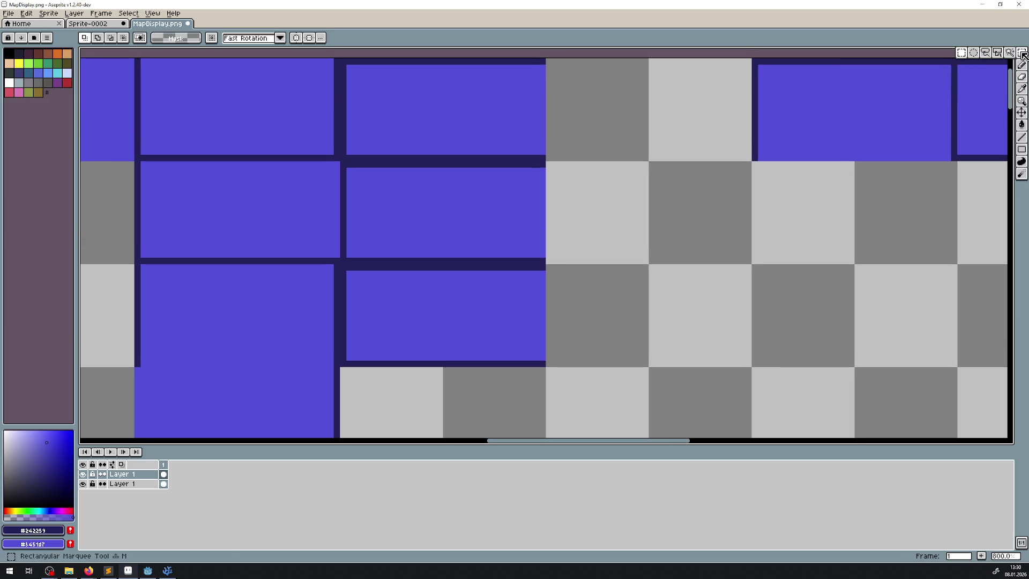
scroll(568, 156, down, 2)
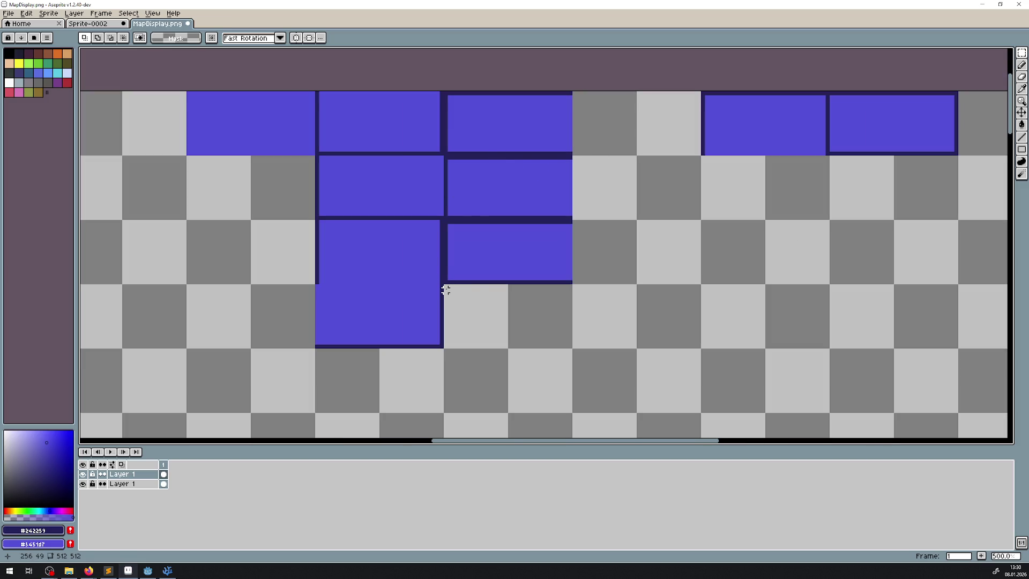
mouse_move(446, 289)
mouse_down()
mouse_move(540, 93)
mouse_move(589, 93)
mouse_up()
scroll(543, 135, right, 3)
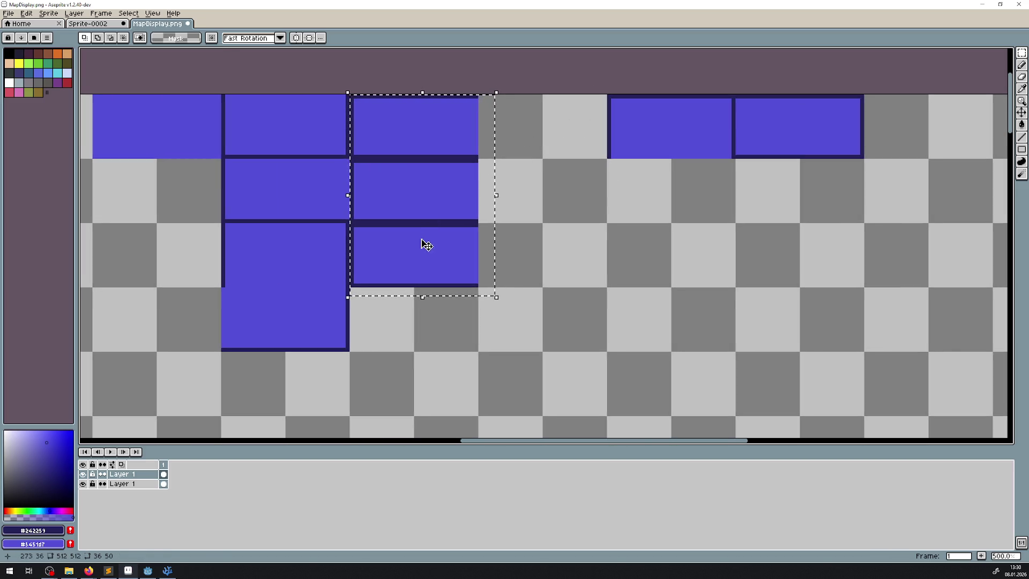
mouse_move(424, 242)
mouse_down()
mouse_move(509, 241)
mouse_move(487, 246)
mouse_up()
click(655, 232)
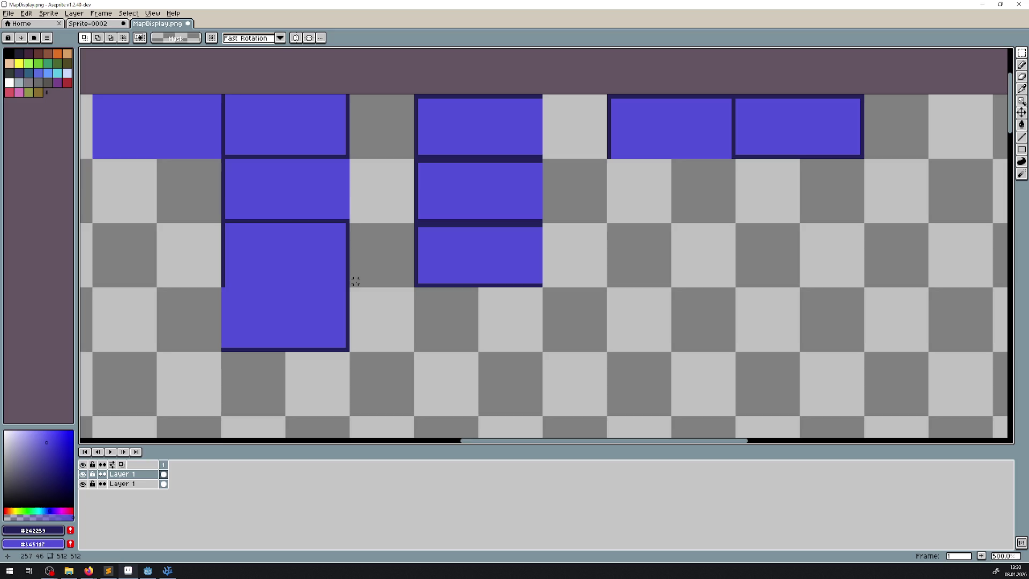
- Paint blue doors into the room divider and the lower room's left outline
mouse_move(358, 288)
mouse_down()
mouse_move(343, 271)
mouse_move(207, 222)
mouse_up()
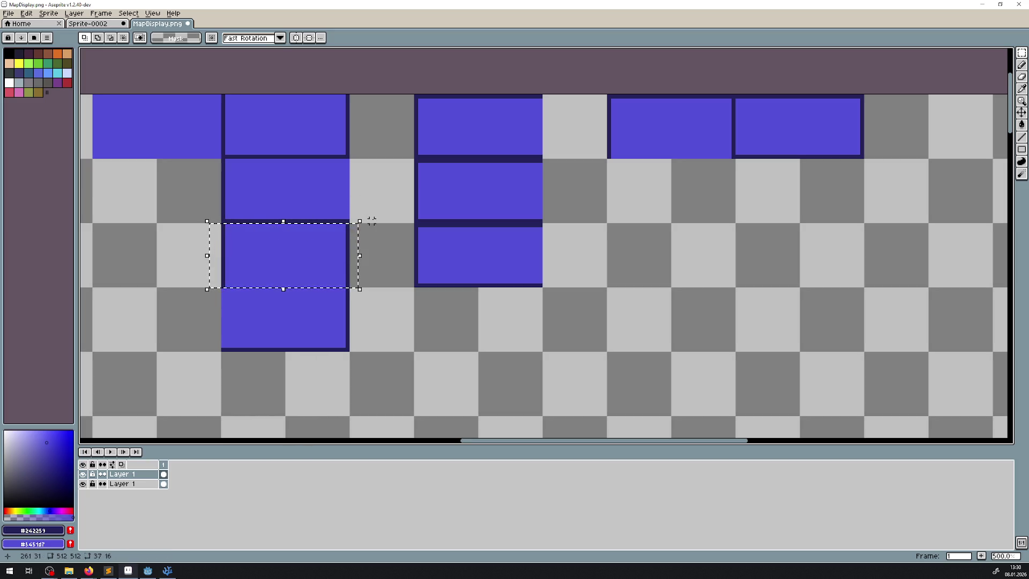
drag(375, 224, 187, 157)
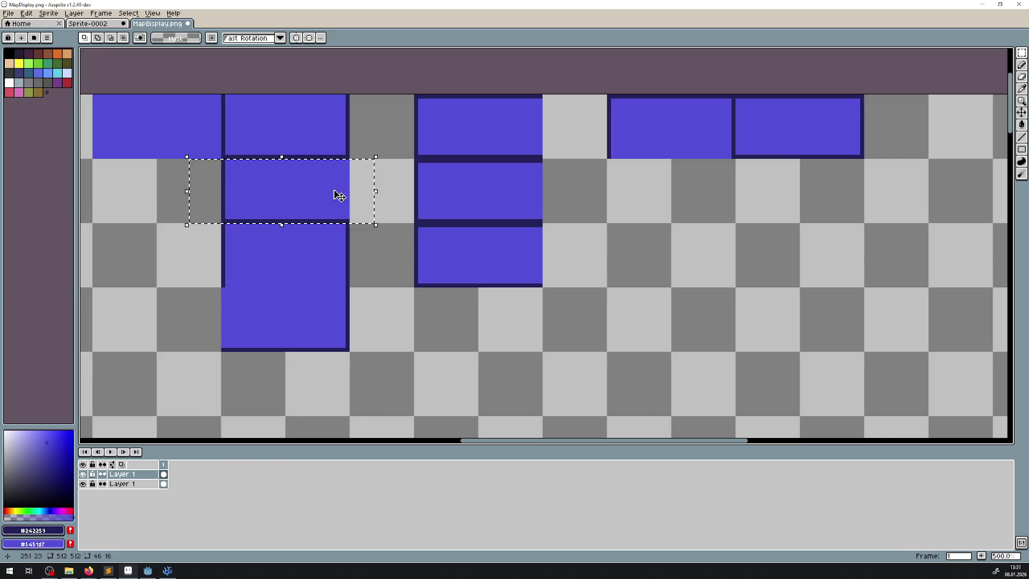
drag(369, 351, 208, 287)
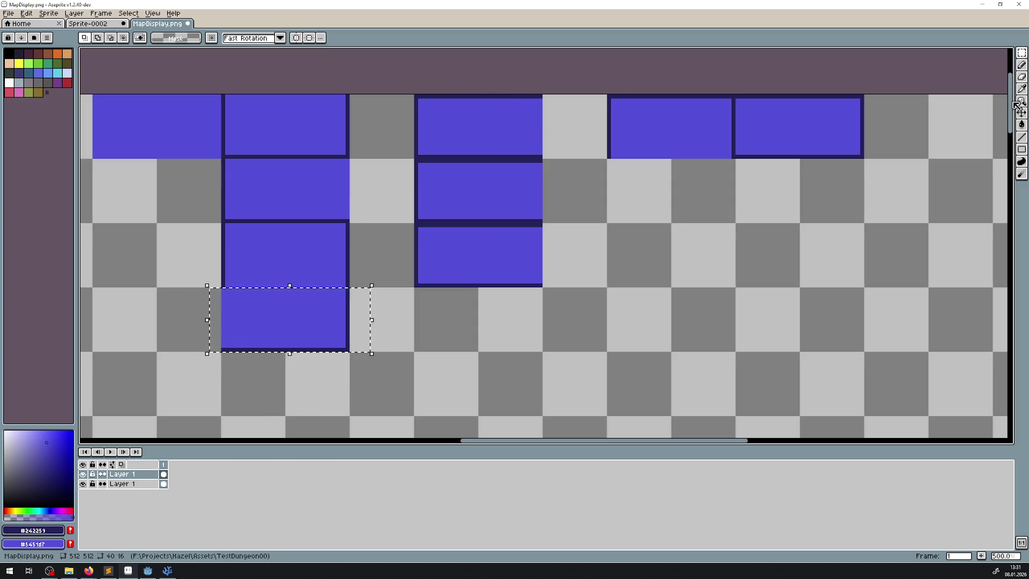
click(572, 179)
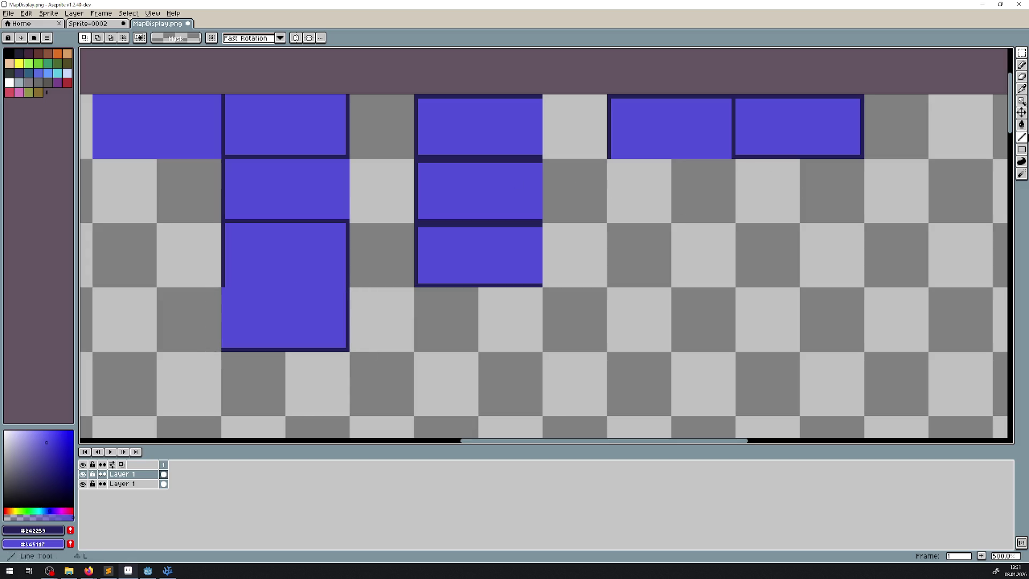
click(1022, 137)
scroll(482, 223, up, 2)
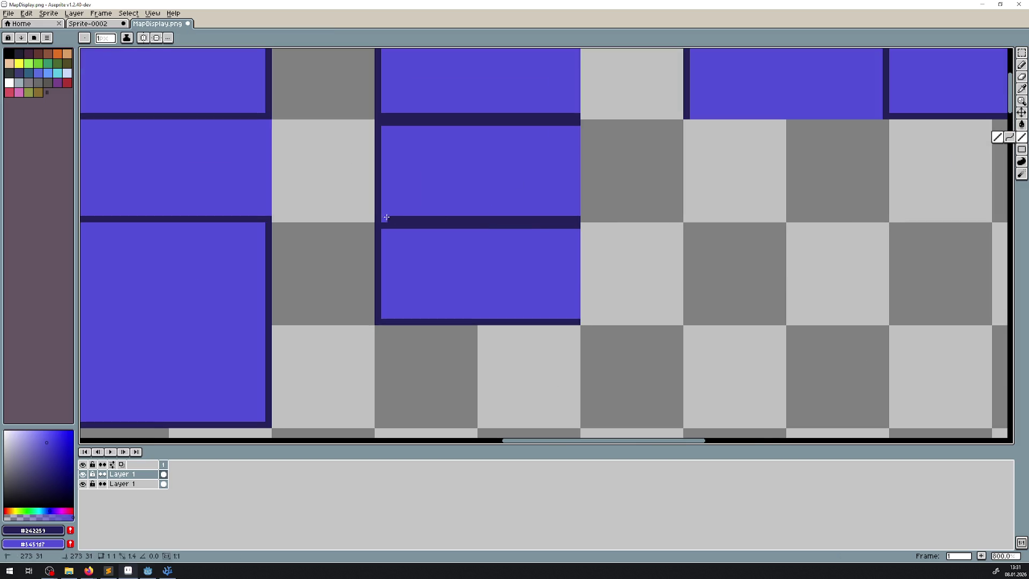
drag(387, 217, 578, 218)
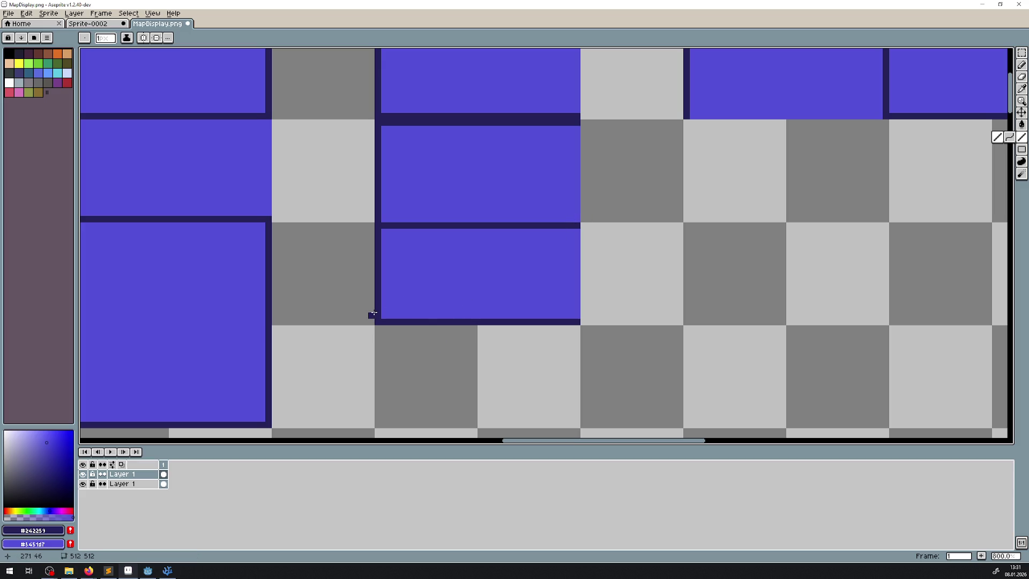
drag(378, 316, 378, 231)
scroll(540, 274, down, 3)
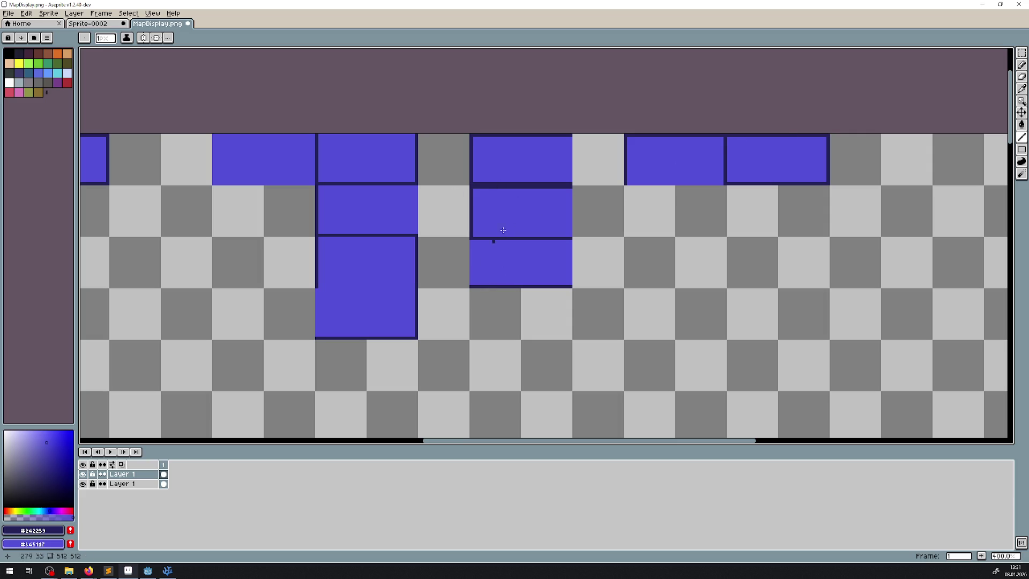
key(shift+q)
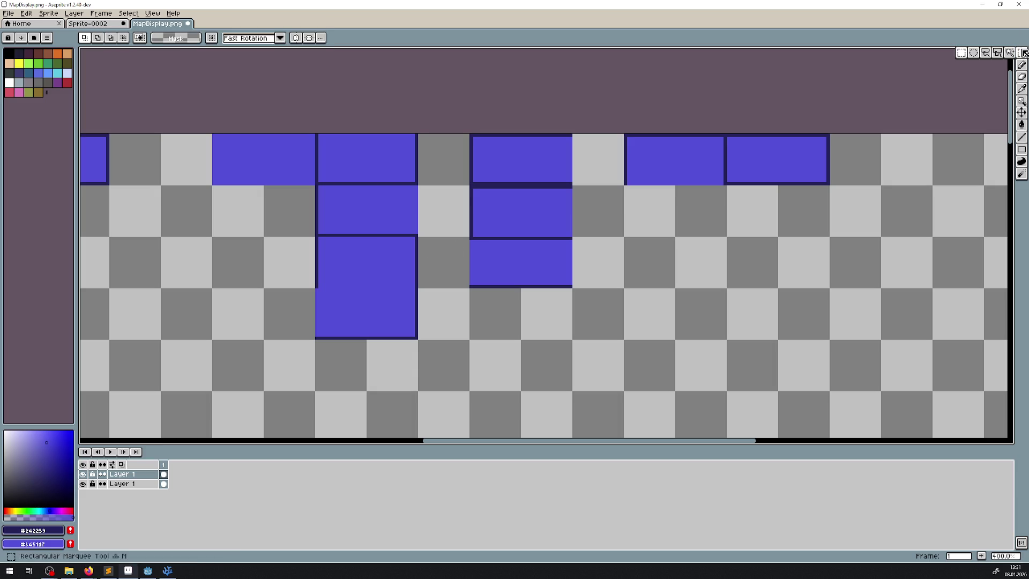
- Lasso the three-room column and move it left flush against its neighbour
click(569, 287)
click(570, 134)
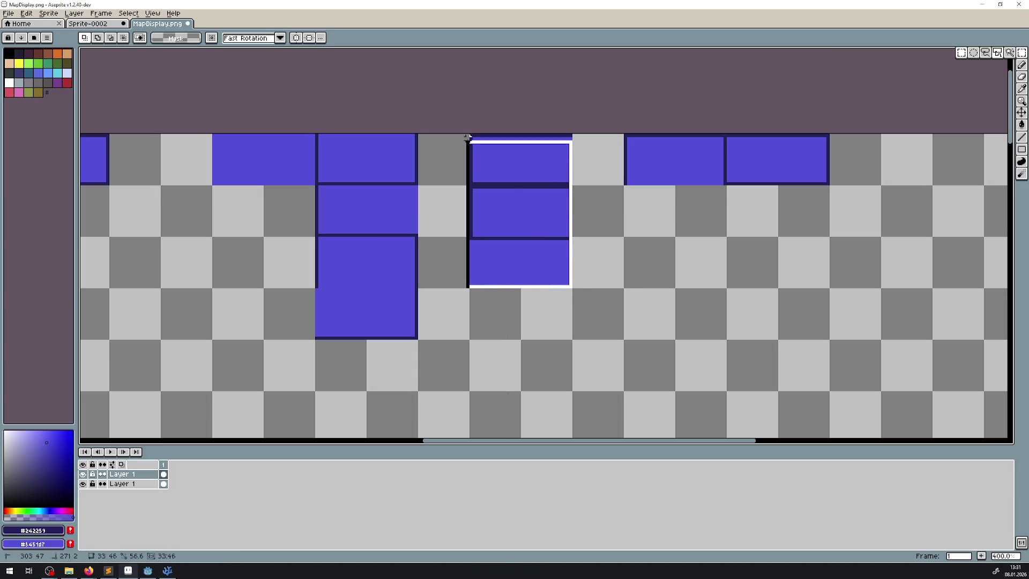
click(471, 134)
click(470, 132)
drag(499, 160, 448, 164)
key(Return)
key(ctrl+d)
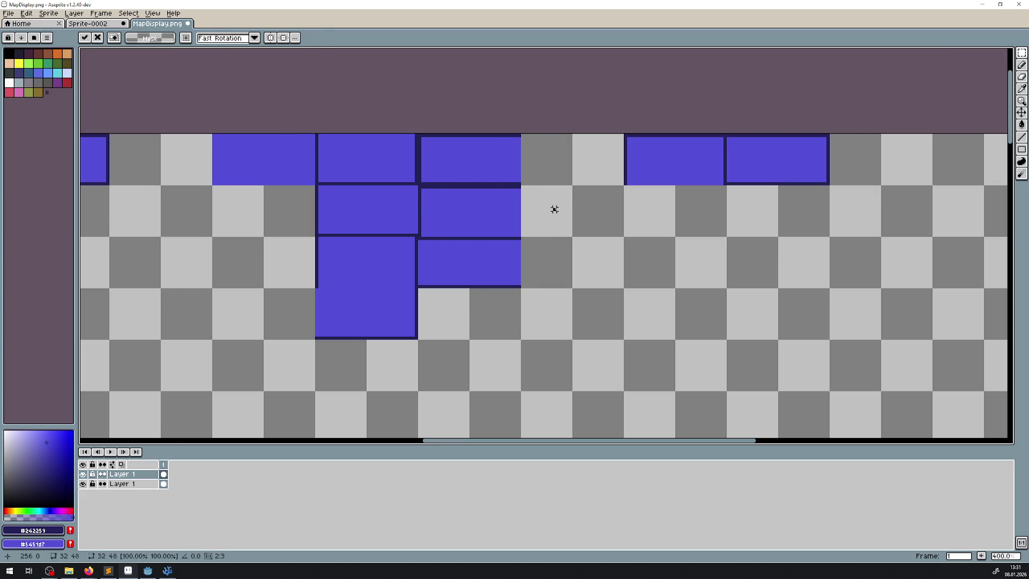
- Shift the right-hand top-row room further right
scroll(429, 246, up, 3)
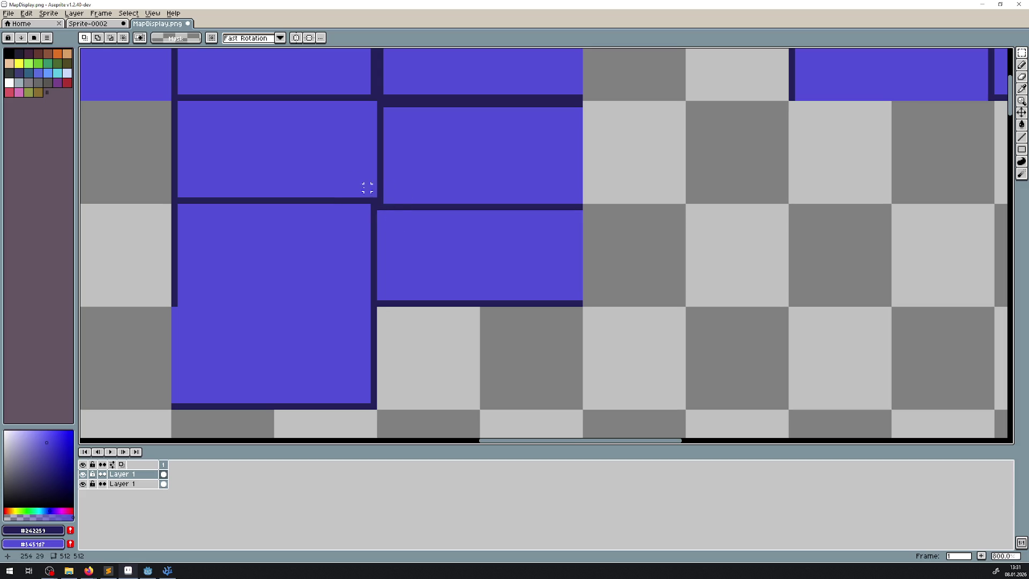
scroll(492, 223, down, 2)
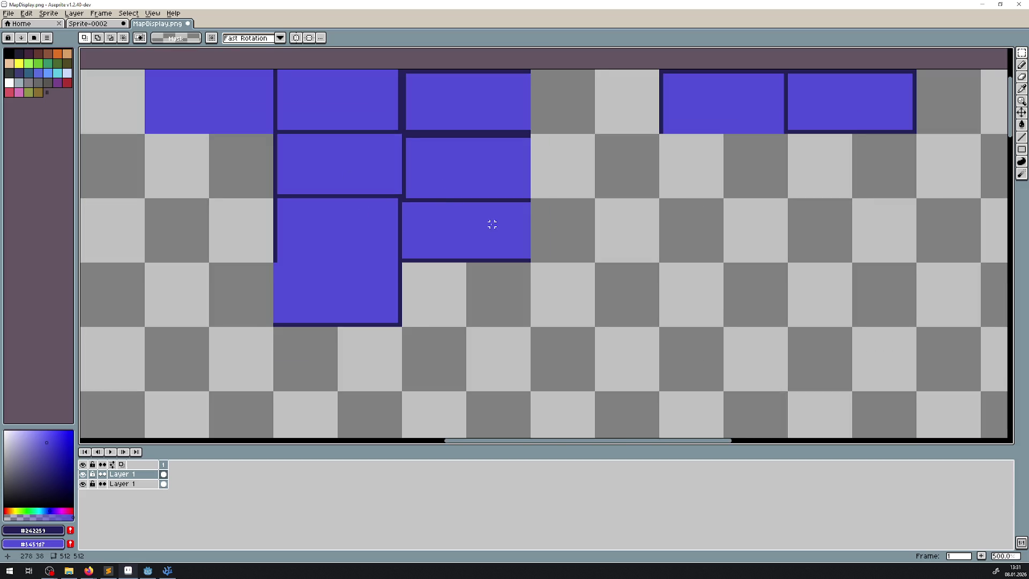
scroll(397, 233, up, 1)
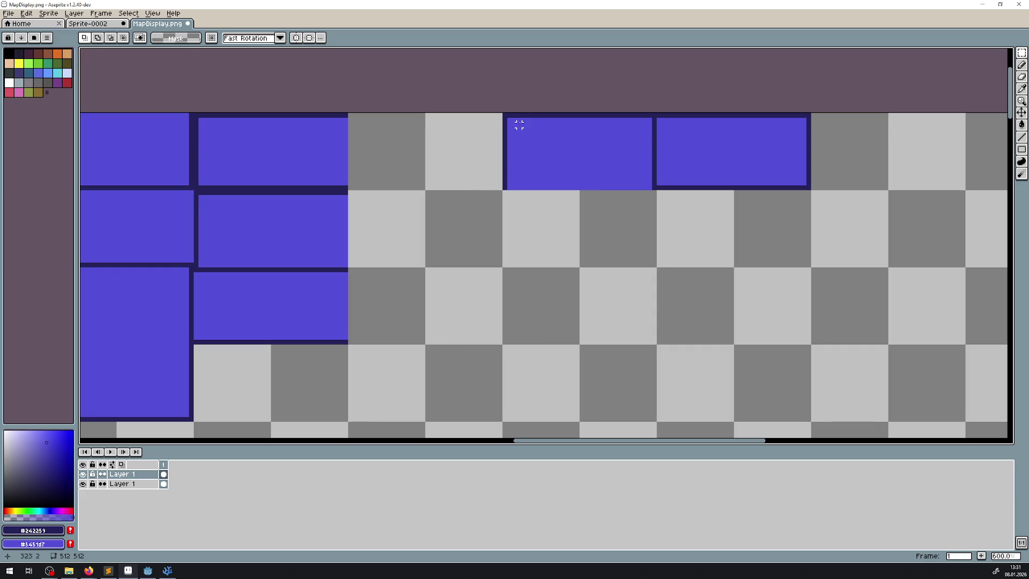
drag(505, 115, 652, 187)
drag(696, 235, 480, 239)
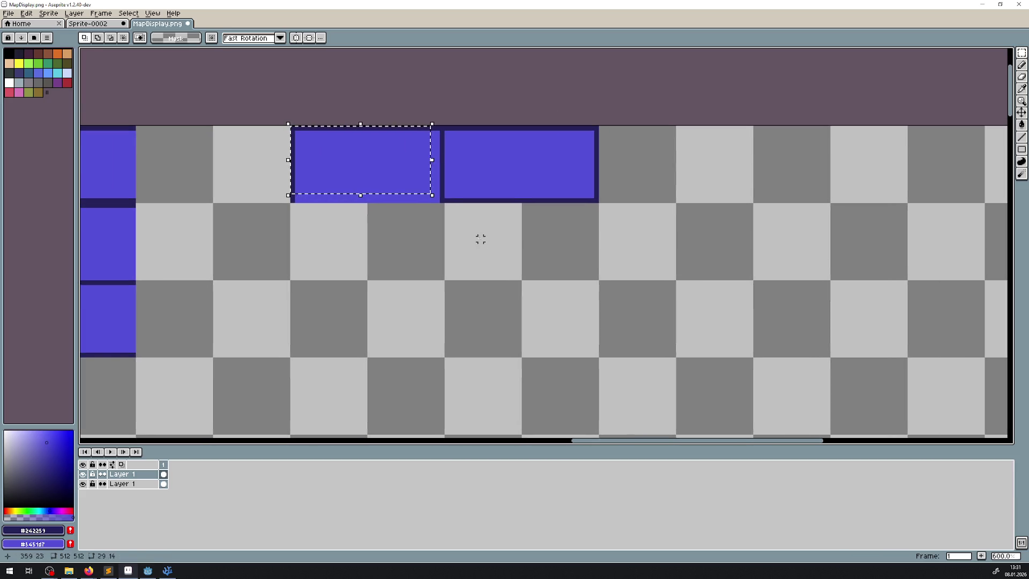
key(ctrl+d)
mouse_move(447, 199)
mouse_down()
mouse_move(599, 127)
mouse_move(700, 163)
mouse_up()
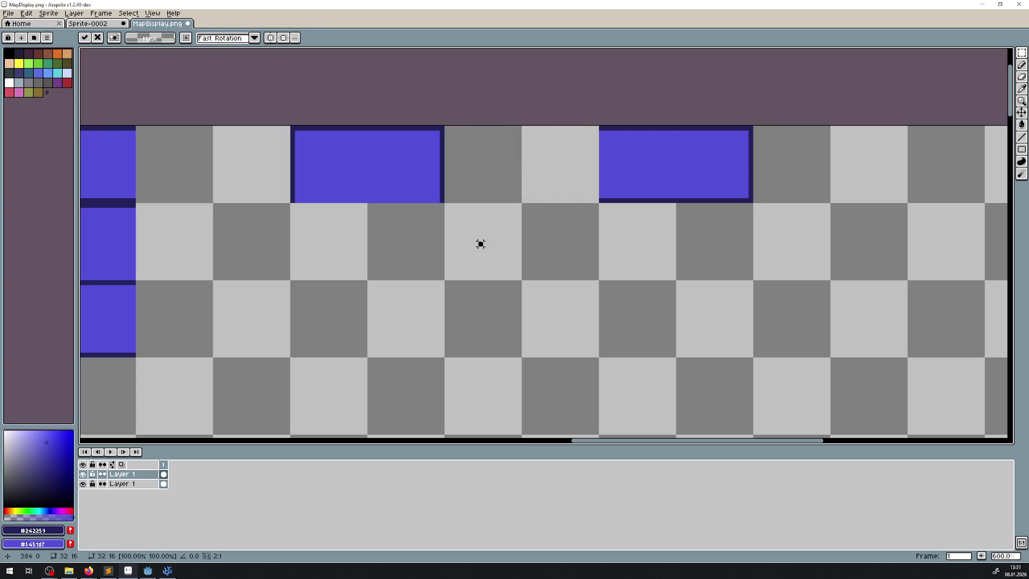
click(480, 244)
- Duplicate the top blue room and place the copy directly beneath it
scroll(486, 238, left, 2)
key(shift+l)
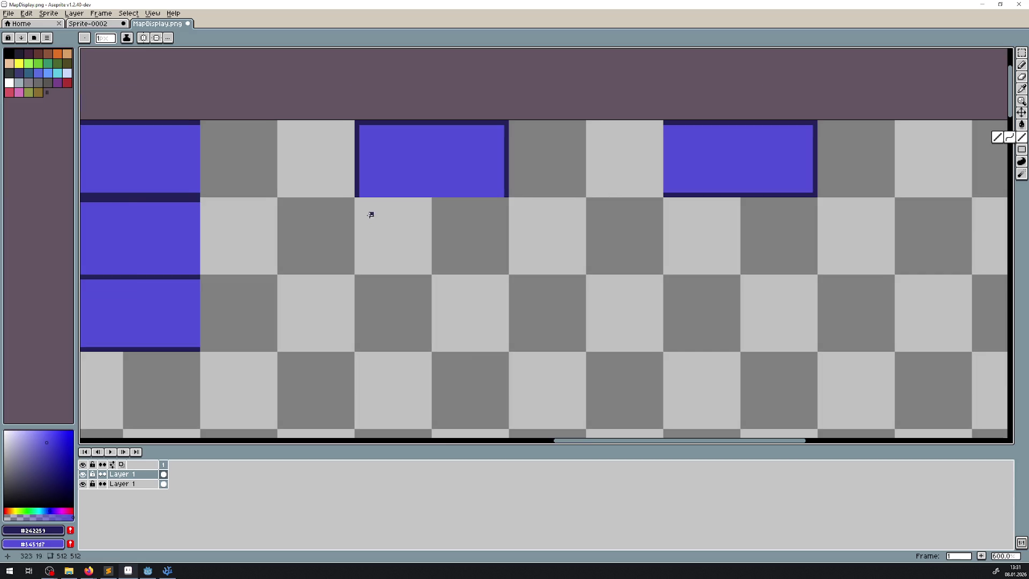
scroll(370, 215, up, 1)
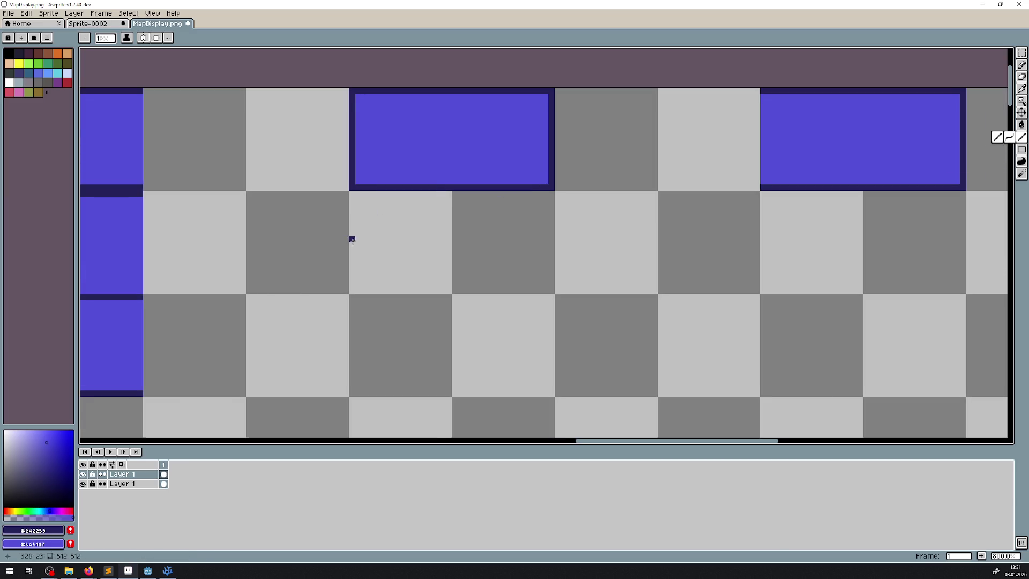
mouse_move(349, 236)
mouse_down()
mouse_move(752, 194)
mouse_move(516, 275)
mouse_up()
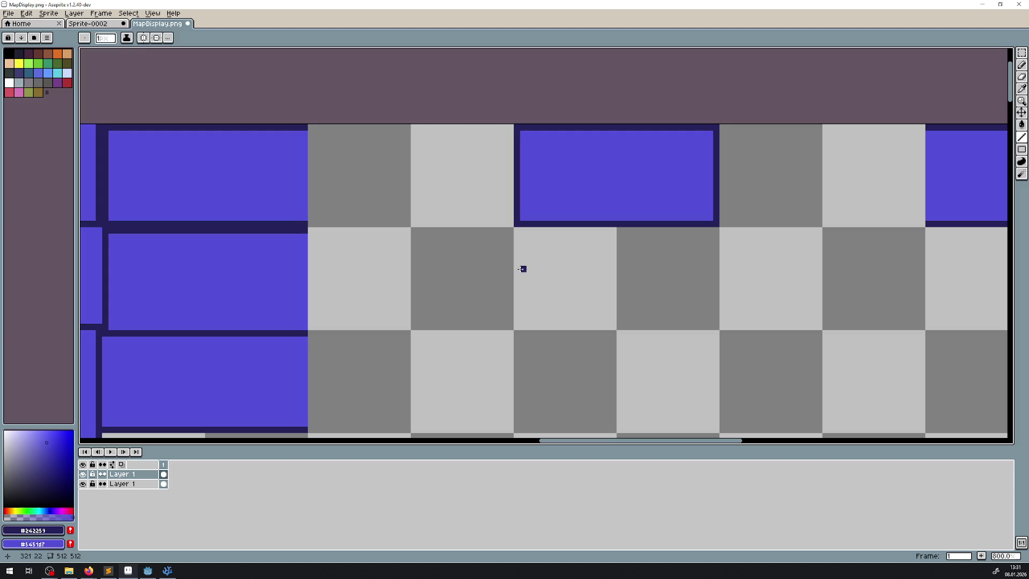
key(ctrl+z)
key(m)
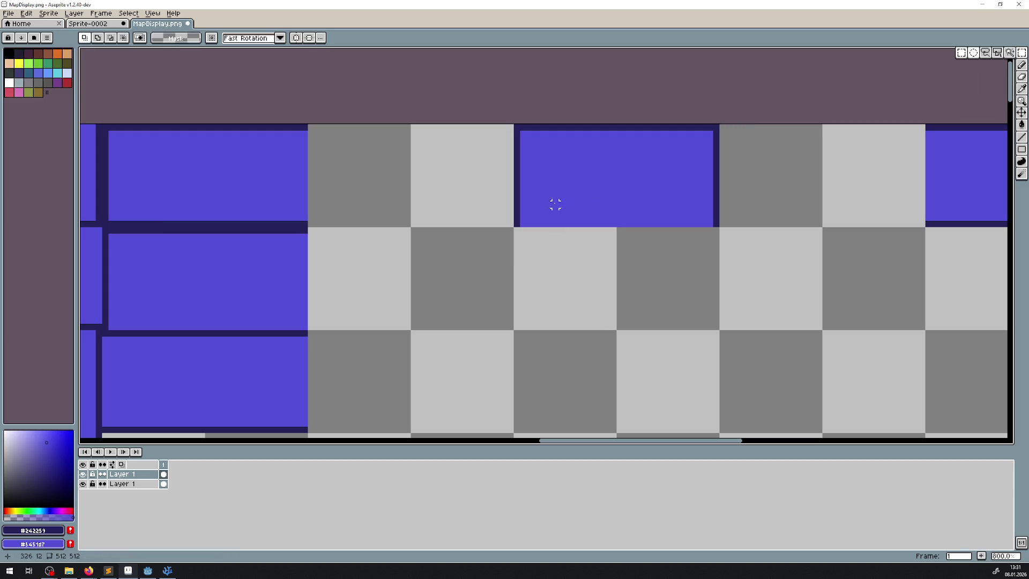
drag(517, 222, 724, 128)
mouse_move(643, 184)
mouse_down()
mouse_move(642, 306)
mouse_move(643, 282)
mouse_move(637, 287)
mouse_up()
click(765, 273)
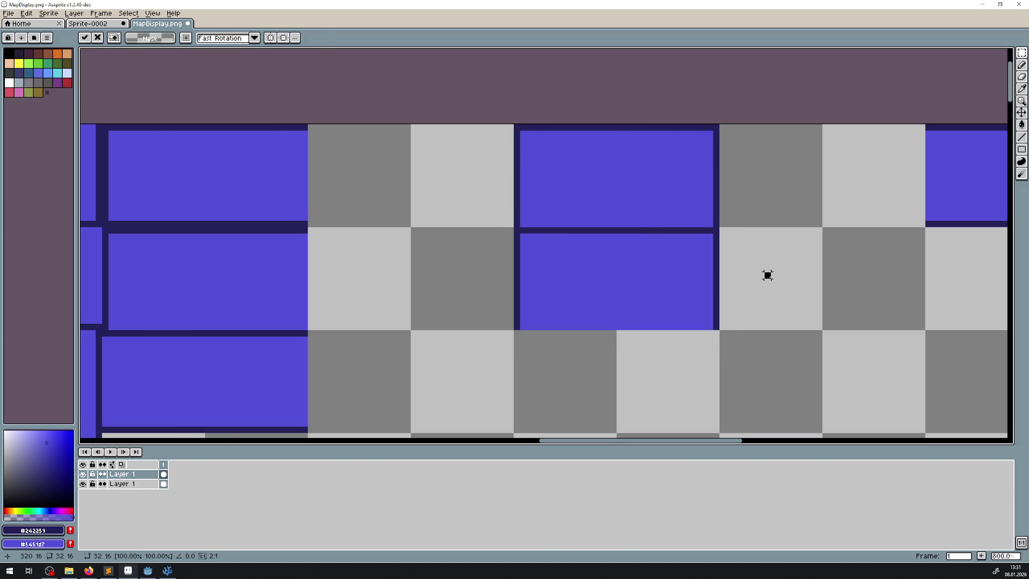
- Move a room left and commit it into its spot
click(1022, 150)
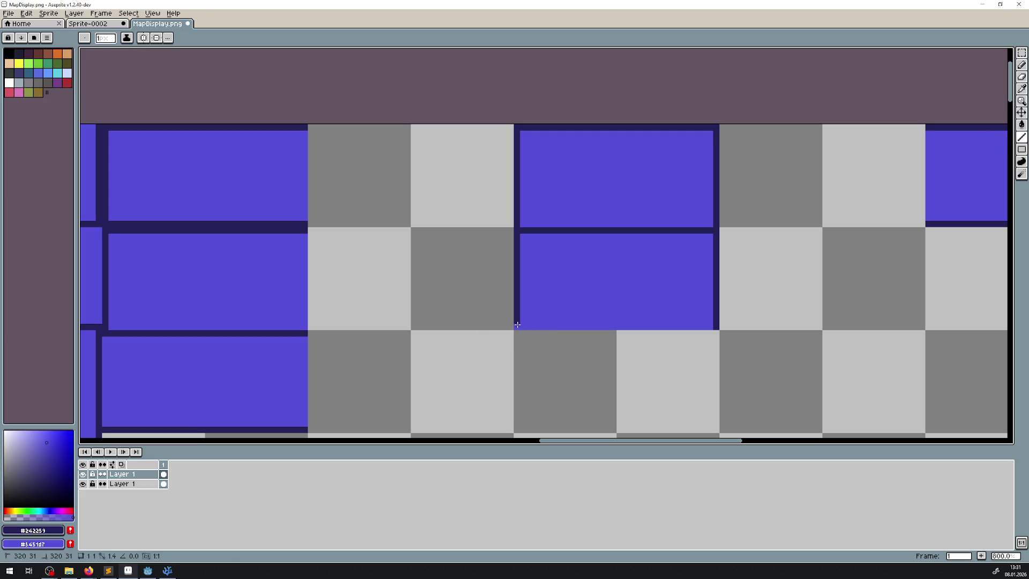
scroll(514, 240, down, 4)
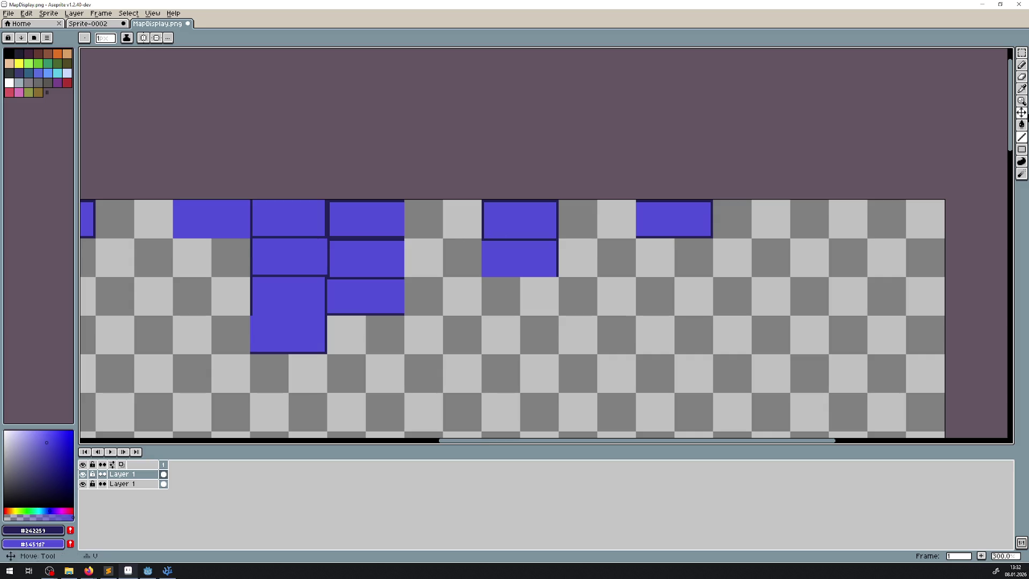
click(1023, 53)
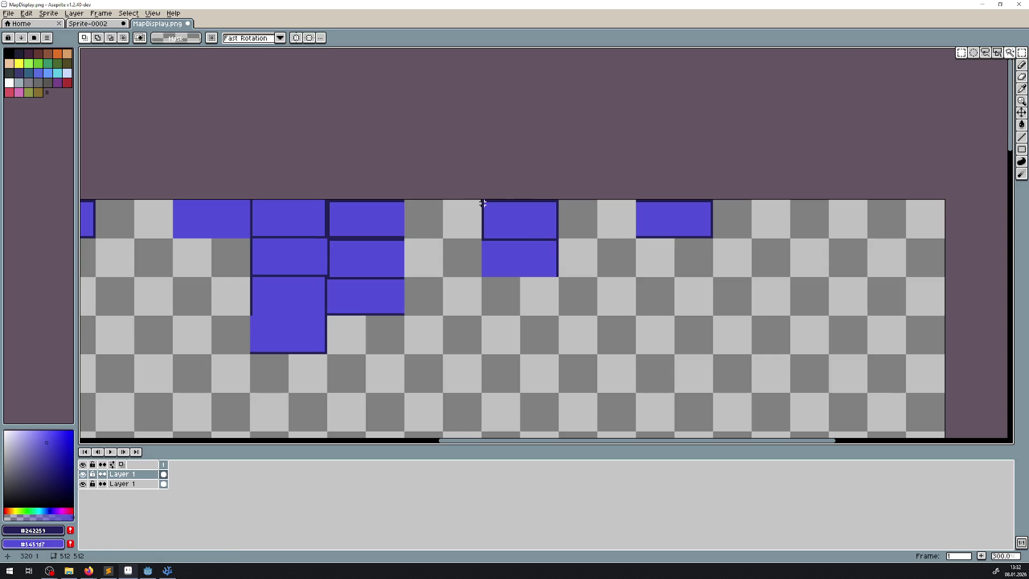
drag(237, 308, 582, 305)
scroll(563, 306, down, 1)
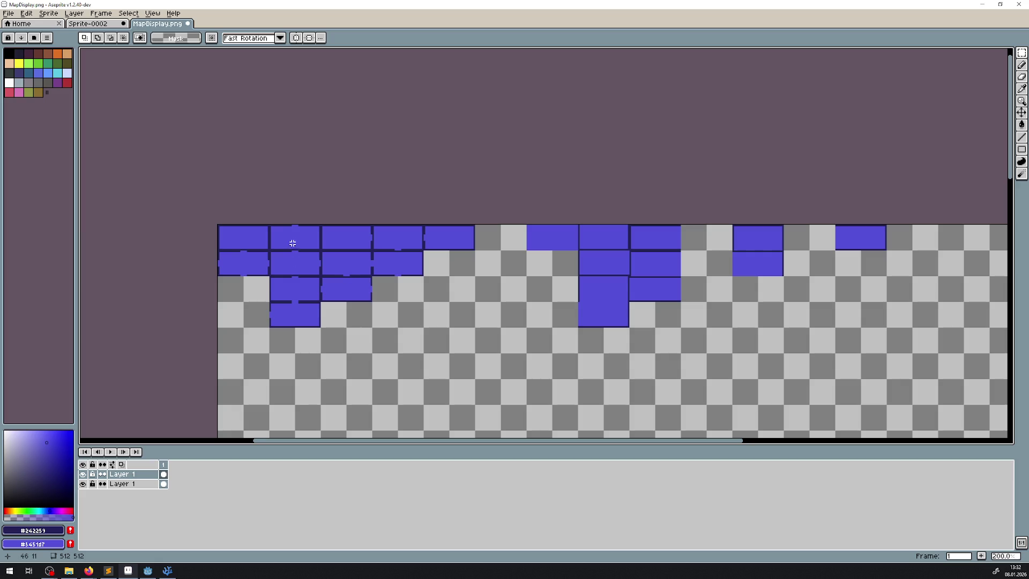
scroll(559, 259, up, 3)
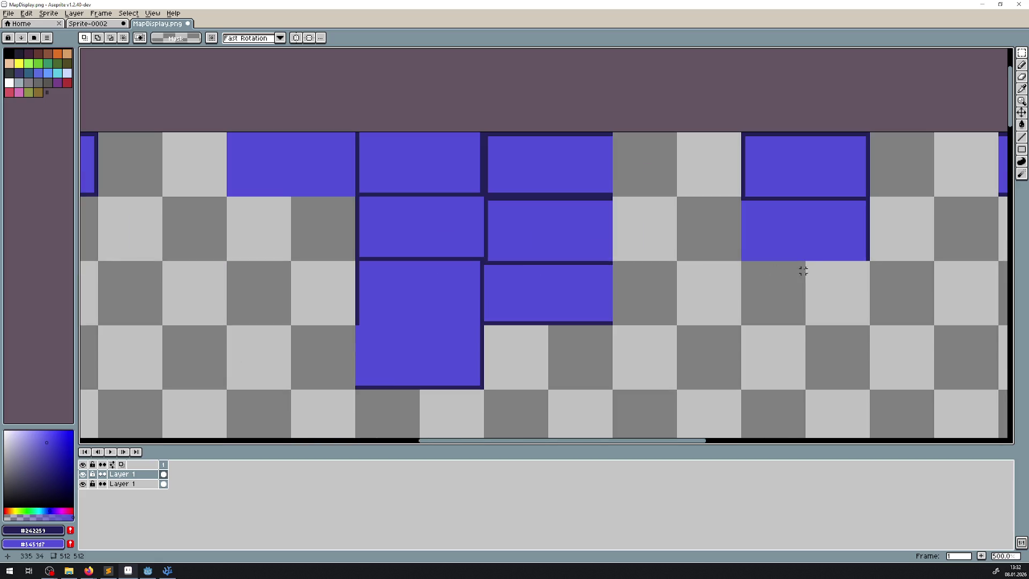
mouse_move(505, 316)
mouse_down()
mouse_move(629, 192)
mouse_move(480, 225)
mouse_move(499, 207)
mouse_up()
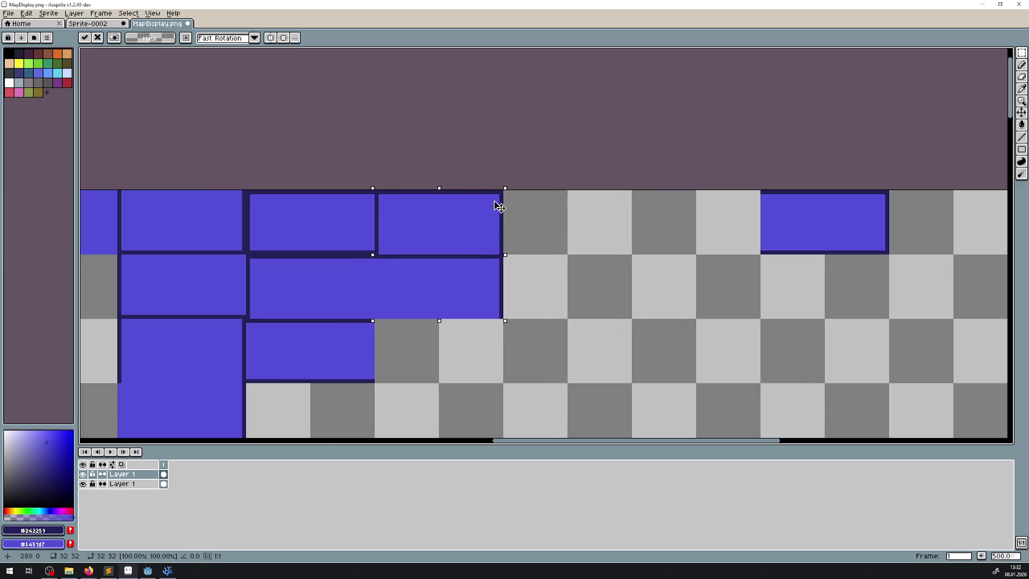
click(646, 255)
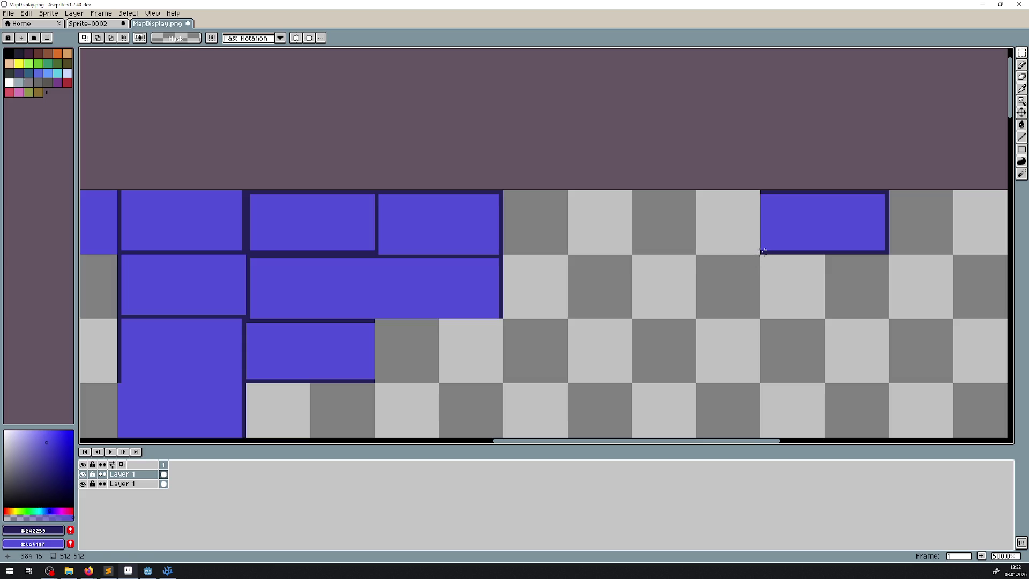
- Slide the right-hand blue room left beside the others, then zoom out
drag(761, 255, 891, 189)
mouse_move(882, 228)
mouse_down()
mouse_move(632, 241)
mouse_move(622, 225)
mouse_up()
click(558, 349)
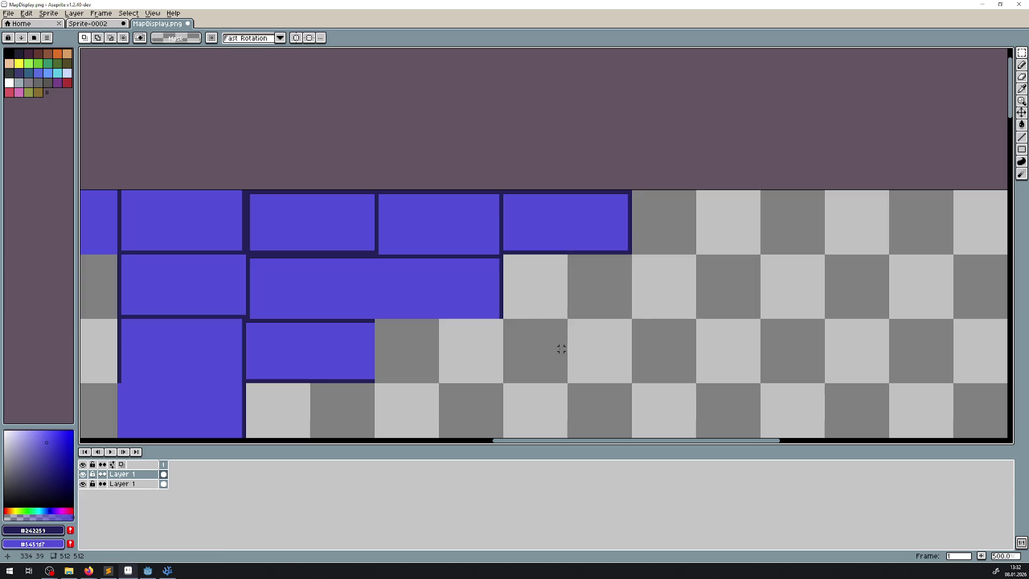
key(1)
drag(336, 280, 441, 267)
scroll(441, 267, up, 1)
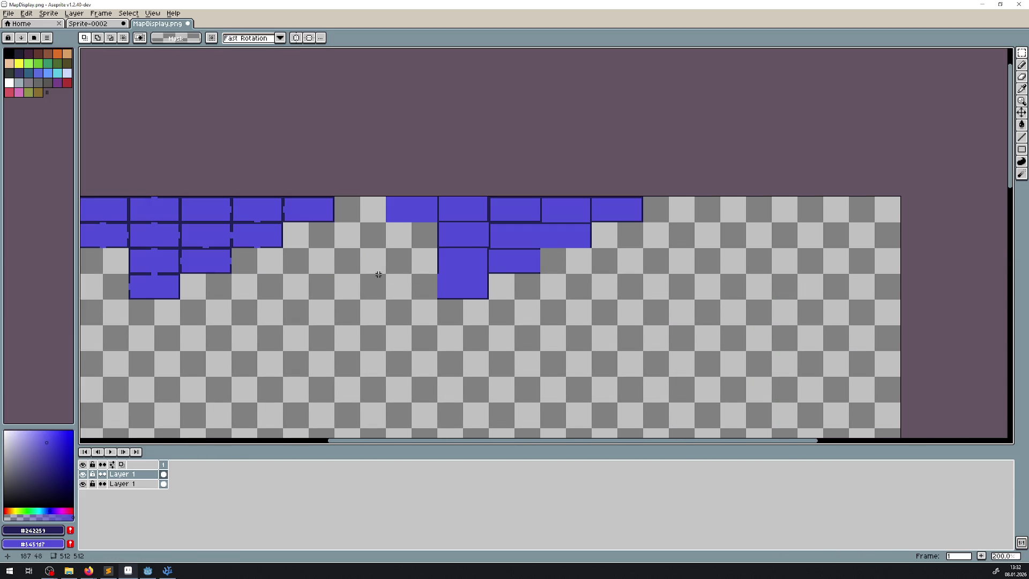
scroll(448, 270, left, 2)
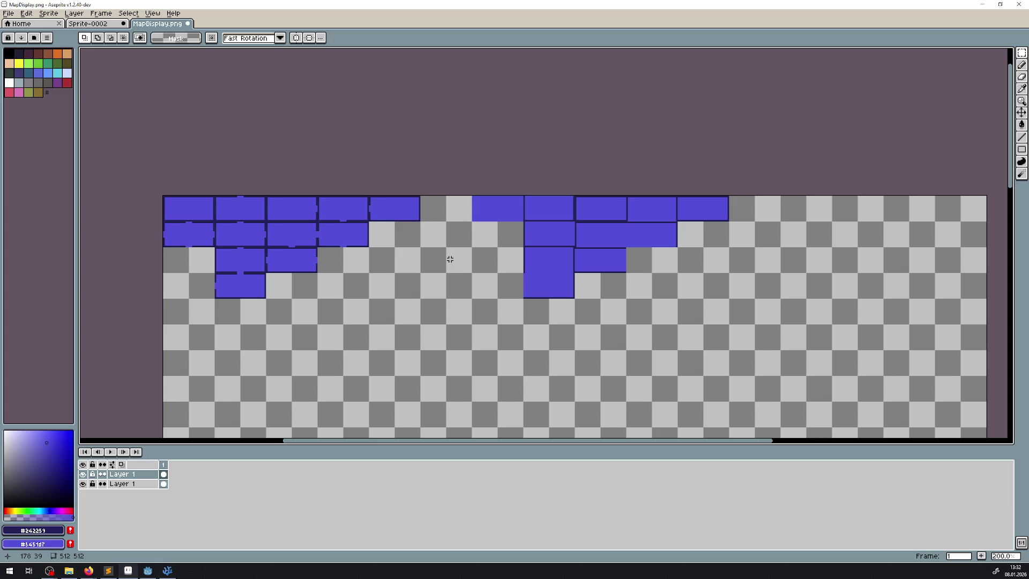
- Select the top-right blue room on the map's right side
scroll(511, 268, up, 4)
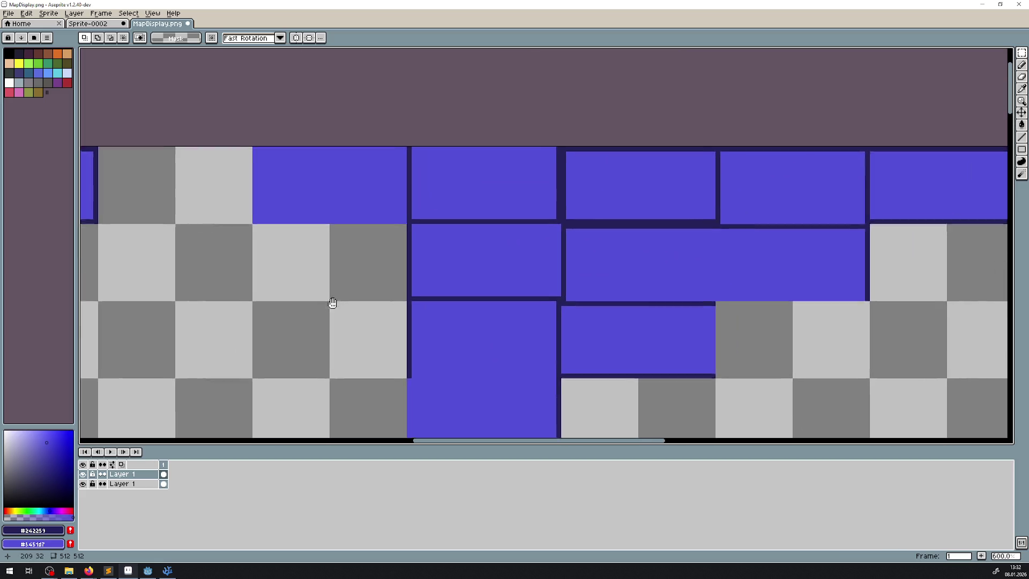
scroll(344, 260, up, 3)
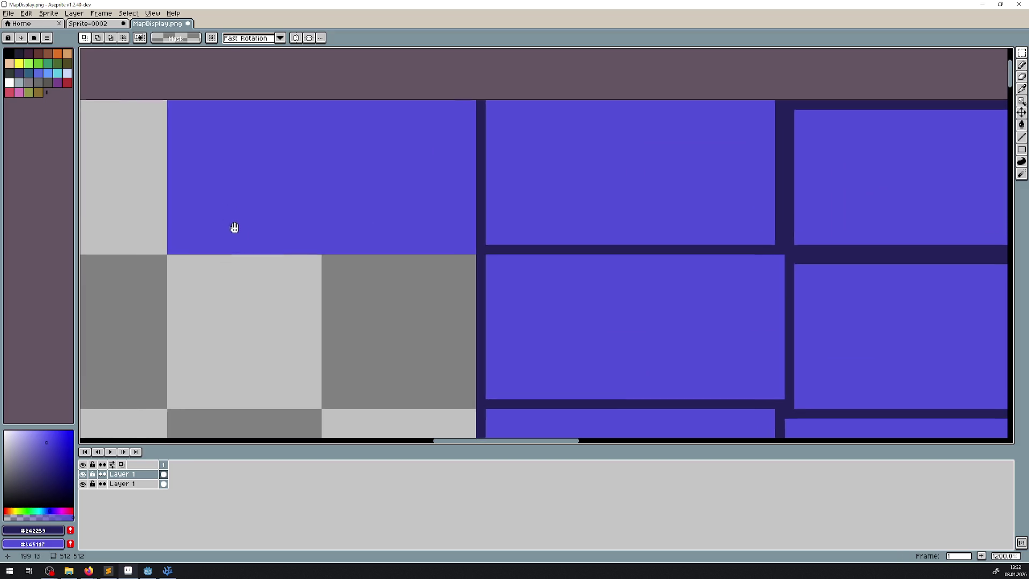
drag(234, 227, 248, 237)
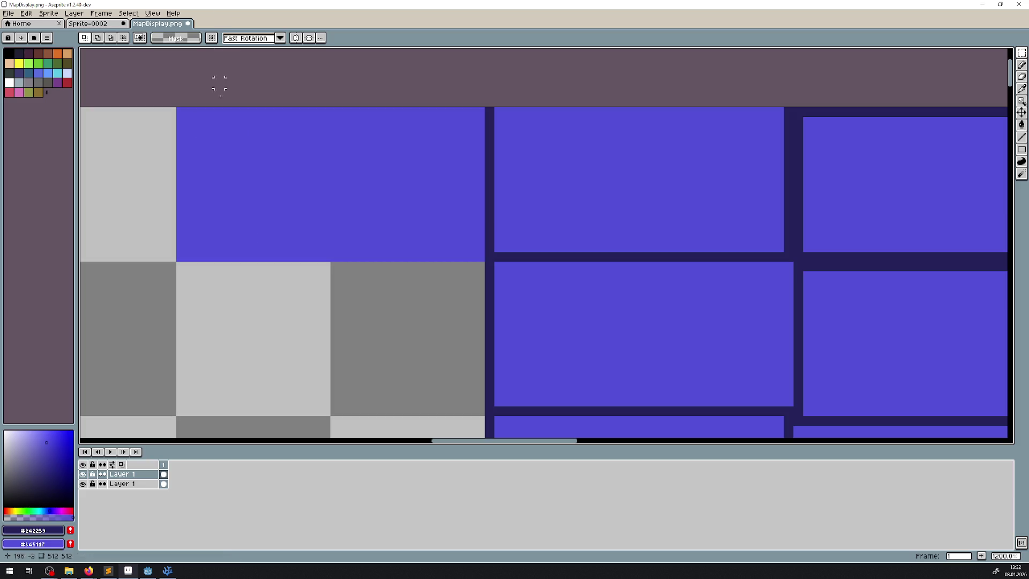
scroll(306, 238, down, 3)
drag(432, 257, 322, 171)
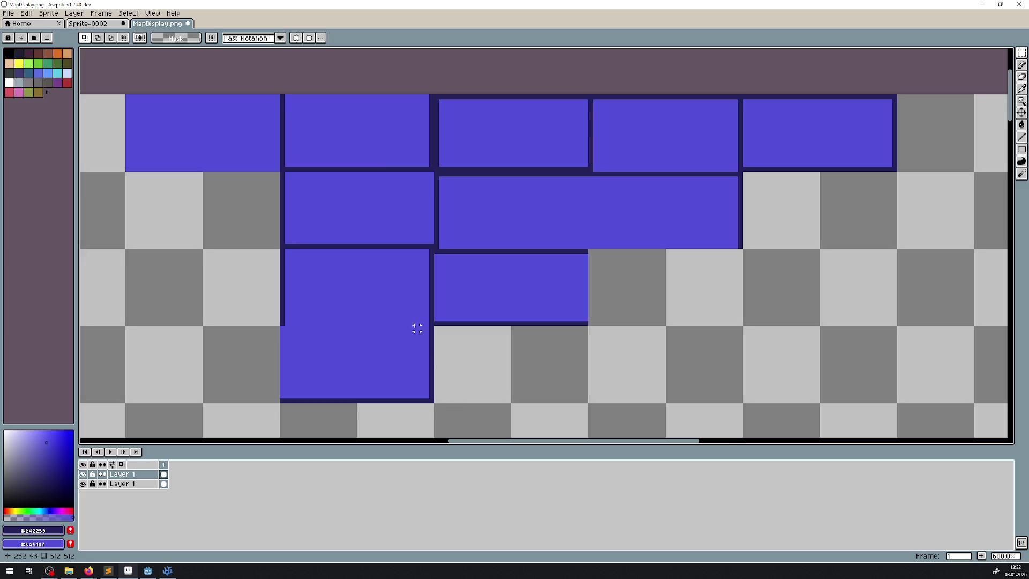
drag(799, 207, 425, 240)
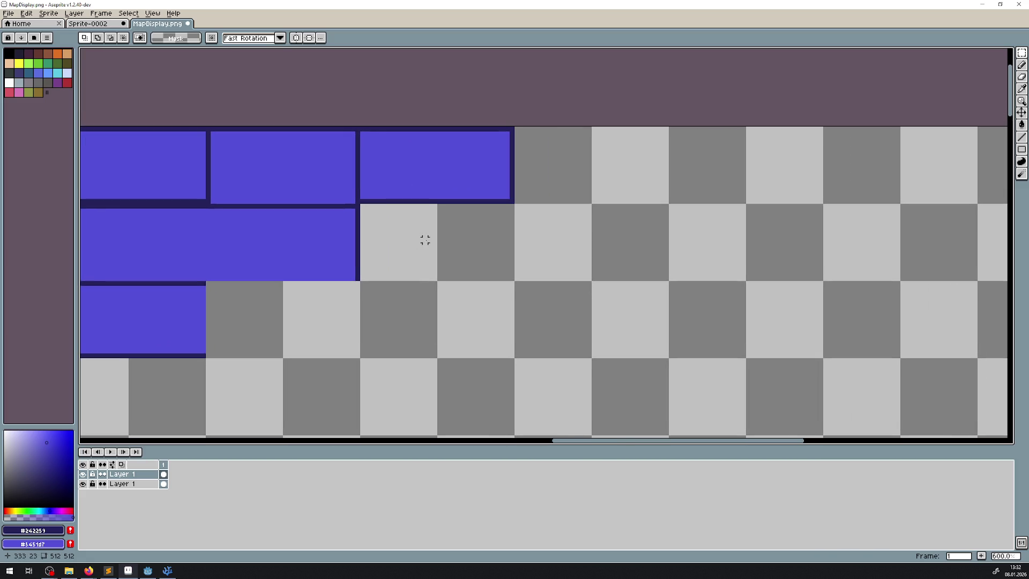
mouse_move(358, 125)
mouse_down()
mouse_move(545, 206)
mouse_move(550, 225)
mouse_up()
drag(319, 292, 694, 209)
scroll(399, 311, down, 1)
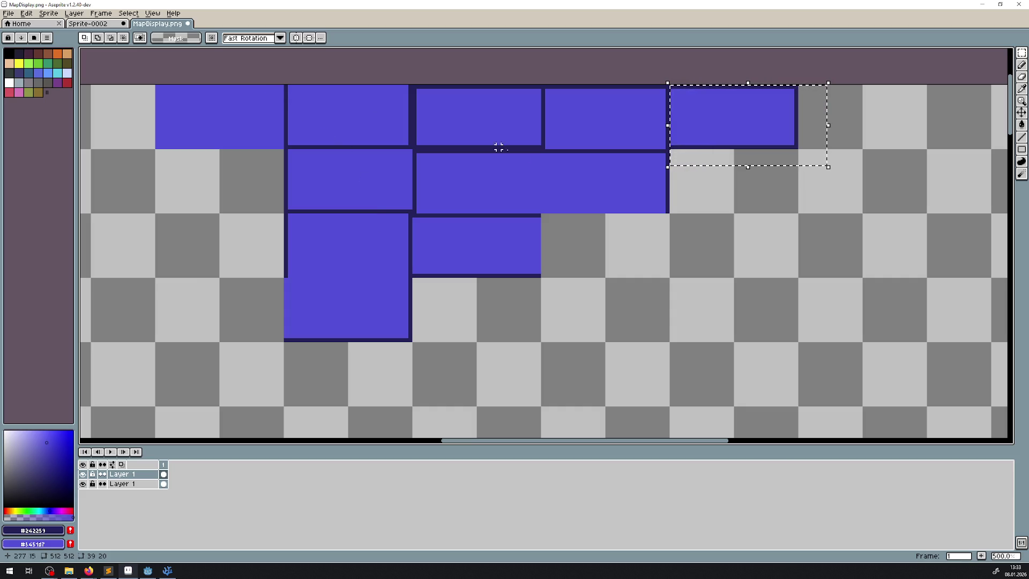
click(688, 187)
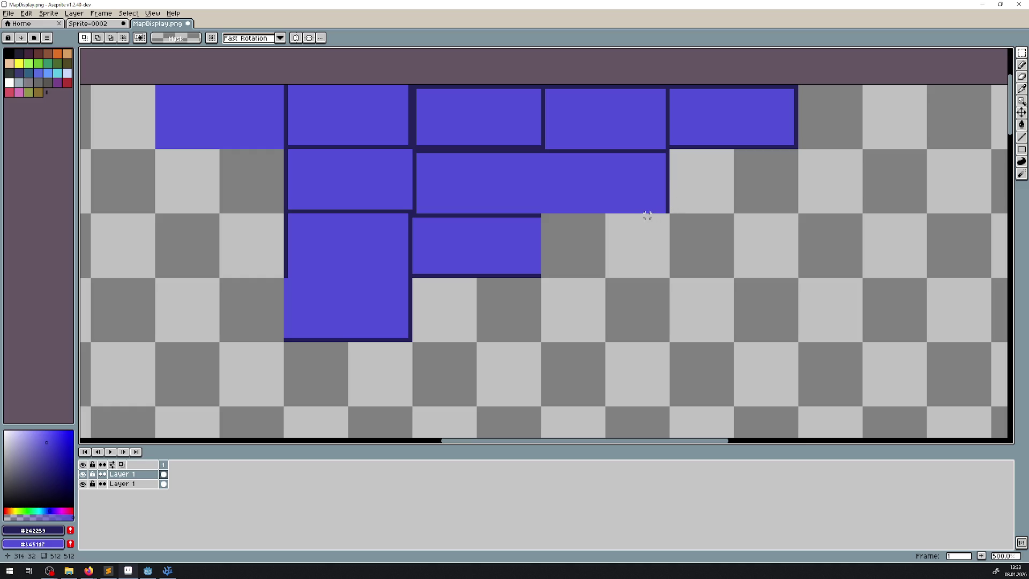
scroll(441, 220, down, 3)
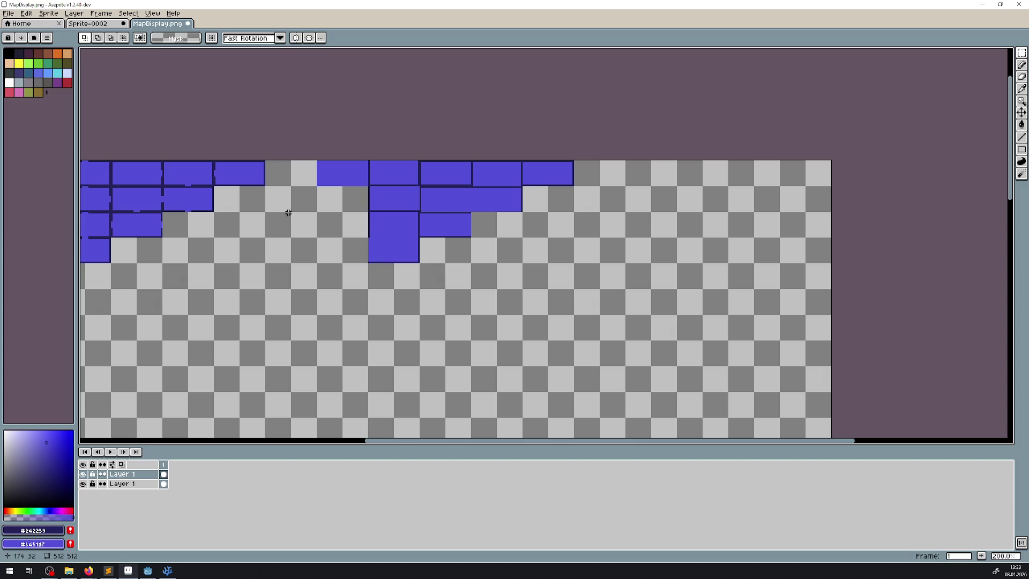
scroll(453, 231, left, 3)
scroll(538, 283, down, 2)
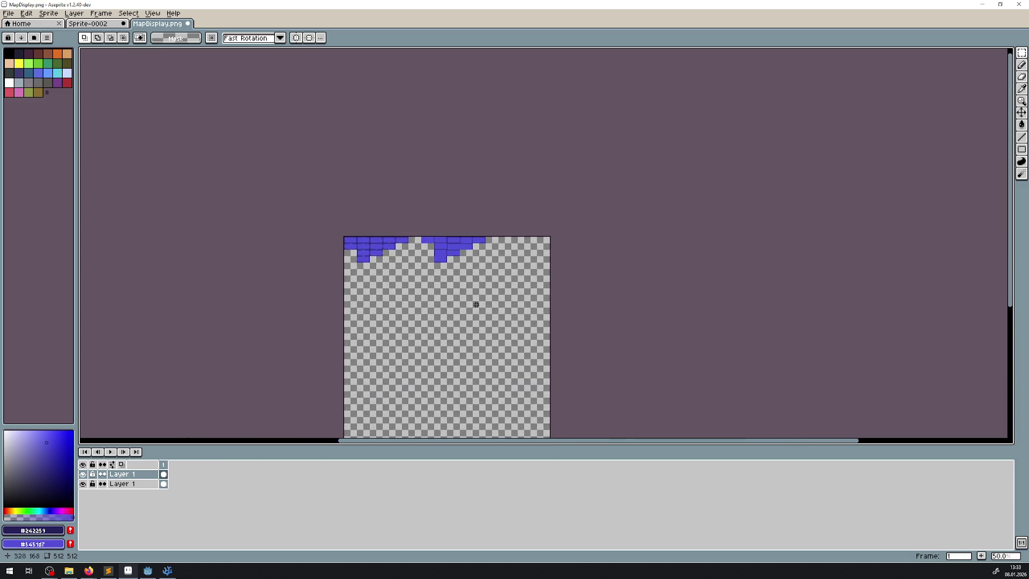
scroll(473, 299, up, 2)
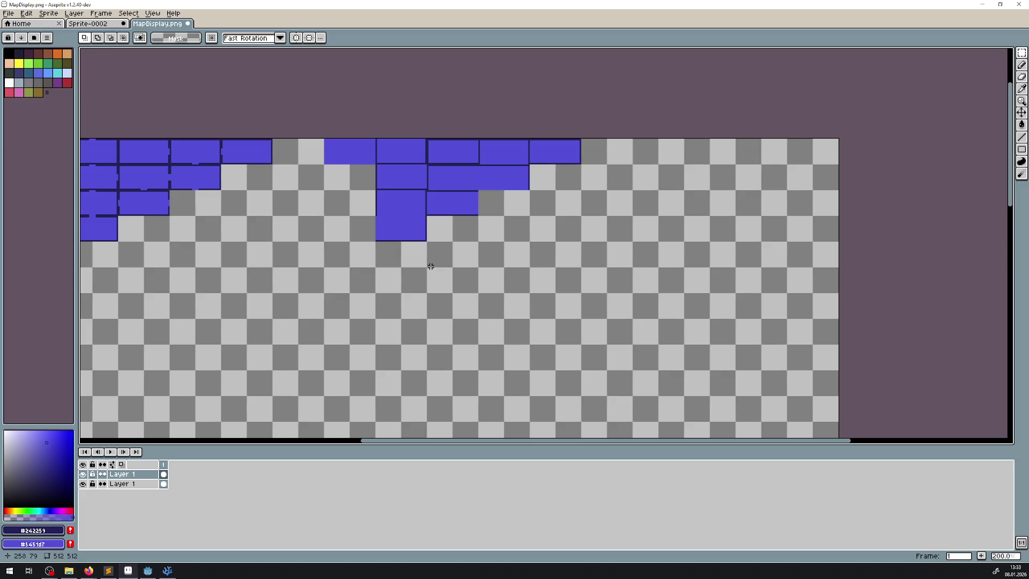
scroll(455, 184, up, 3)
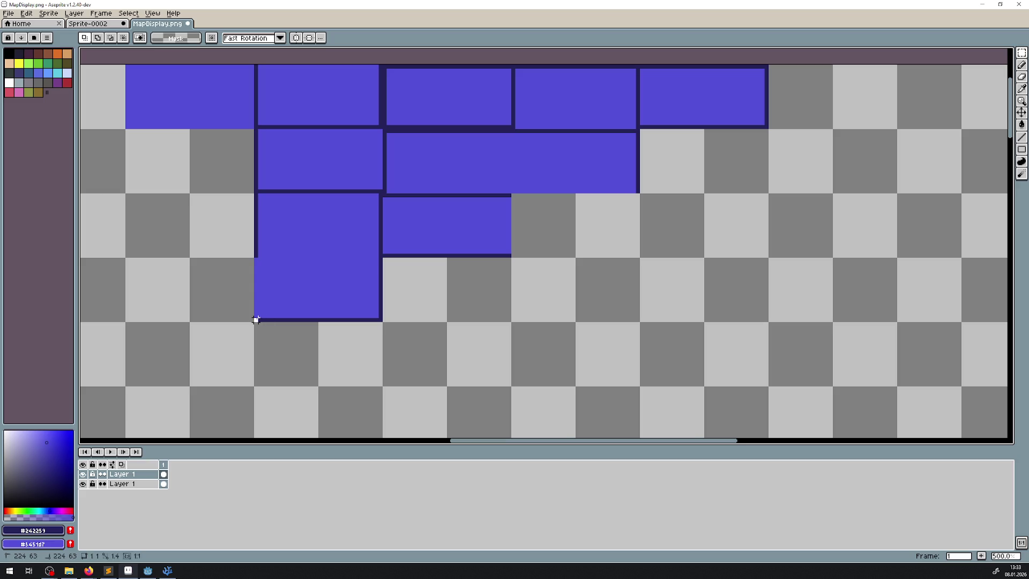
- Copy the room group containing the tall room and place the duplicate to its right on the top row
mouse_move(255, 320)
mouse_down()
mouse_move(702, 87)
mouse_move(767, 64)
mouse_up()
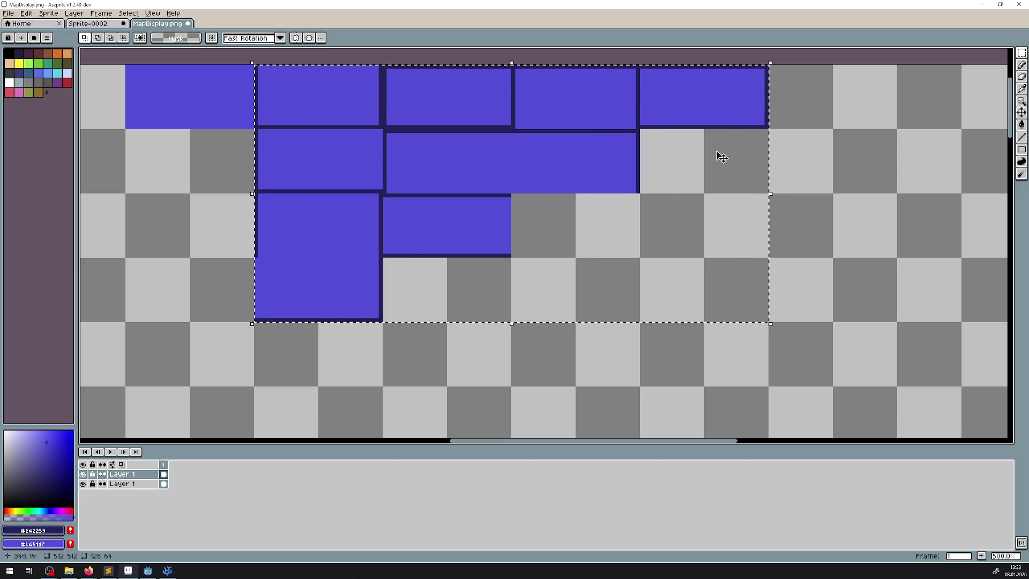
click(678, 203)
key(Return)
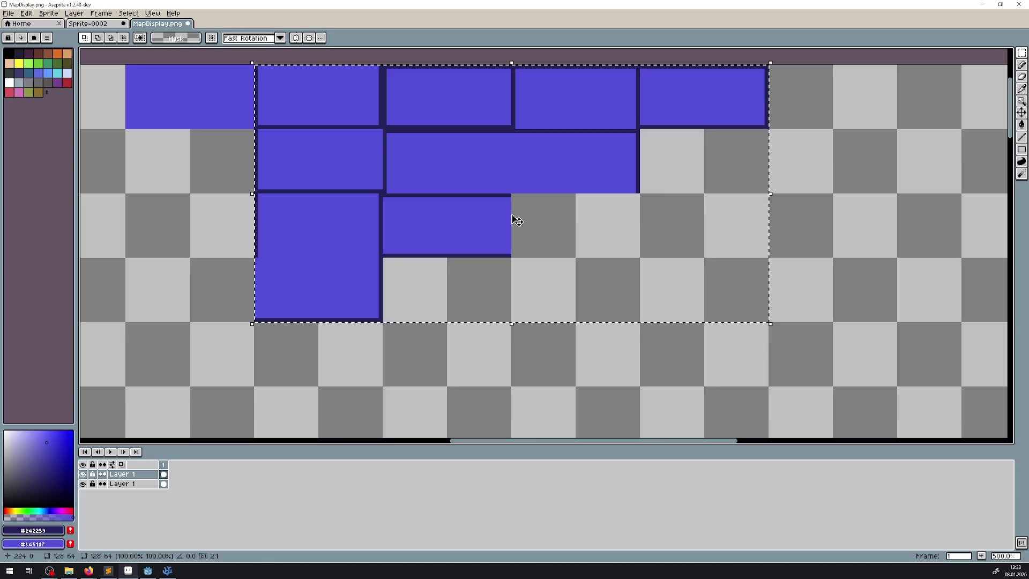
scroll(512, 215, down, 3)
mouse_move(489, 215)
mouse_down()
mouse_move(717, 227)
mouse_move(722, 214)
mouse_move(747, 214)
mouse_up()
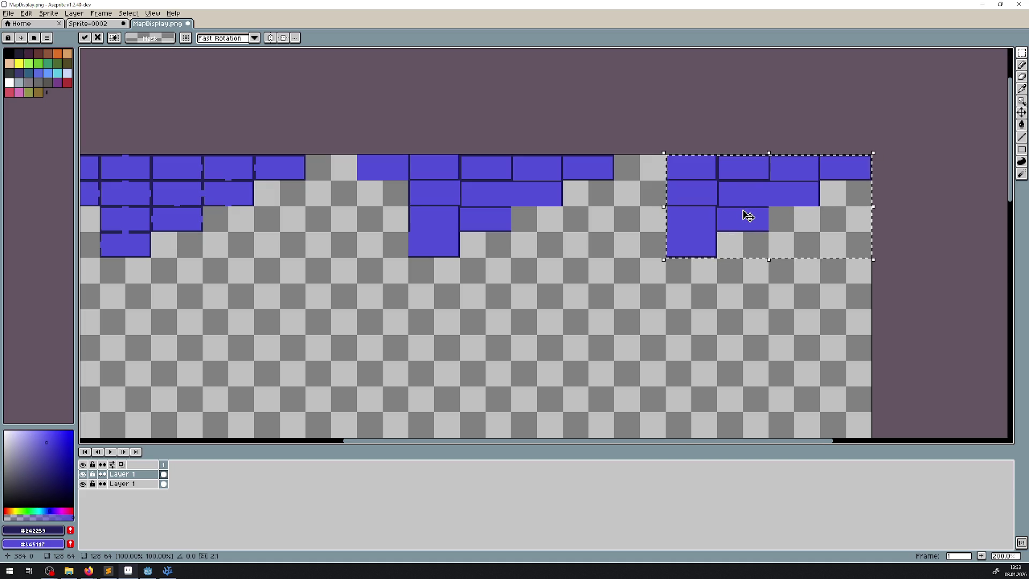
scroll(746, 214, up, 3)
scroll(742, 218, down, 2)
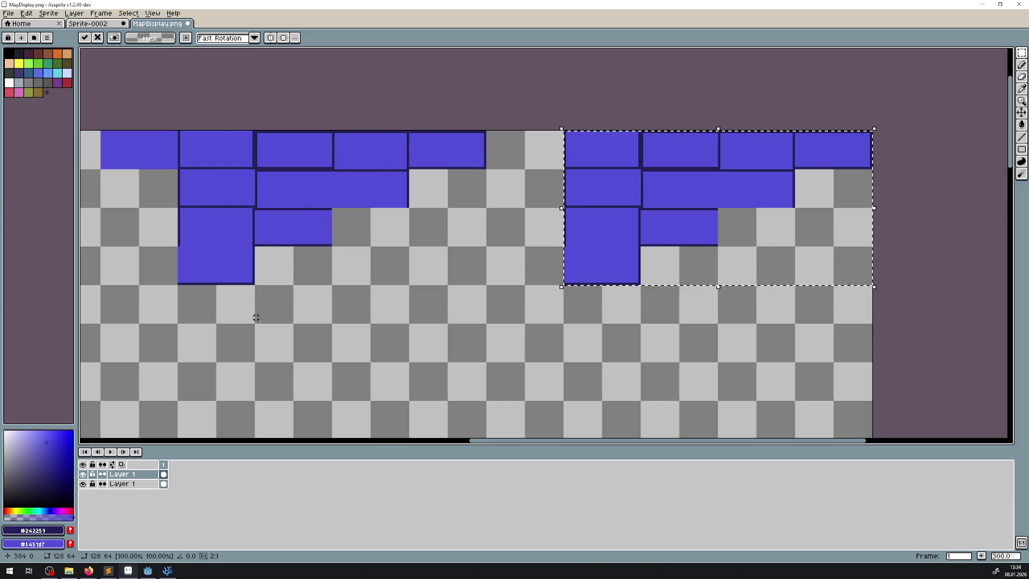
click(283, 259)
drag(500, 231, 481, 221)
scroll(480, 220, right, 3)
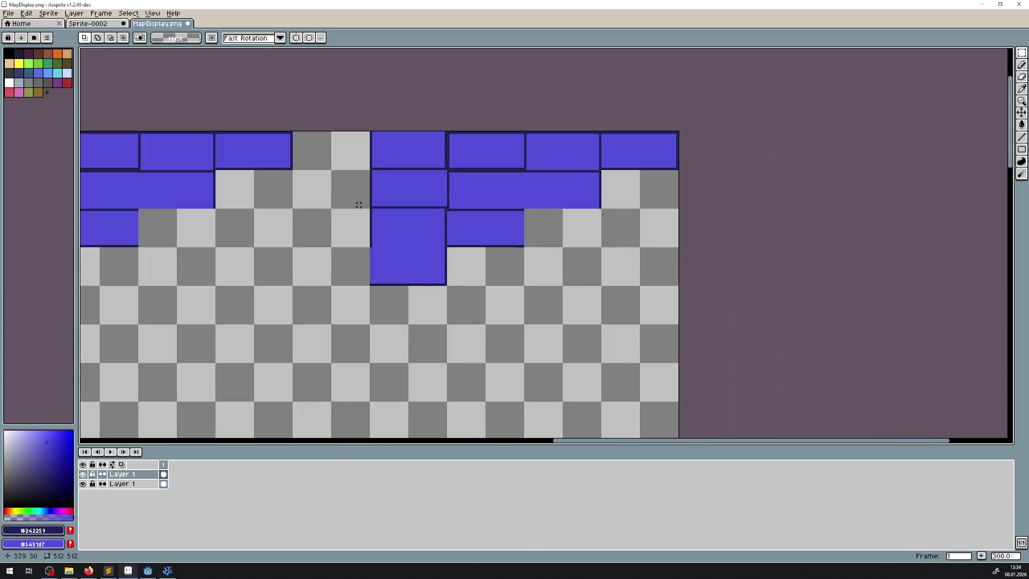
scroll(382, 168, up, 3)
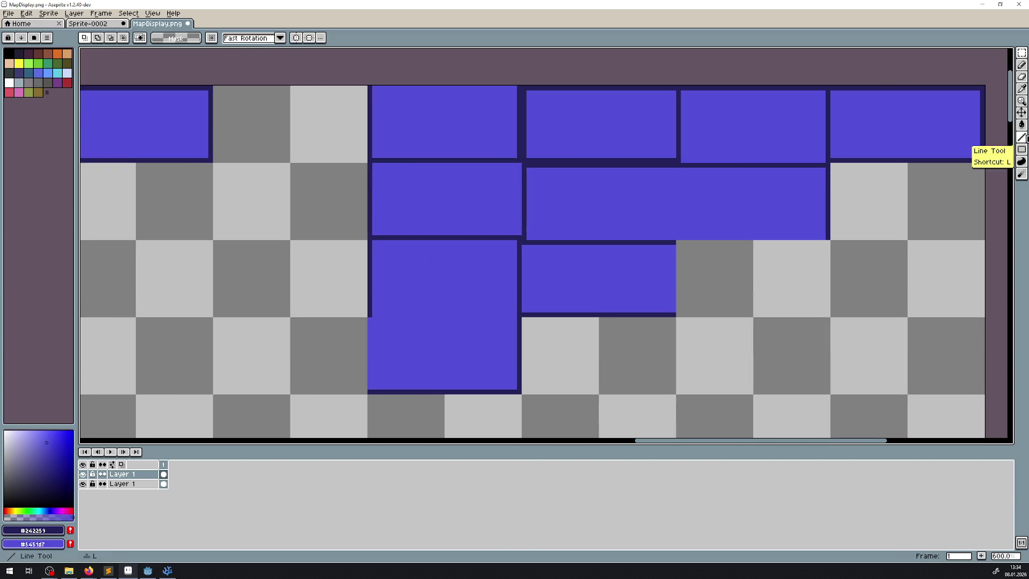
- Select the Line tool and zoom out to view the whole map
click(1022, 137)
scroll(507, 119, up, 3)
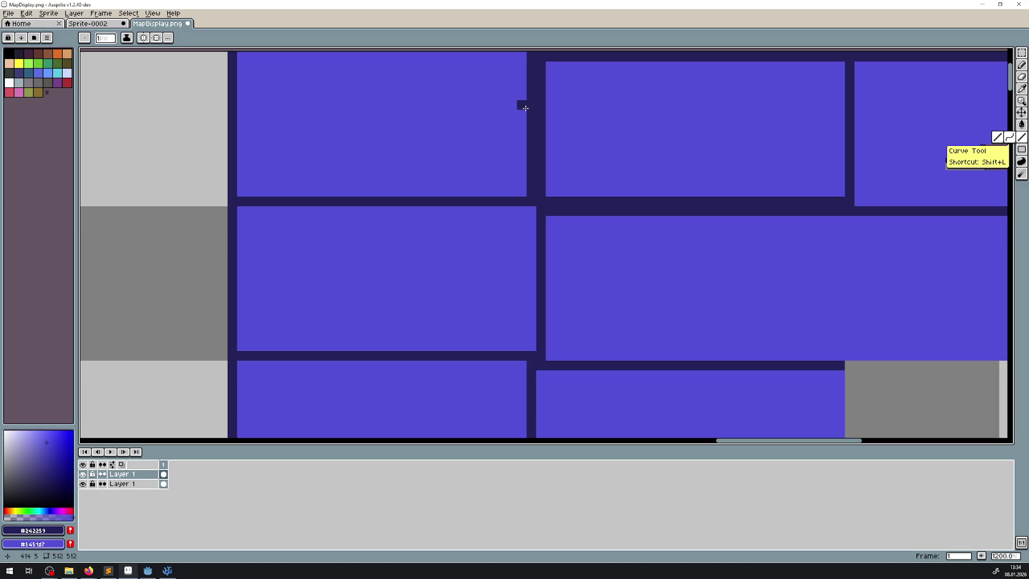
scroll(510, 163, down, 2)
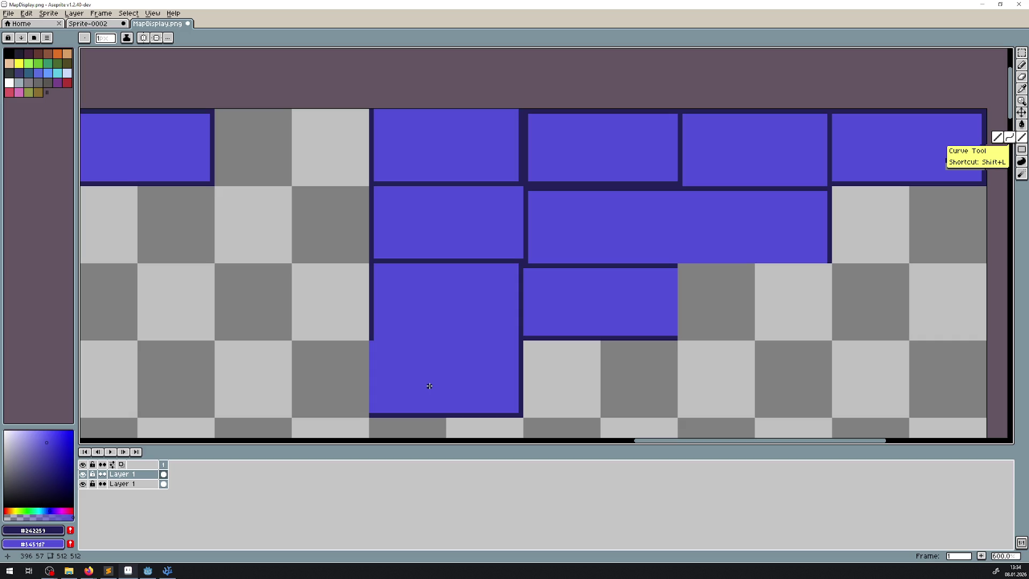
scroll(368, 402, down, 5)
scroll(453, 258, up, 1)
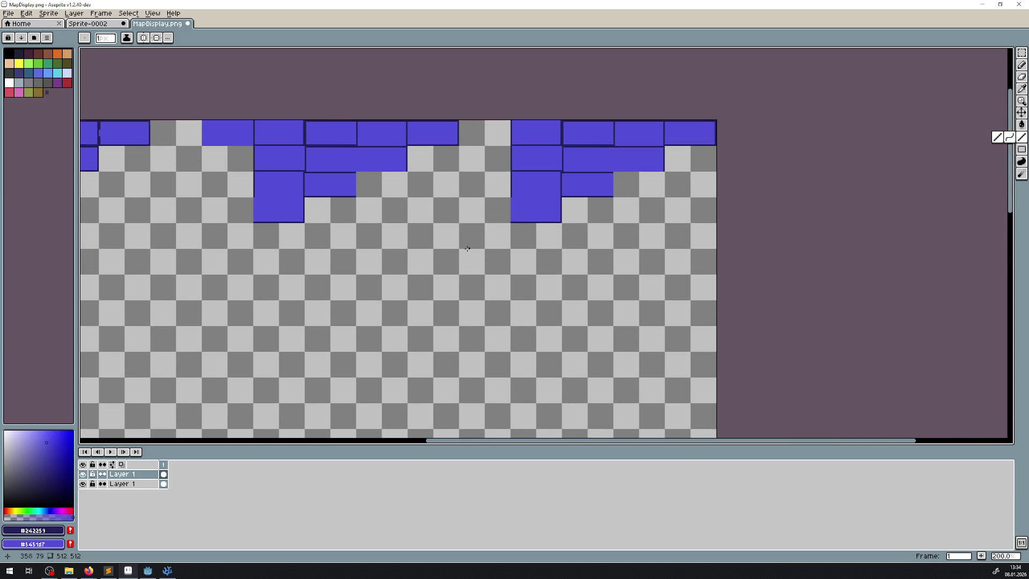
scroll(467, 248, down, 2)
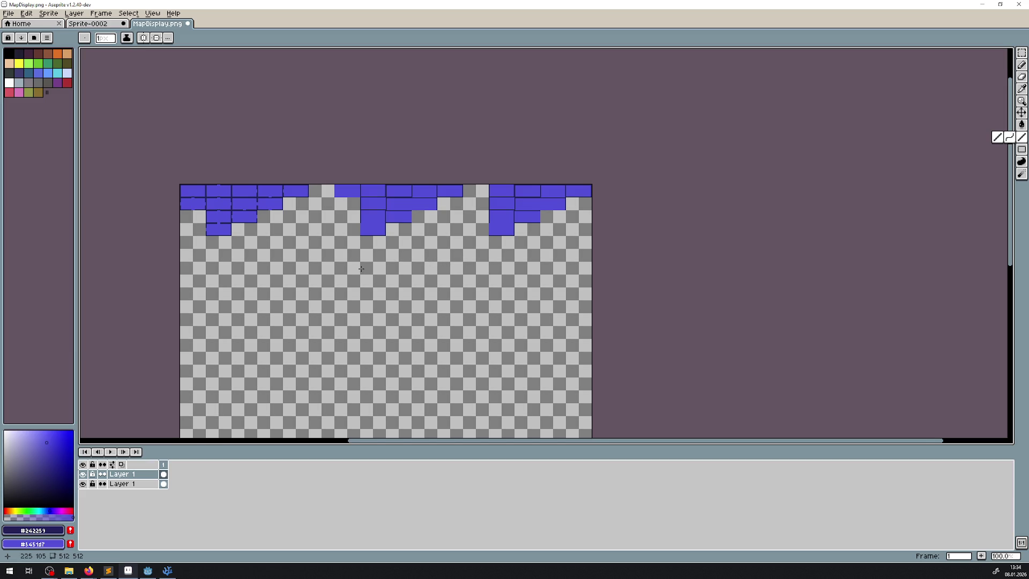
scroll(432, 262, down, 2)
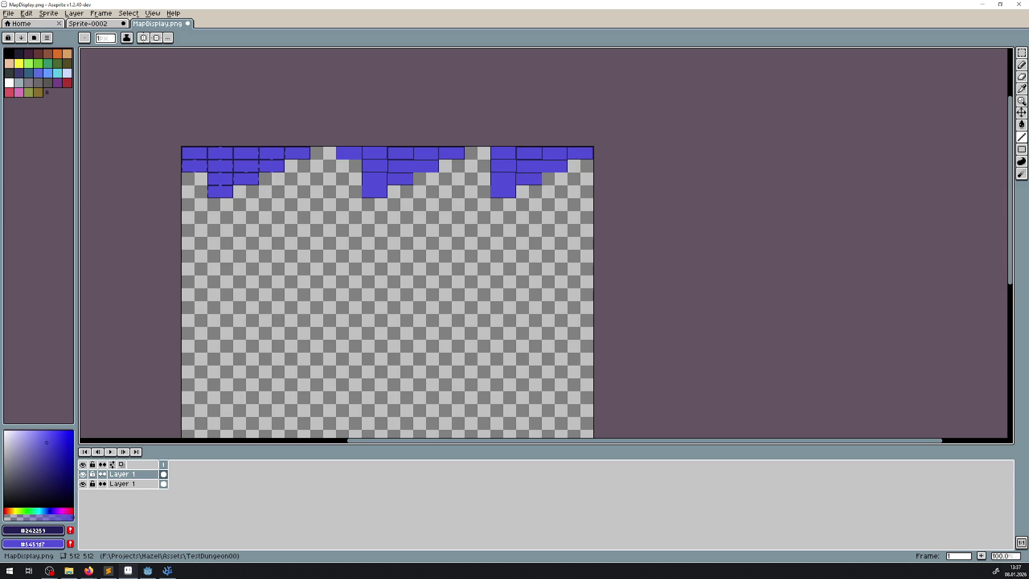
mouse_move(545, 195)
mouse_down()
mouse_move(402, 193)
mouse_move(345, 207)
mouse_up()
- Touch up the upper-left room's navy wall pixels and remove a stray navy pixel
scroll(285, 181, down, 3)
drag(285, 181, 358, 175)
scroll(349, 182, up, 2)
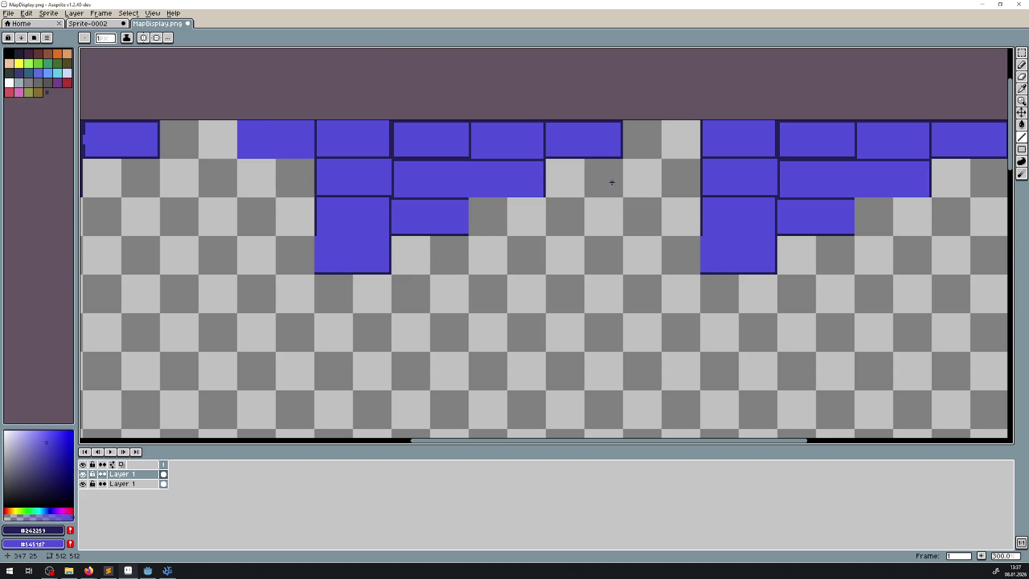
scroll(613, 182, down, 1)
scroll(375, 138, up, 5)
scroll(317, 130, up, 2)
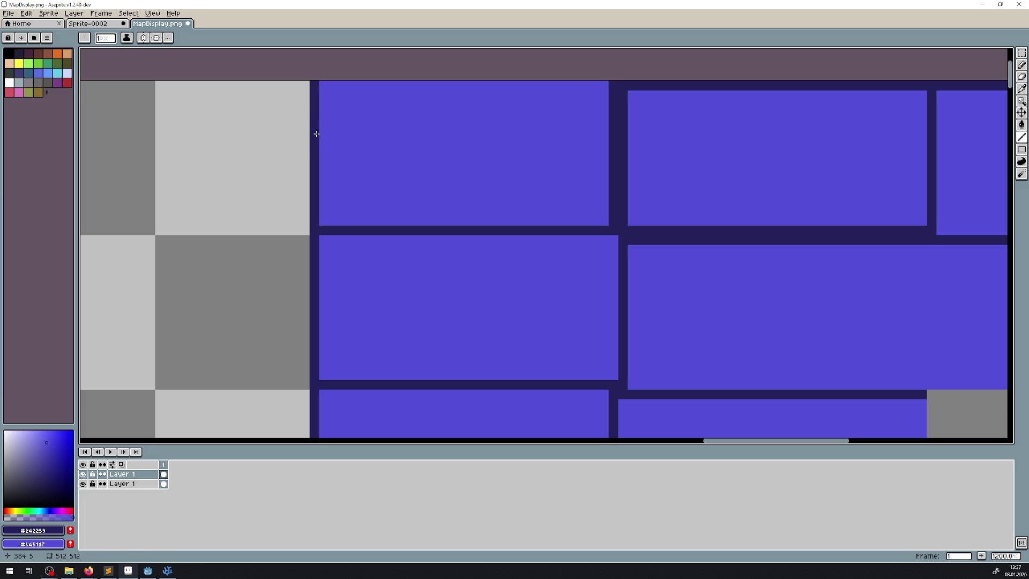
right_click(316, 133)
click(316, 133)
right_click(316, 133)
click(327, 118)
right_click(326, 116)
click(315, 134)
- Open a doorway by clearing four stacked wall pixels to blue, discarding a stray navy line
right_click(314, 143)
right_click(314, 153)
right_click(314, 162)
right_click(314, 172)
click(323, 200)
click(323, 219)
shift+click(324, 184)
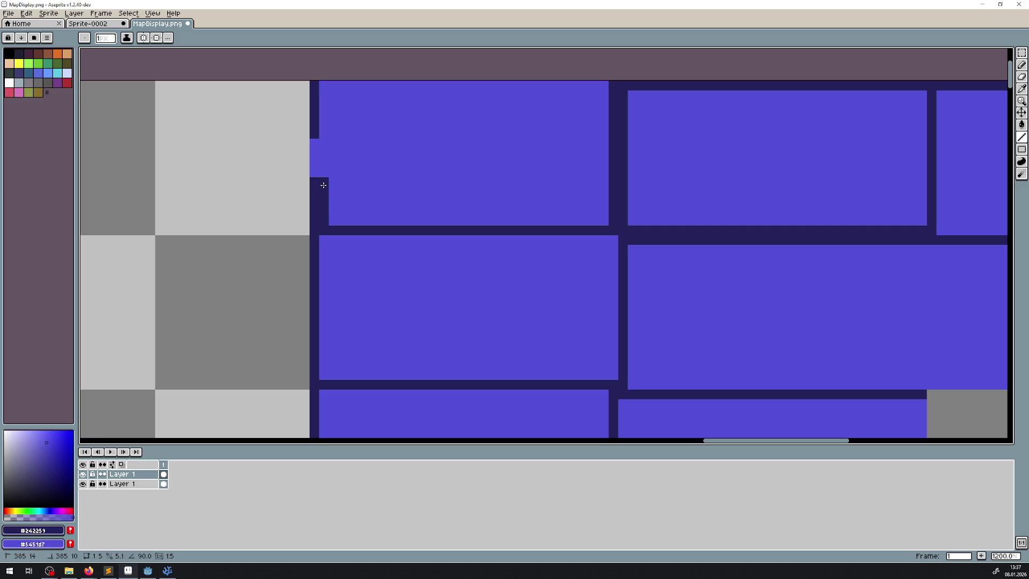
key(ctrl+z)
- Restore the wall notch in navy and widen the top row's doorways with two blue lines
drag(469, 151, 383, 163)
click(518, 169)
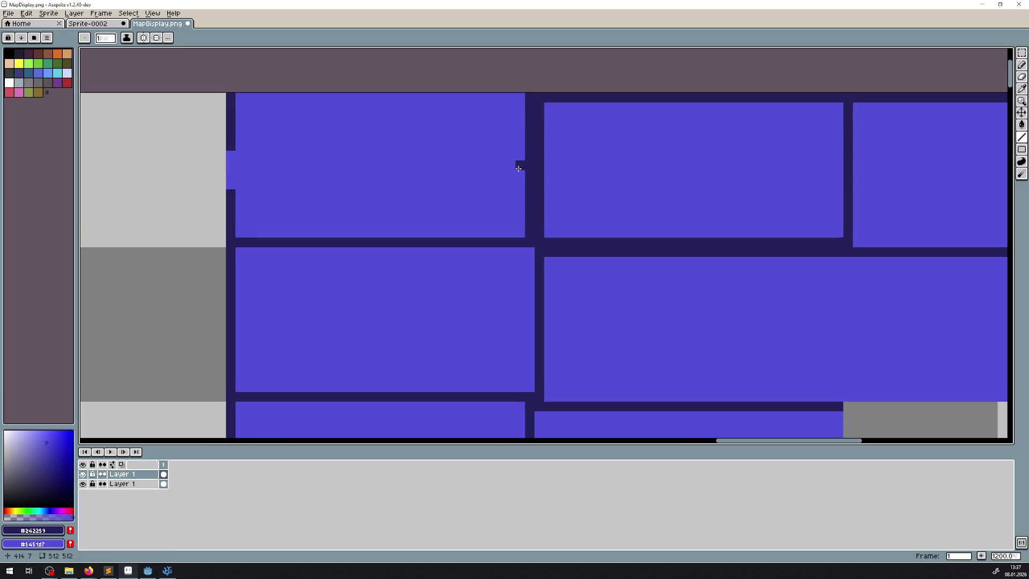
right_click(518, 168)
click(234, 159)
scroll(234, 160, down, 3)
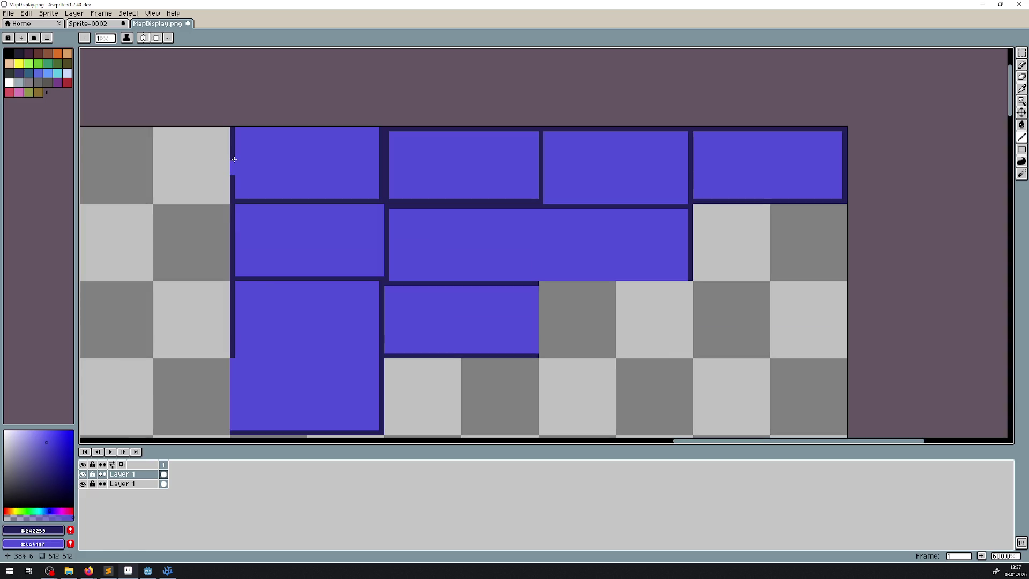
shift+right_click(851, 157)
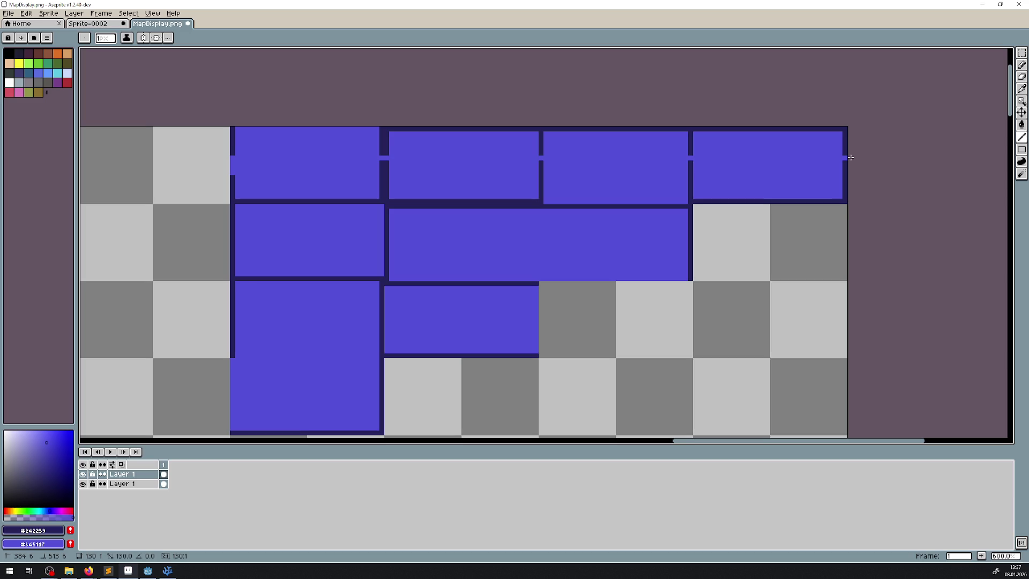
right_click(234, 169)
shift+right_click(892, 178)
scroll(848, 169, up, 3)
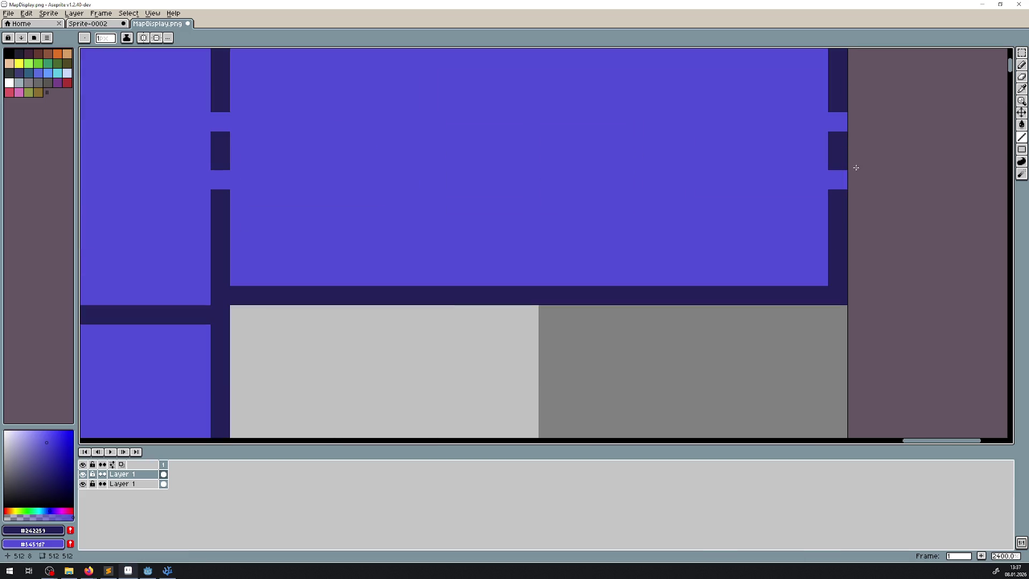
- Open door gaps through the right, middle and left pillars by clearing their navy pixels
right_click(842, 162)
right_click(534, 162)
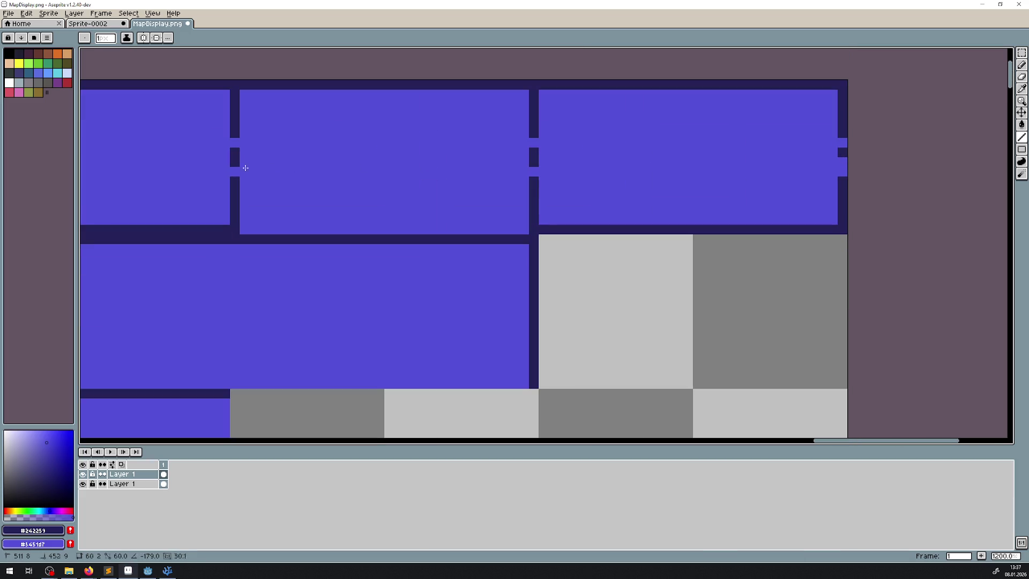
right_click(235, 162)
right_click(238, 153)
right_click(534, 152)
right_click(842, 152)
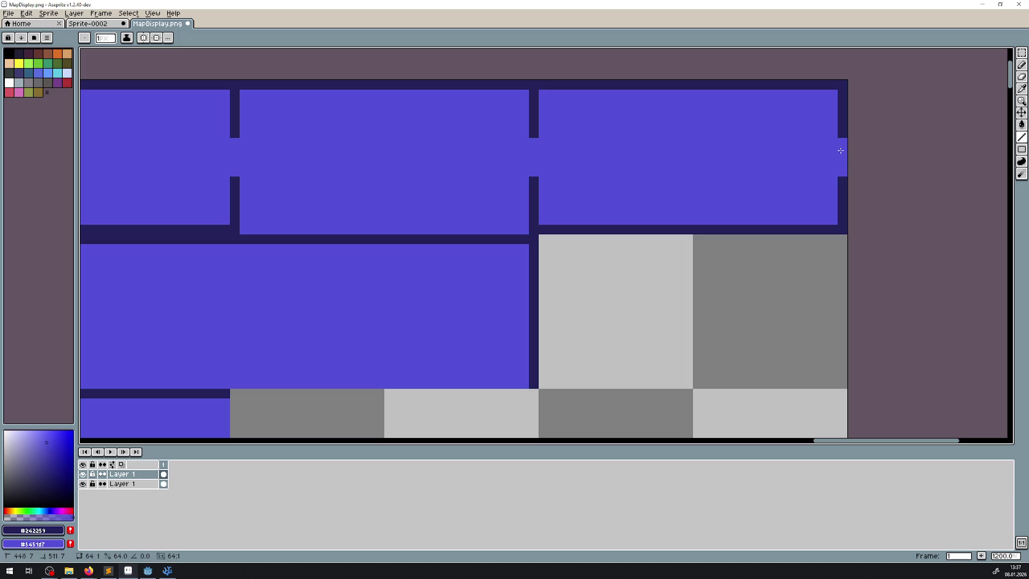
scroll(446, 161, down, 2)
drag(446, 161, 504, 183)
scroll(352, 179, up, 3)
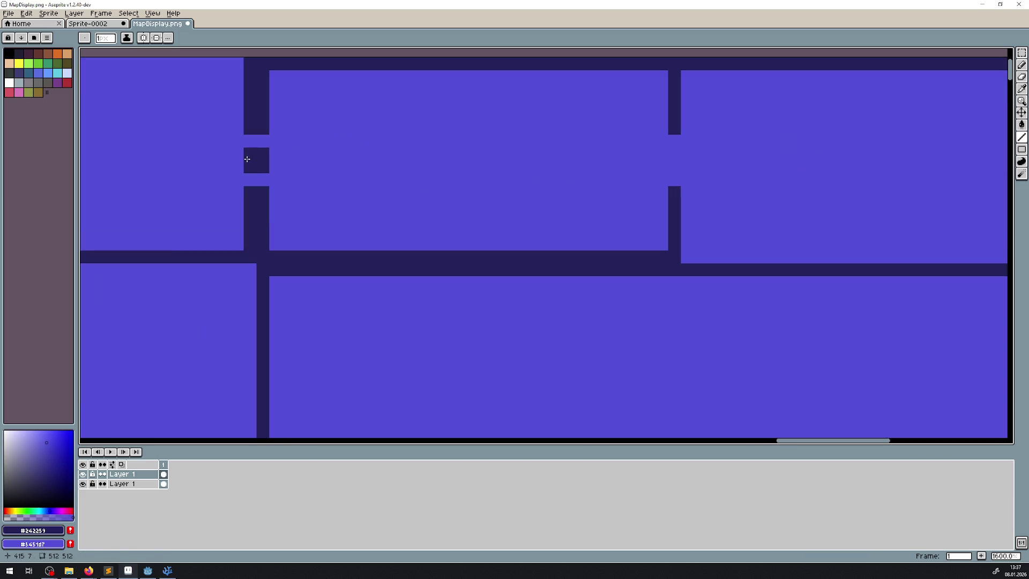
right_click(256, 152)
right_click(256, 166)
- Add a navy pixel beside the left border and erase a wall pixel to open a doorway
scroll(352, 189, down, 4)
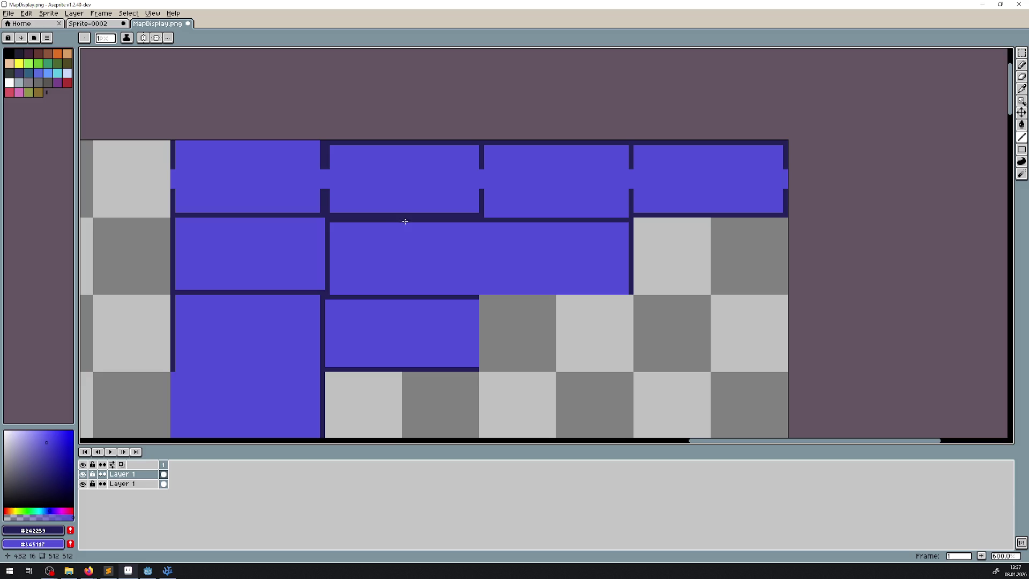
click(178, 249)
scroll(178, 248, up, 4)
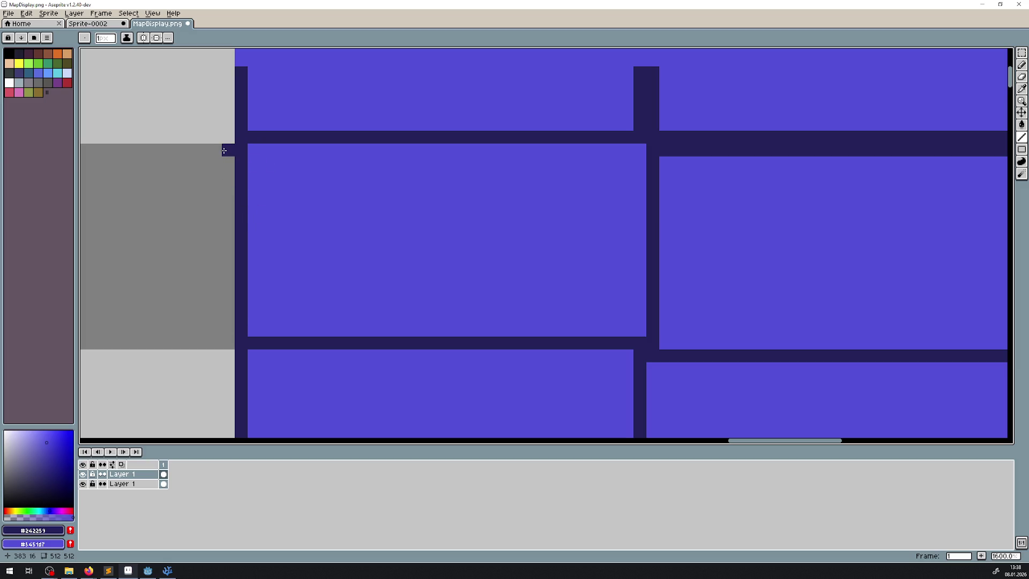
drag(224, 151, 242, 329)
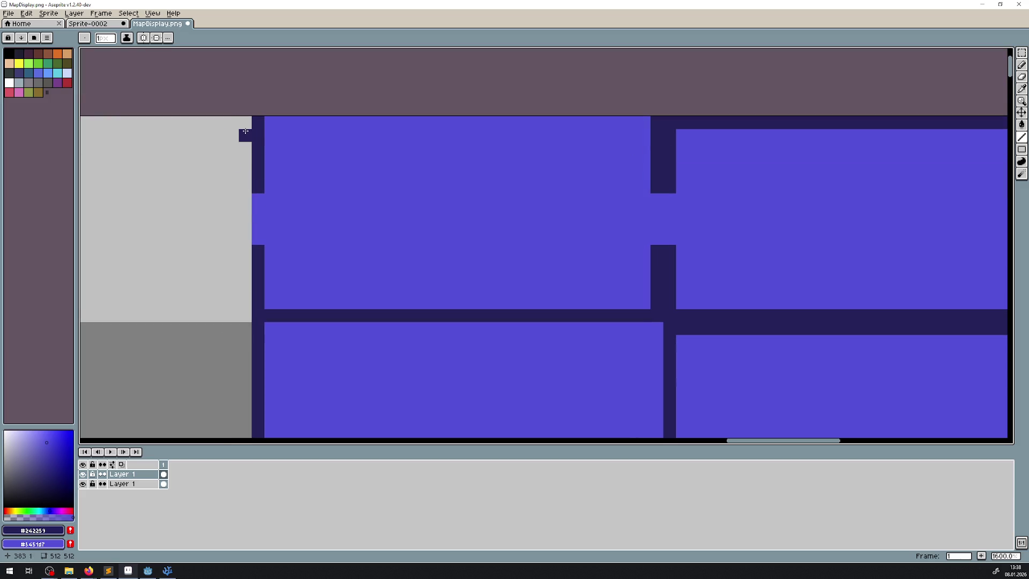
drag(264, 274, 258, 115)
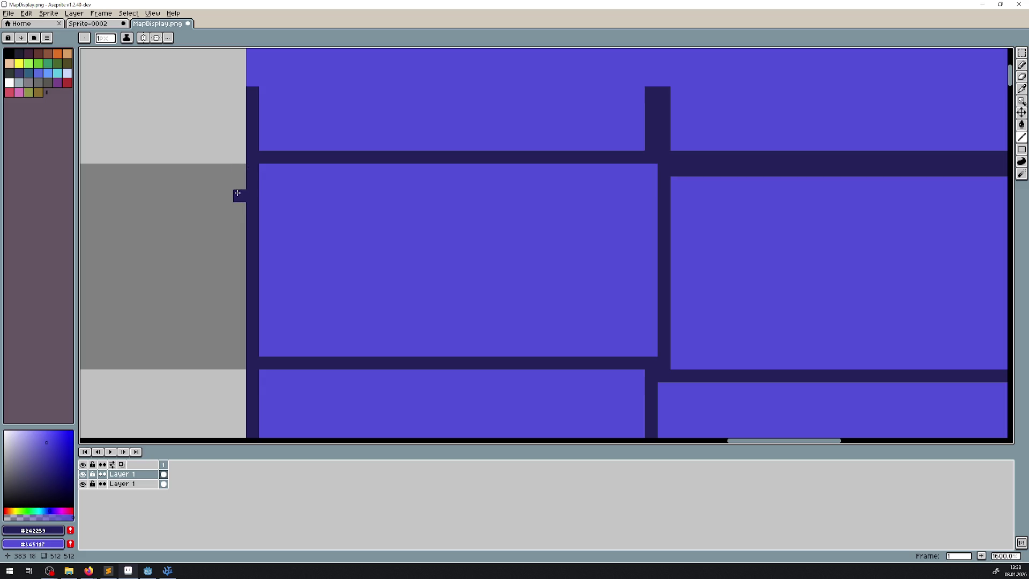
right_click(252, 234)
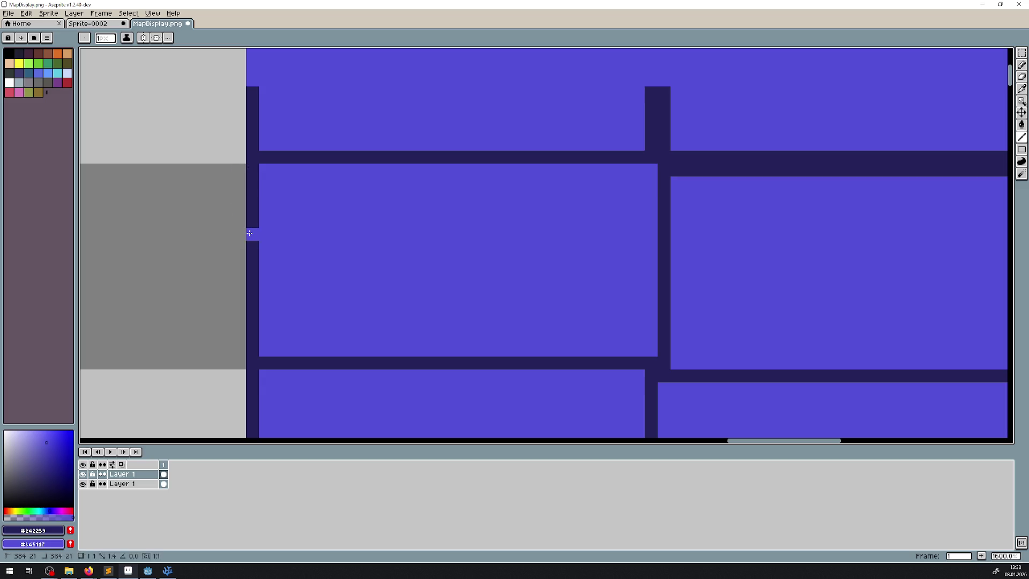
- Try navy wall strokes on the left edge below the doorway, undoing each one
scroll(204, 172, up, 3)
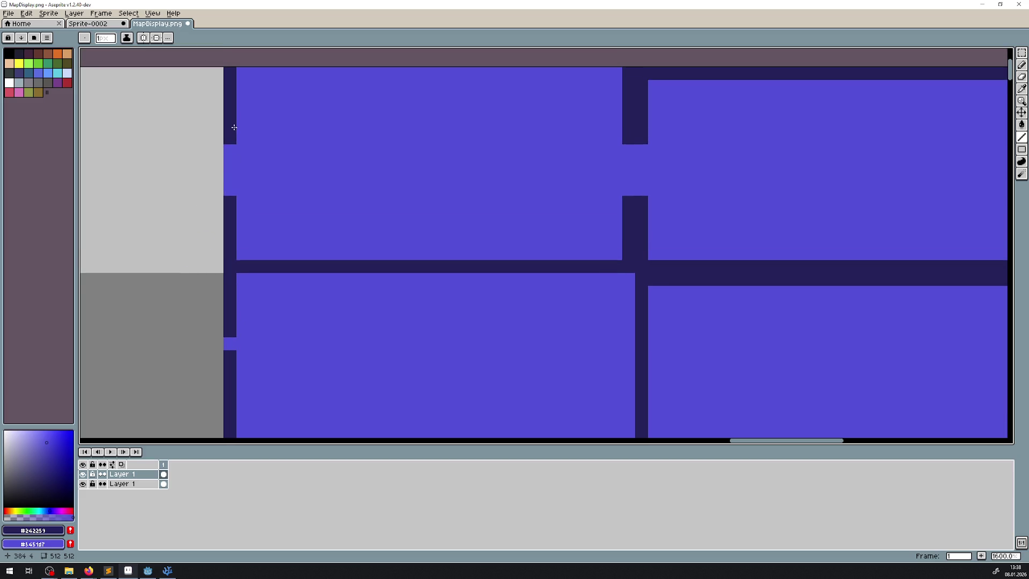
scroll(229, 245, down, 1)
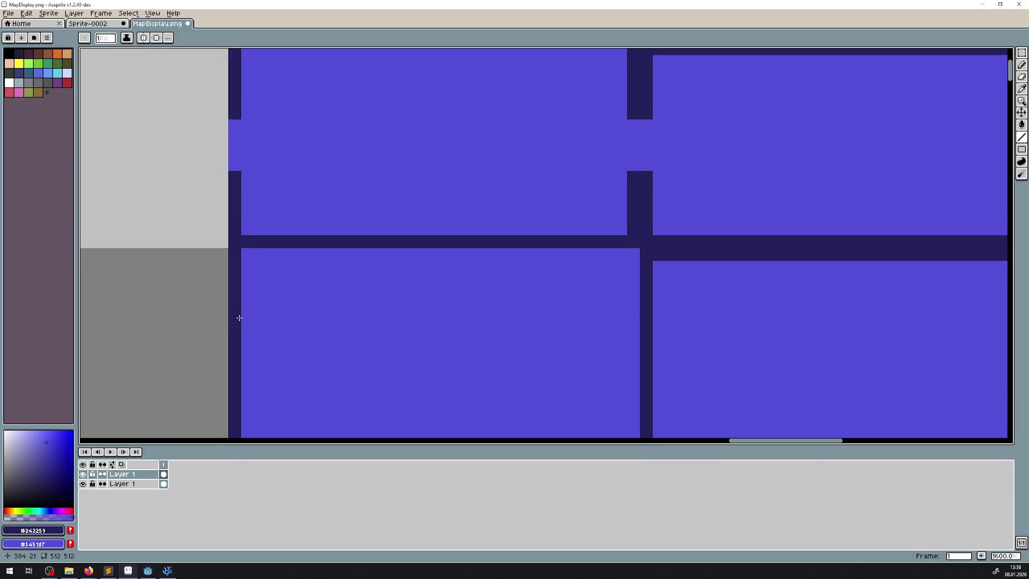
mouse_move(207, 303)
mouse_down()
mouse_move(241, 215)
mouse_move(281, 198)
mouse_move(282, 171)
mouse_up()
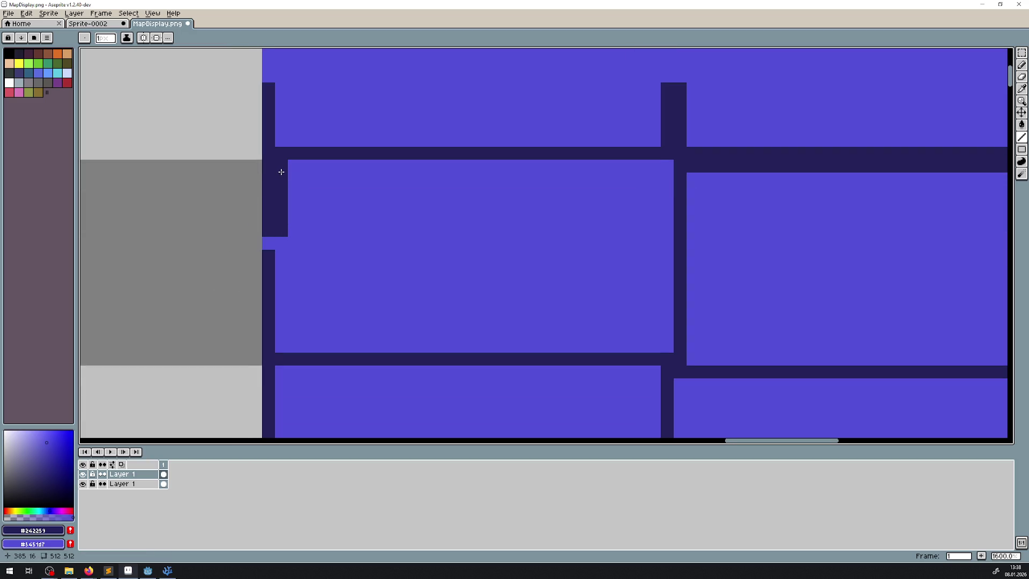
key(ctrl+z)
click(277, 219)
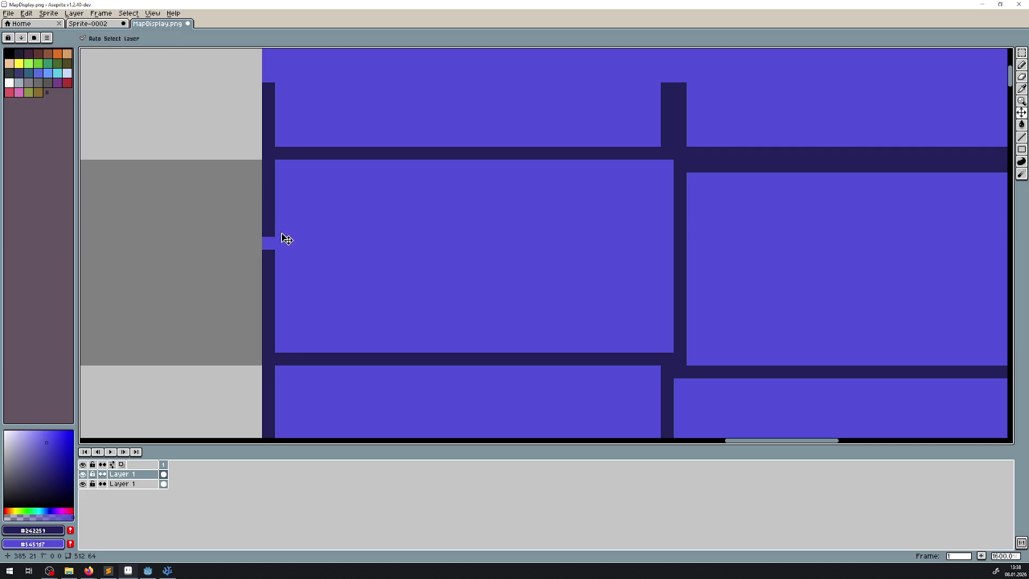
key(ctrl+z)
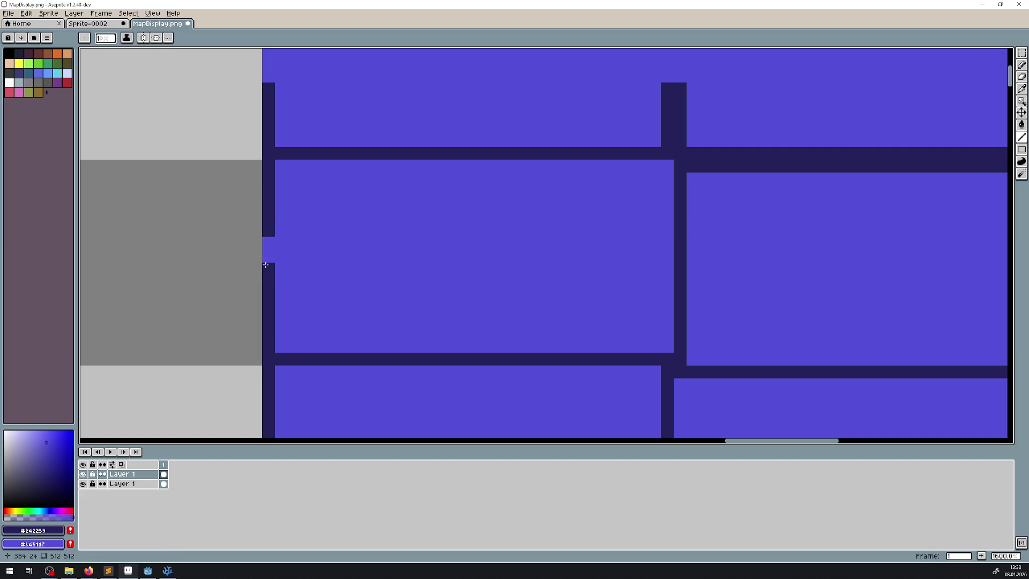
drag(281, 346, 277, 281)
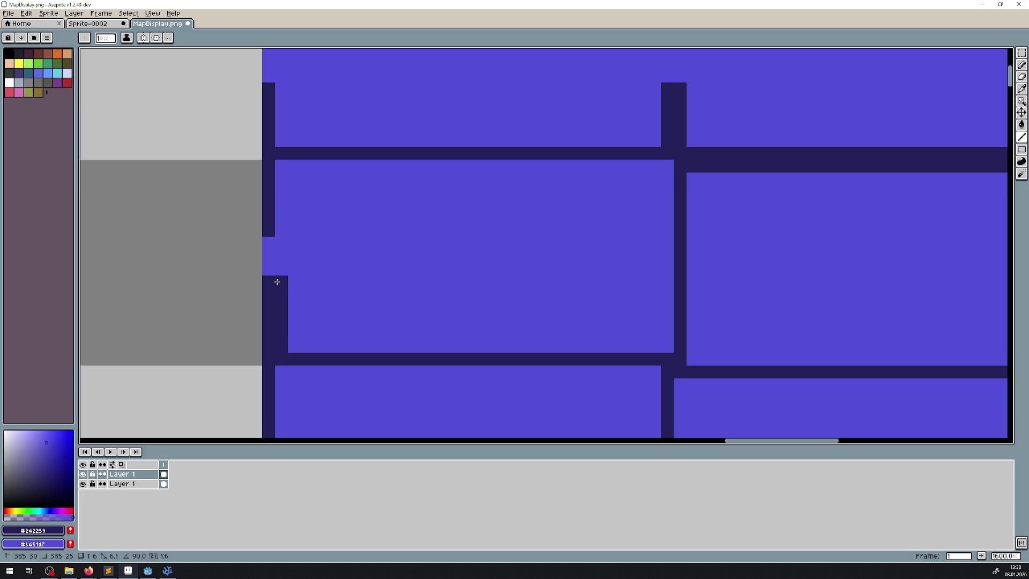
key(ctrl+z)
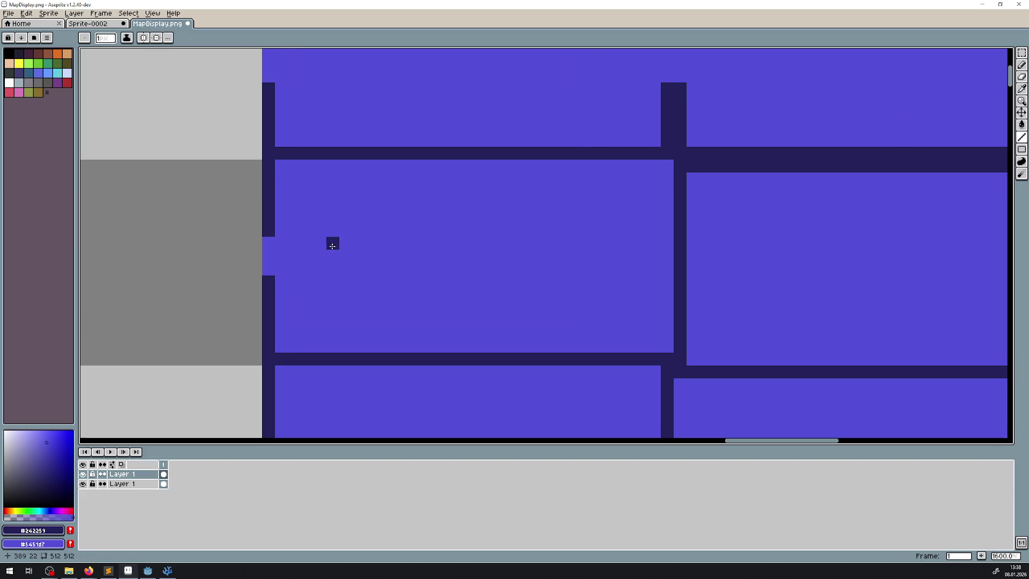
- Try thickening the wall beside the doorway in navy, then undo it
scroll(343, 245, down, 3)
scroll(351, 244, up, 1)
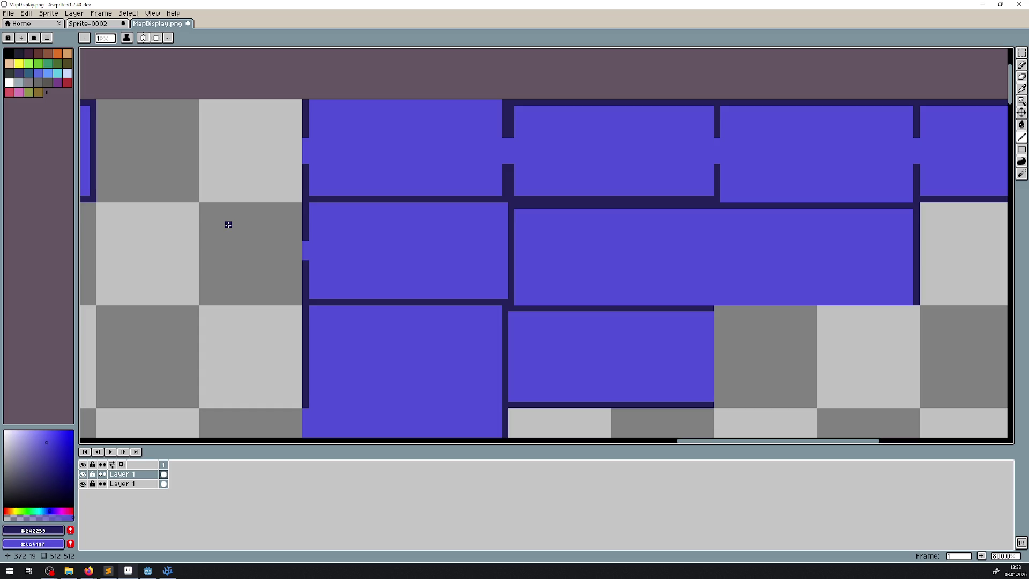
scroll(330, 236, up, 3)
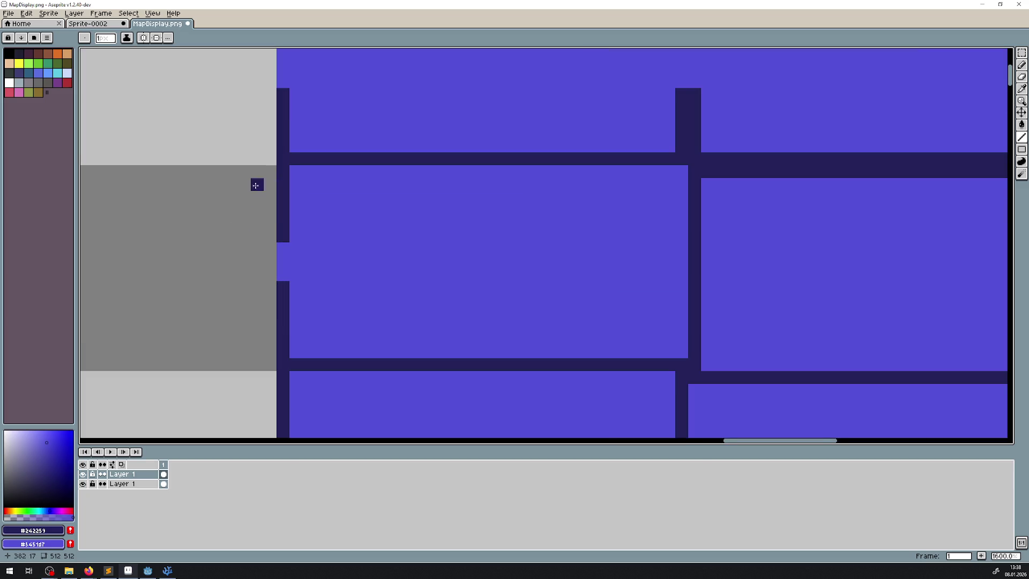
scroll(255, 185, up, 3)
scroll(358, 199, right, 2)
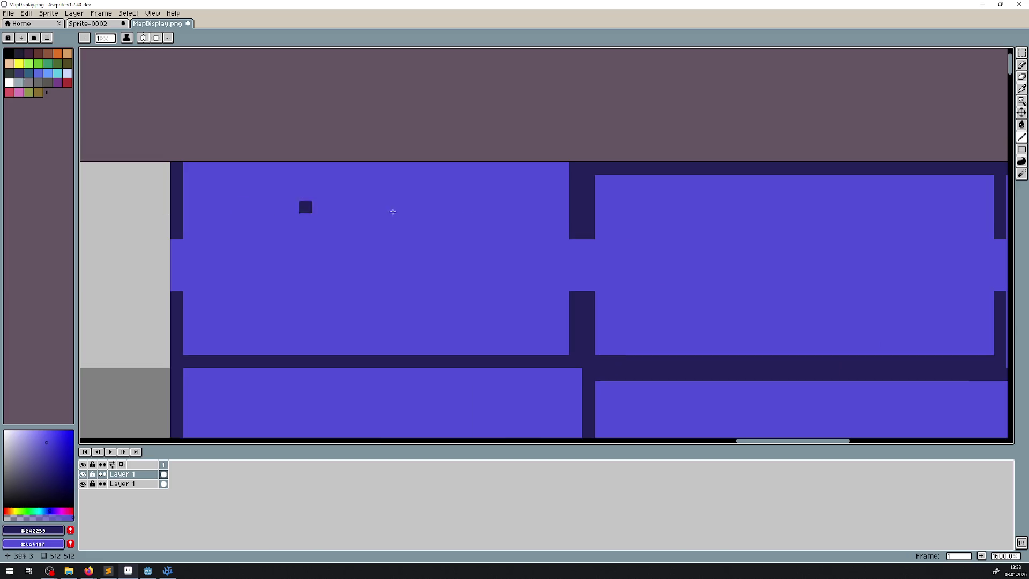
drag(602, 234, 601, 180)
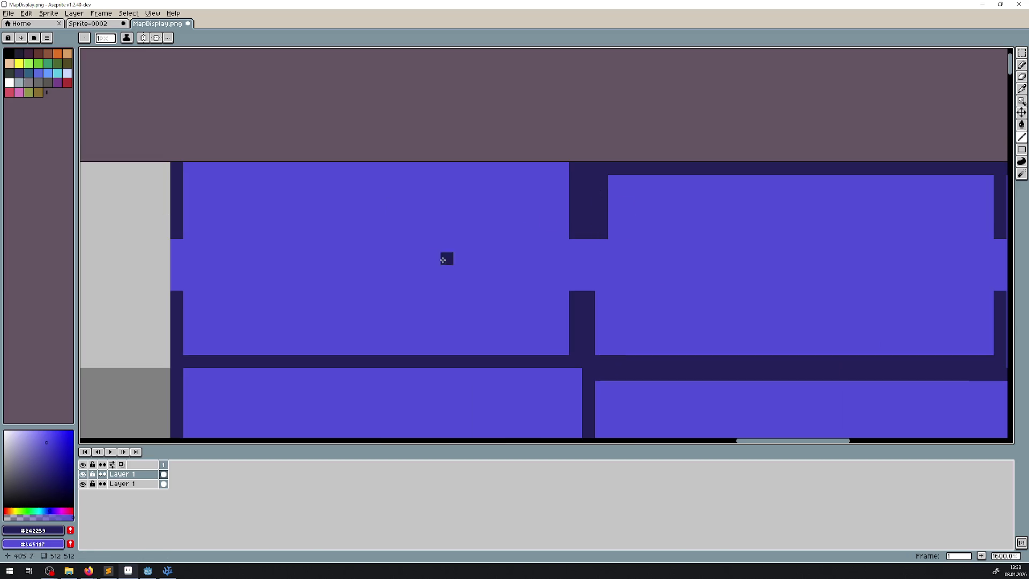
key(ctrl+z)
- Try a navy wall column down the map's left edge, undoing both attempts
drag(248, 310, 400, 163)
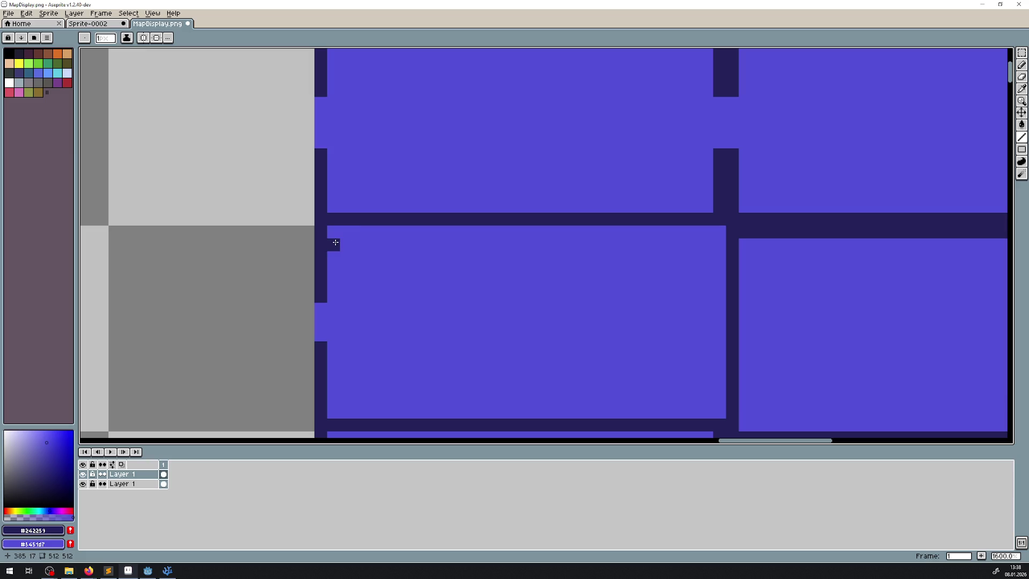
drag(336, 243, 331, 291)
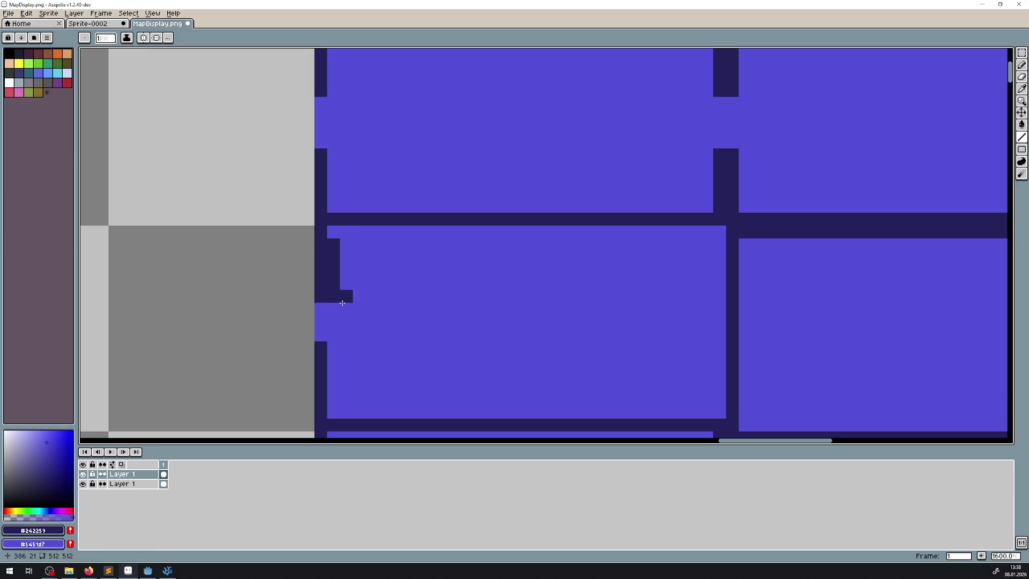
scroll(344, 294, down, 3)
key(ctrl+z)
drag(333, 271, 332, 323)
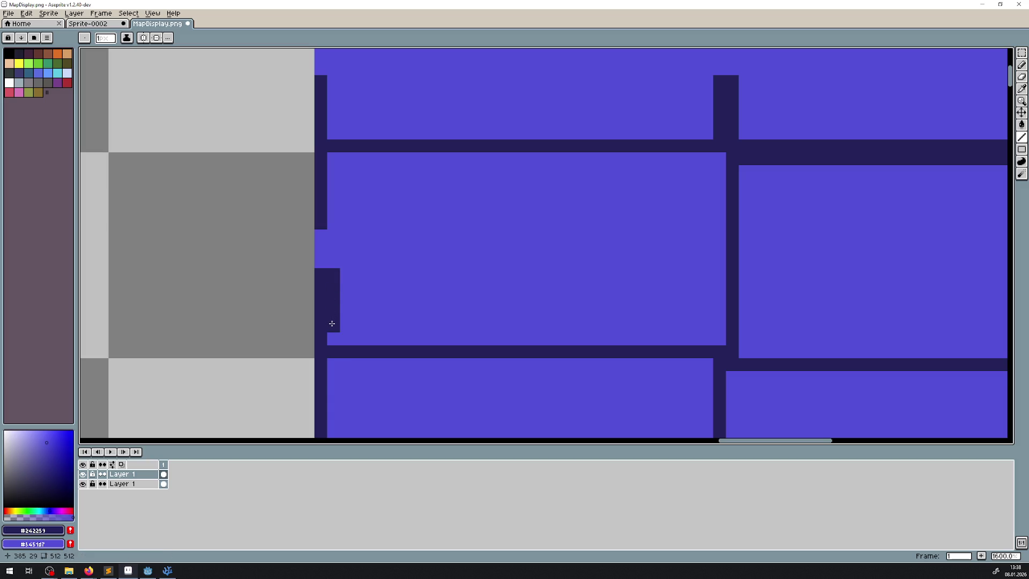
key(ctrl+z)
- Extend the left rooms' navy wall down from the corner
scroll(327, 319, right, 3)
scroll(326, 317, down, 3)
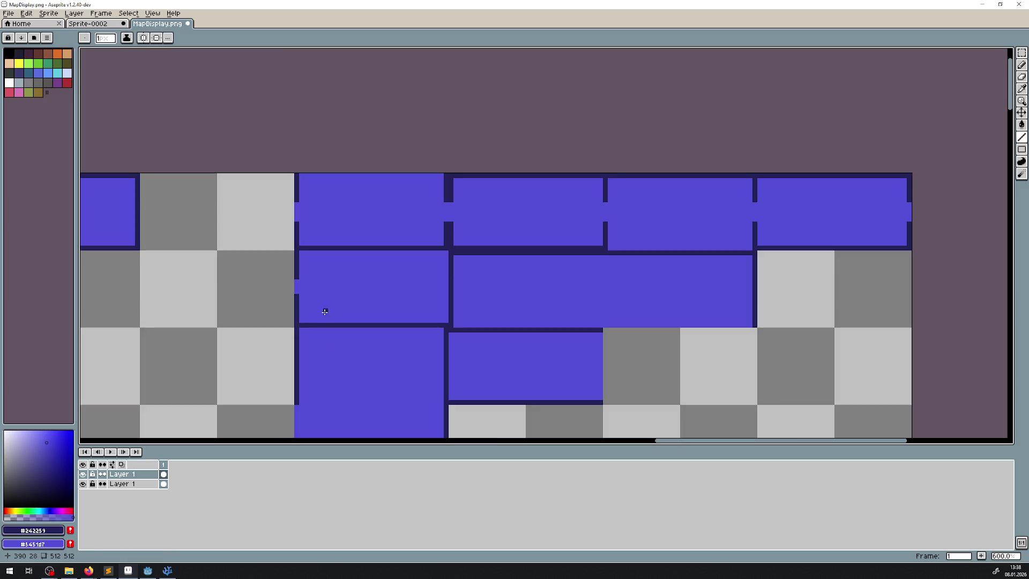
scroll(369, 166, up, 2)
scroll(360, 216, down, 3)
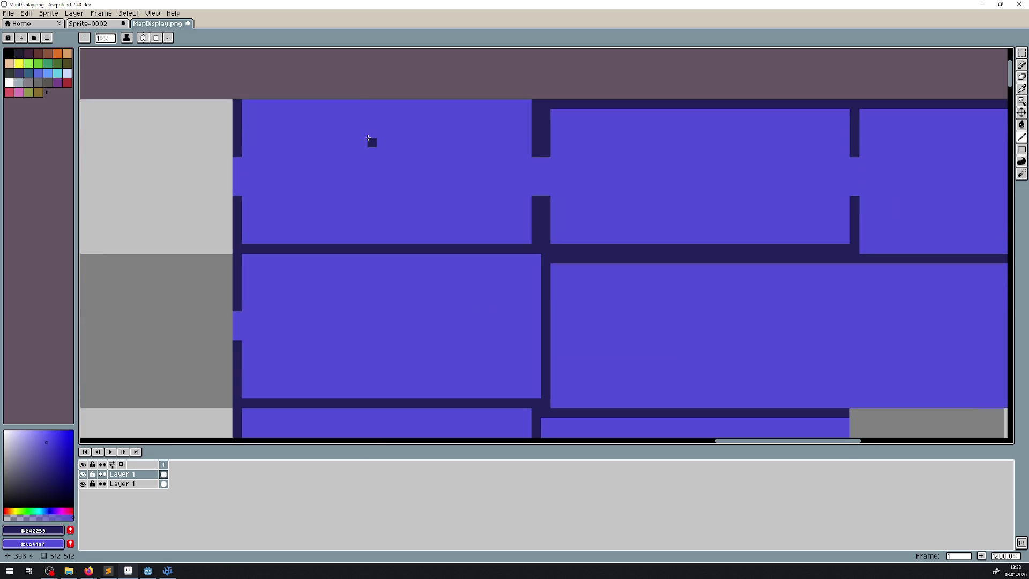
scroll(359, 188, down, 4)
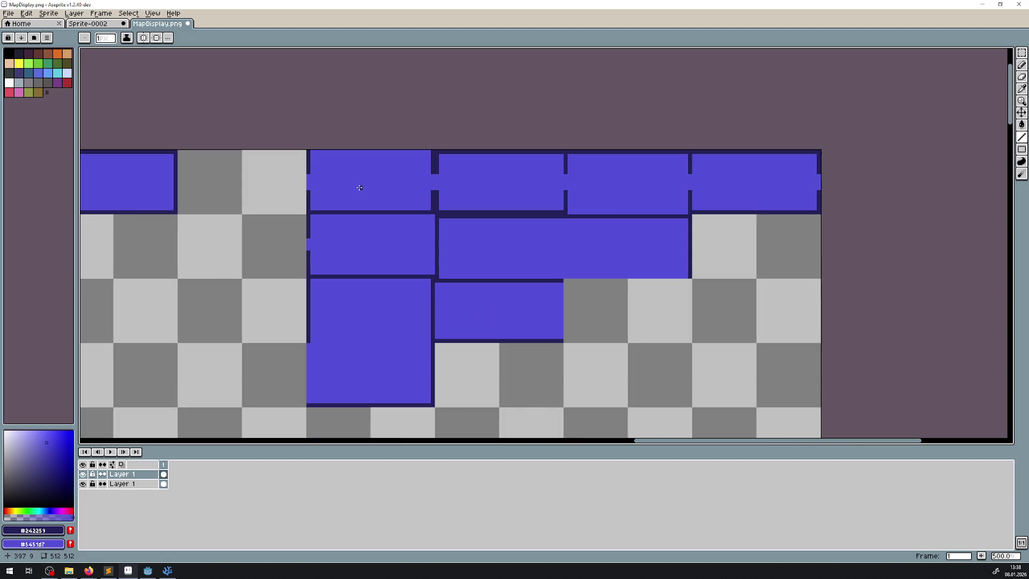
mouse_move(357, 171)
mouse_down()
mouse_move(567, 186)
mouse_move(436, 211)
mouse_up()
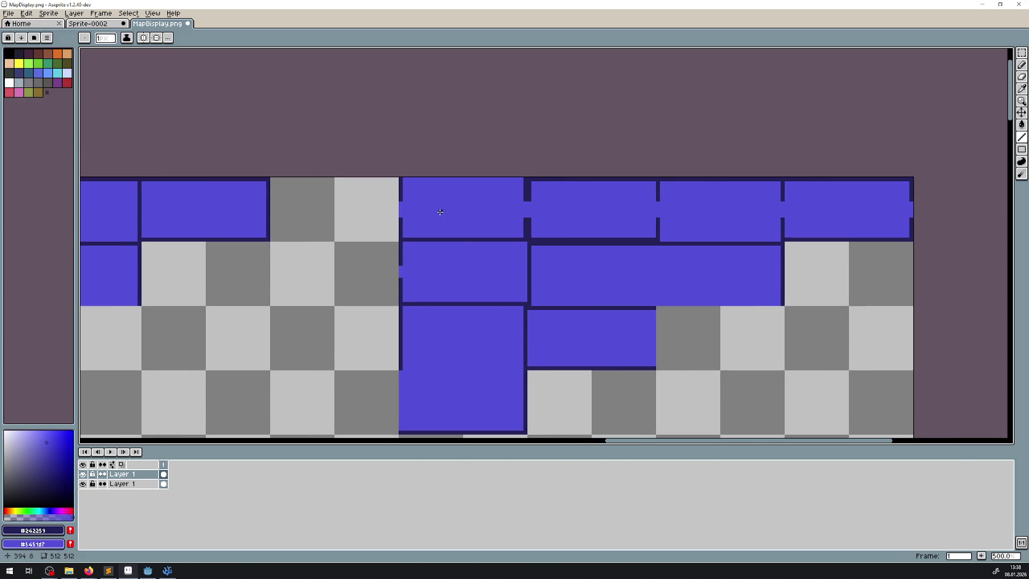
scroll(459, 168, up, 1)
scroll(459, 168, up, 1)
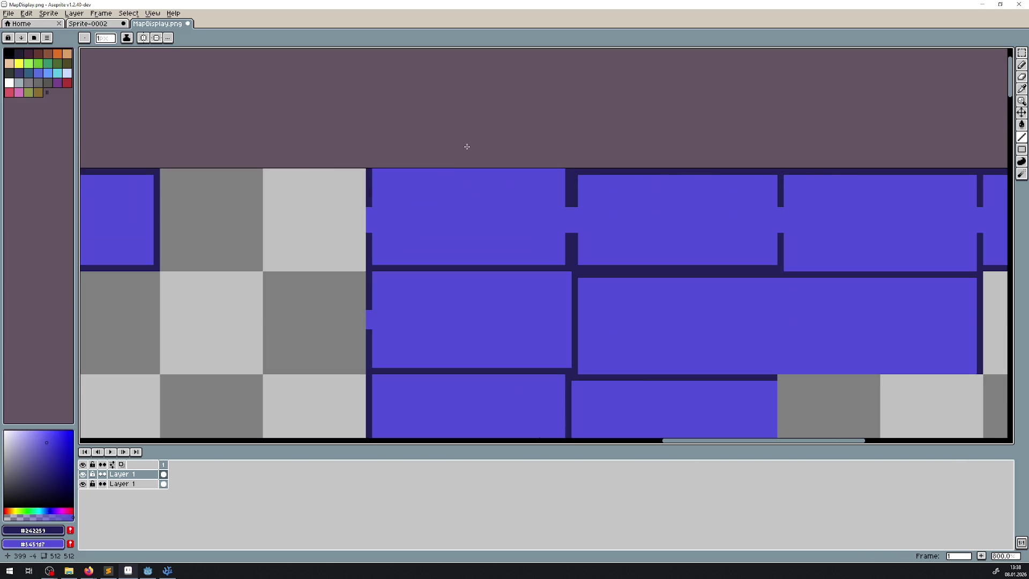
scroll(541, 254, up, 1)
scroll(544, 272, up, 1)
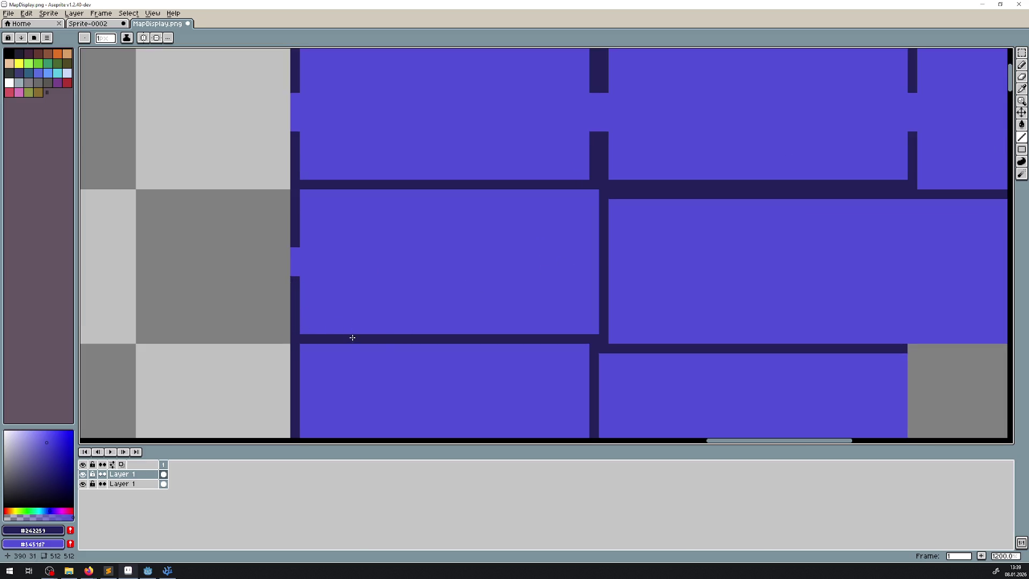
drag(352, 338, 340, 188)
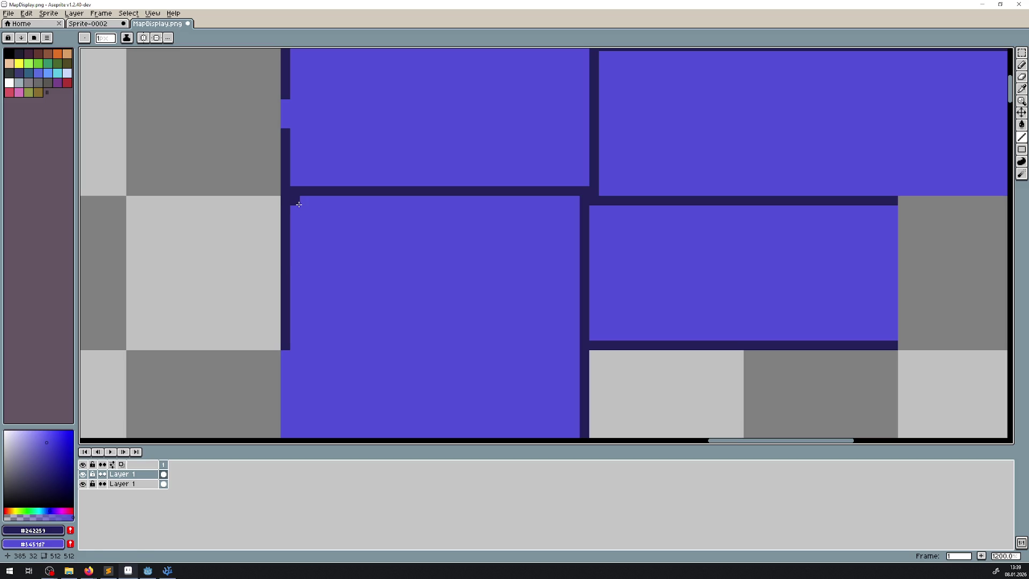
drag(299, 204, 286, 290)
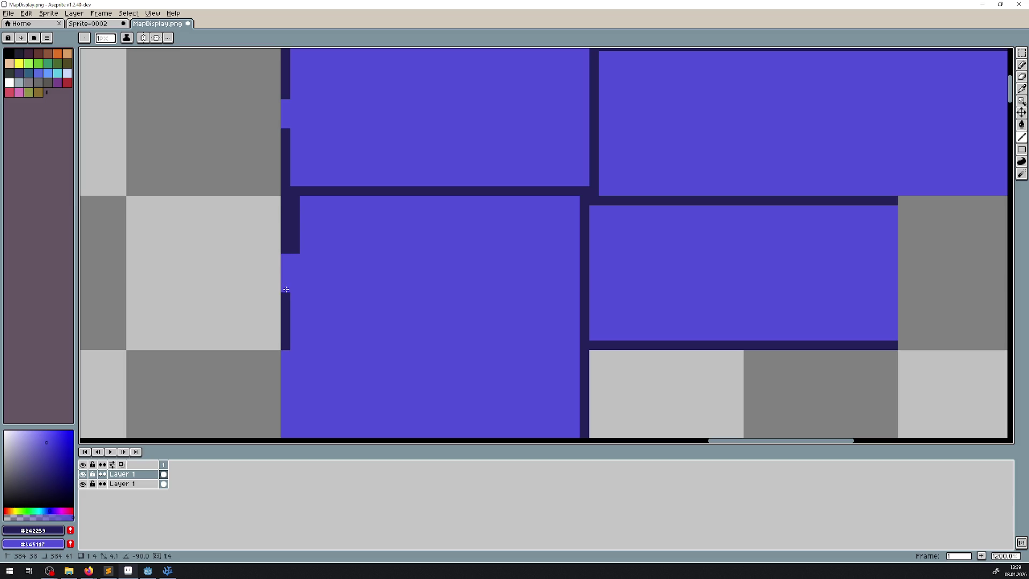
- Trim the thick wall back to a thin outline and open a door gap in the vertical wall
drag(295, 248, 297, 200)
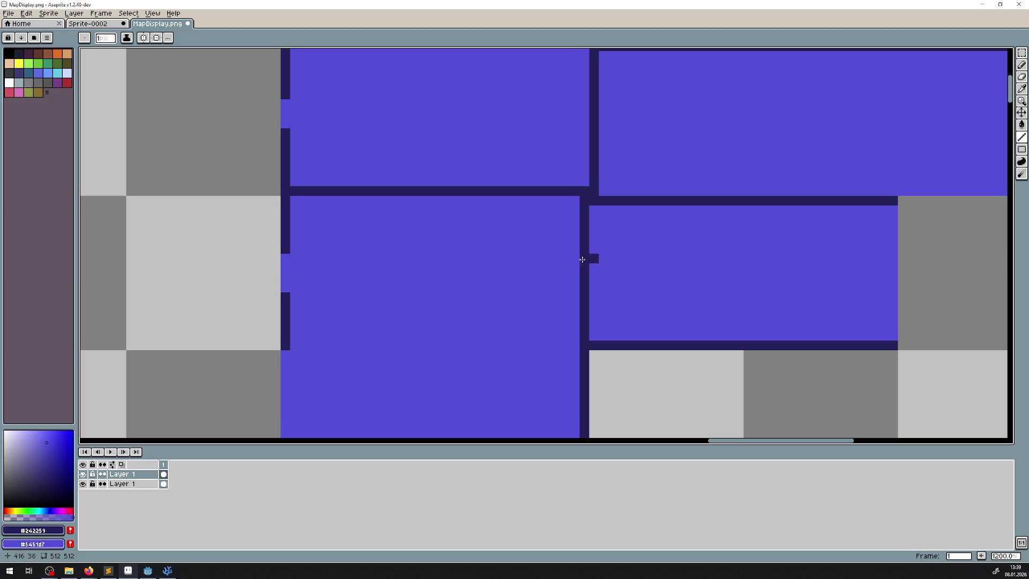
drag(586, 264, 585, 290)
scroll(632, 288, down, 5)
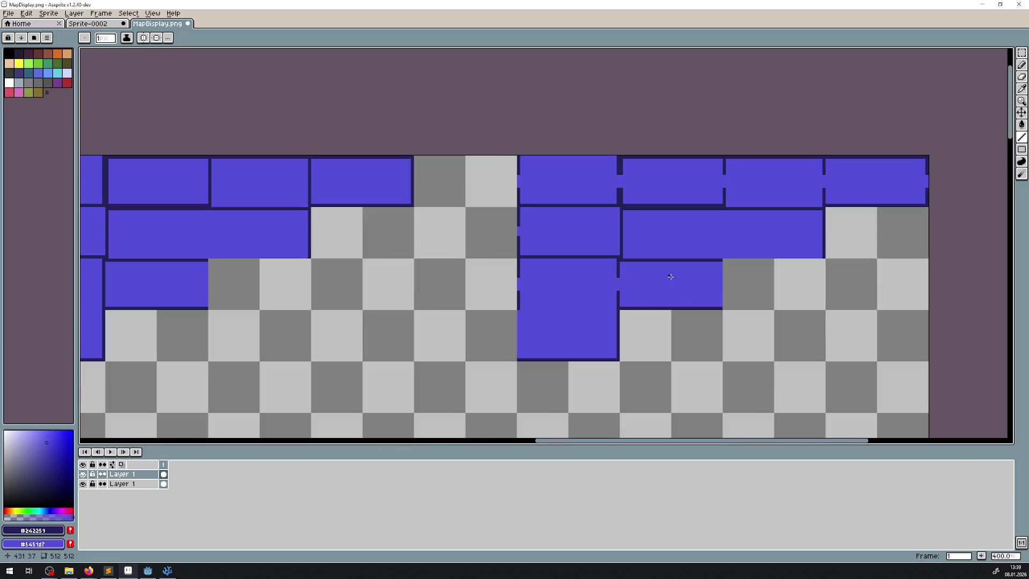
- Try extending the top-left navy wall with vertical strokes, undoing both
drag(669, 254, 600, 281)
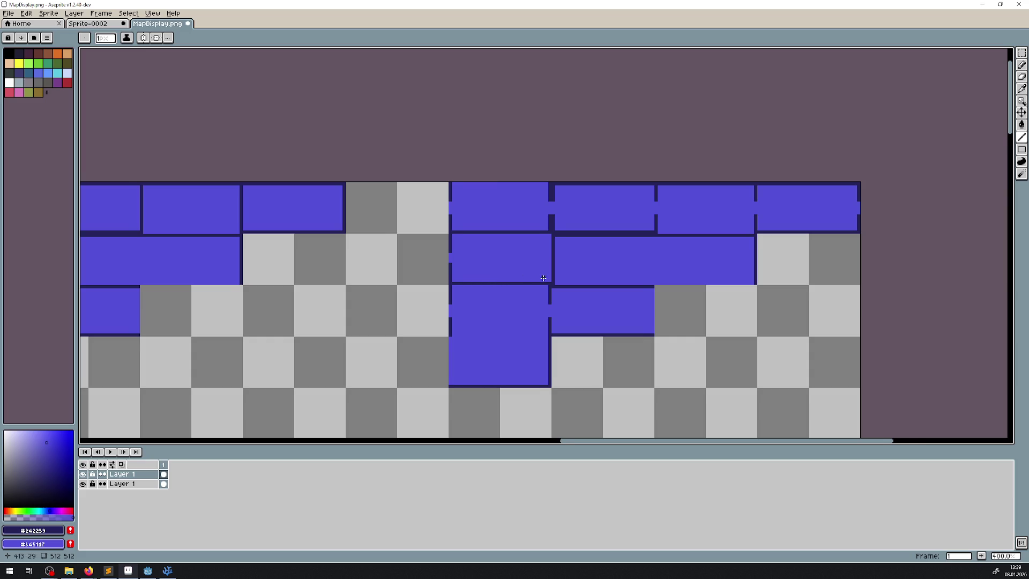
scroll(488, 255, up, 3)
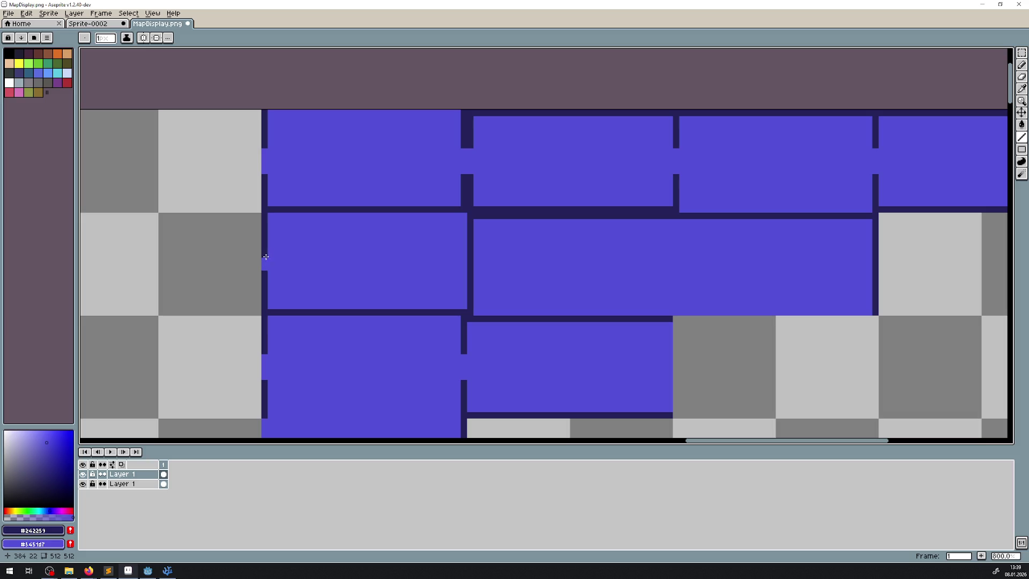
scroll(267, 263, up, 5)
scroll(268, 243, down, 3)
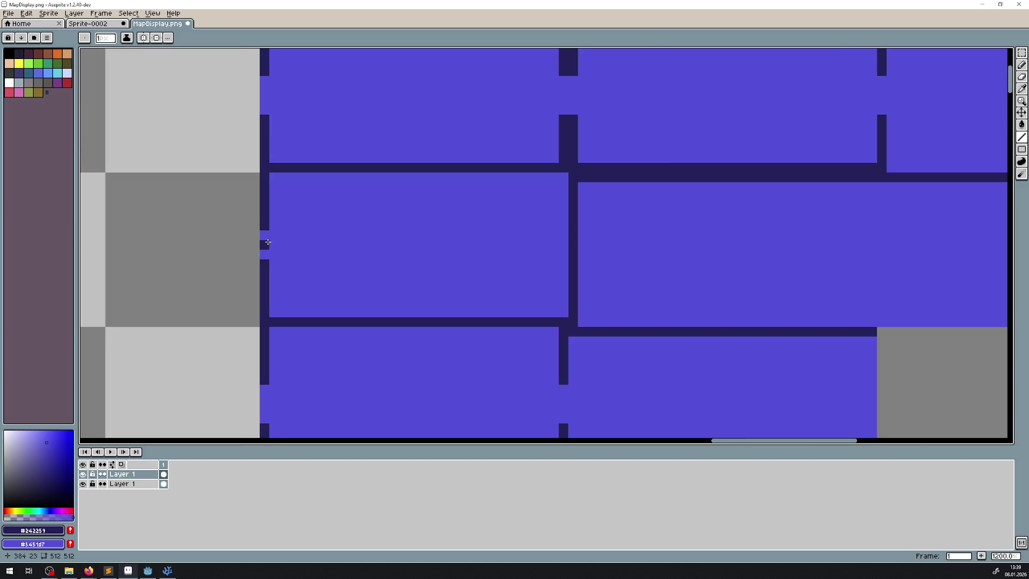
scroll(268, 244, up, 1)
drag(268, 241, 267, 298)
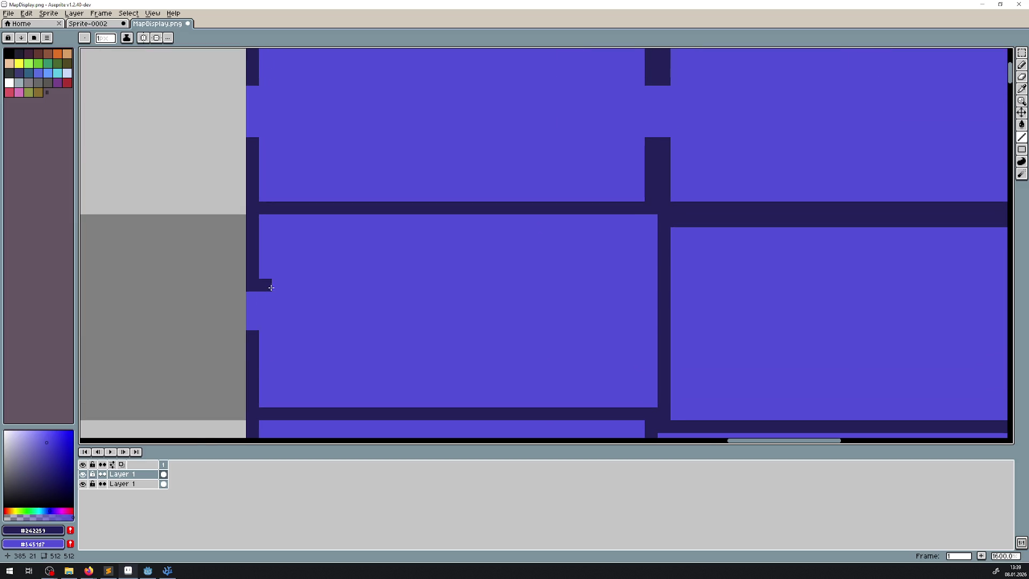
scroll(268, 290, down, 1)
drag(248, 132, 243, 85)
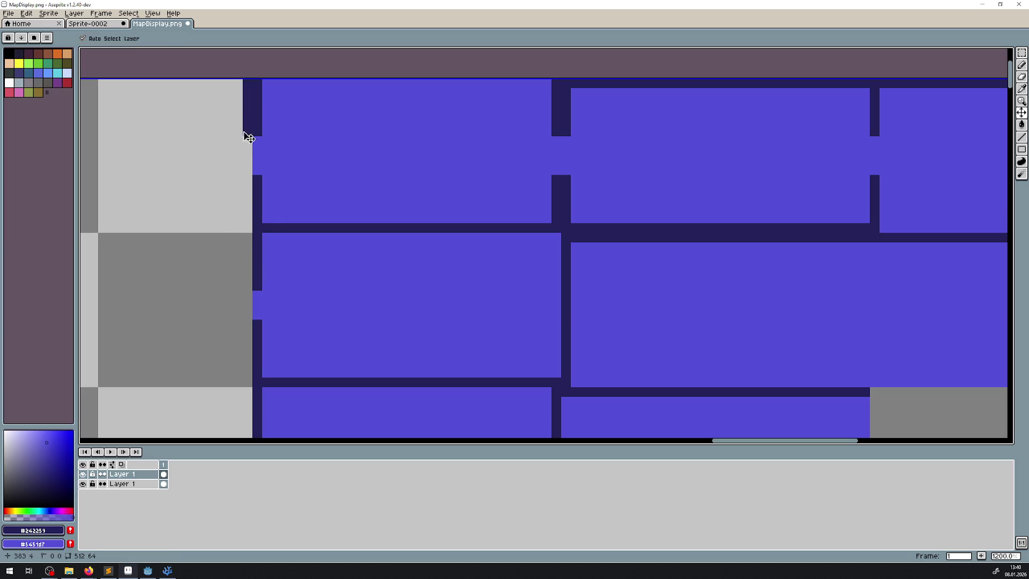
key(ctrl+z)
drag(246, 238, 245, 281)
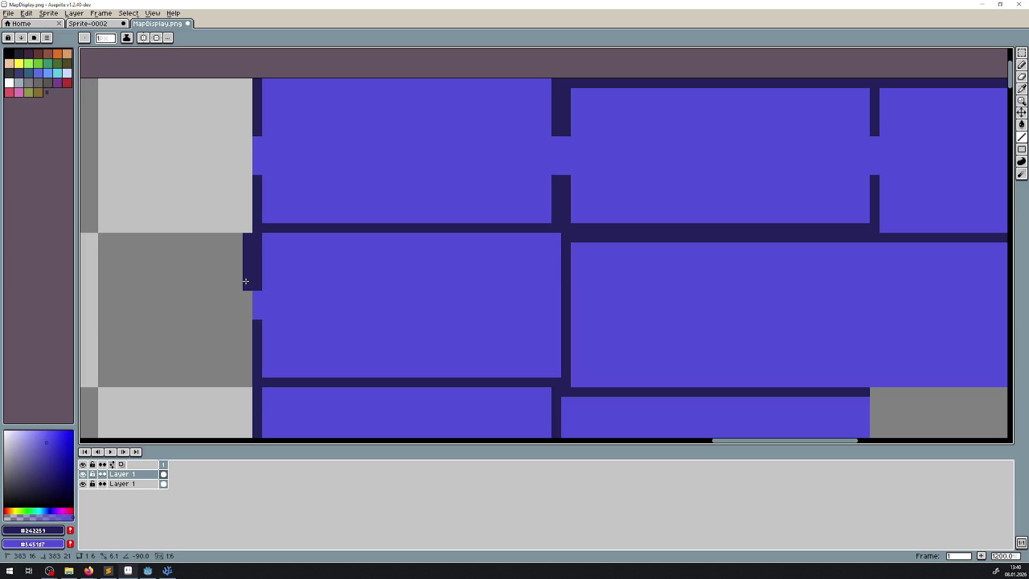
key(ctrl+z)
- Clear a left-wall pixel to room blue and place a navy wall pixel, discarding stray strokes
right_click(258, 324)
click(277, 335)
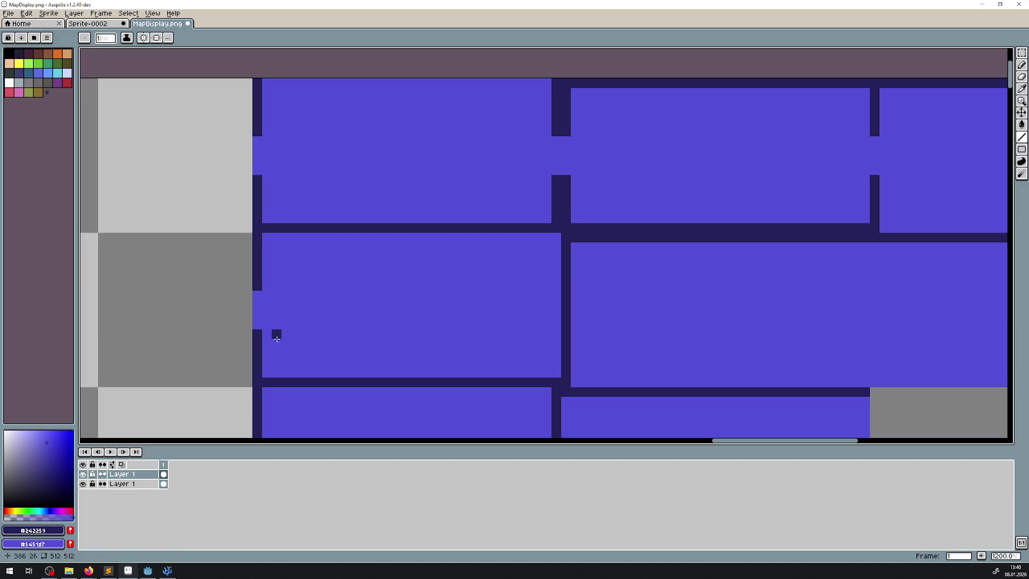
key(ctrl+z)
drag(265, 374, 265, 337)
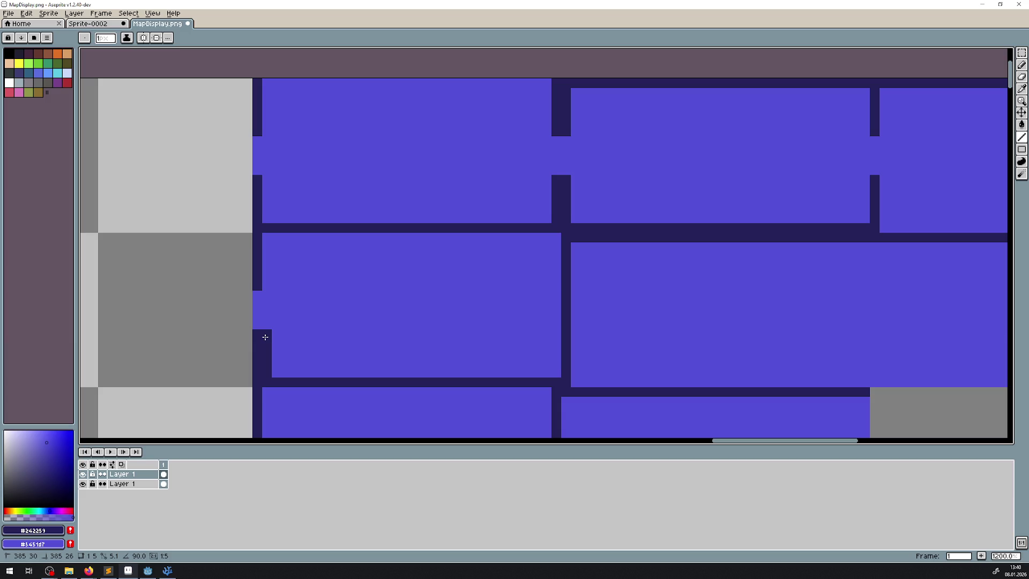
key(ctrl+z)
drag(352, 312, 247, 272)
click(151, 251)
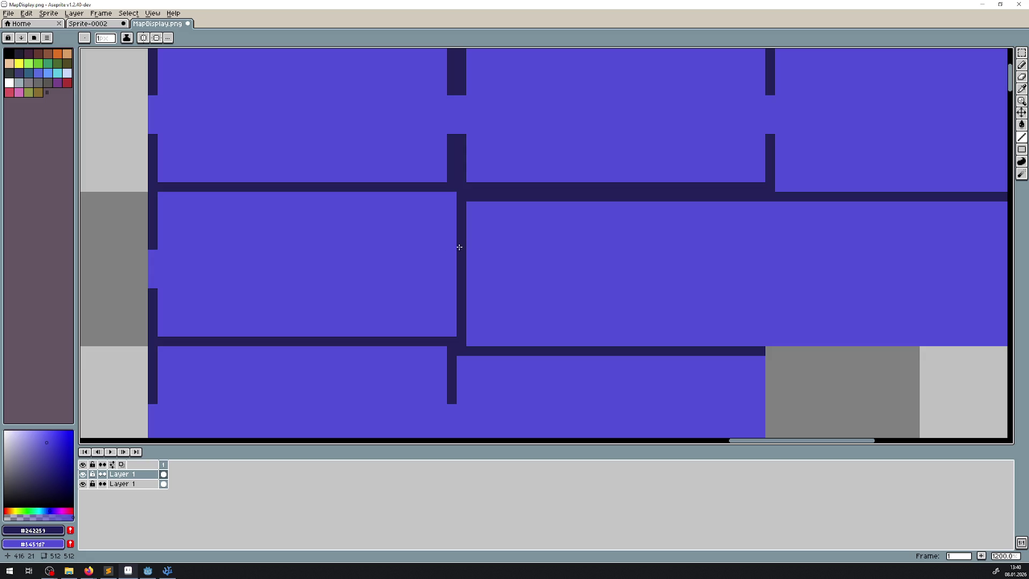
- Open door gaps in the middle vertical wall and in the right room's wall
drag(461, 250, 461, 278)
right_click(461, 283)
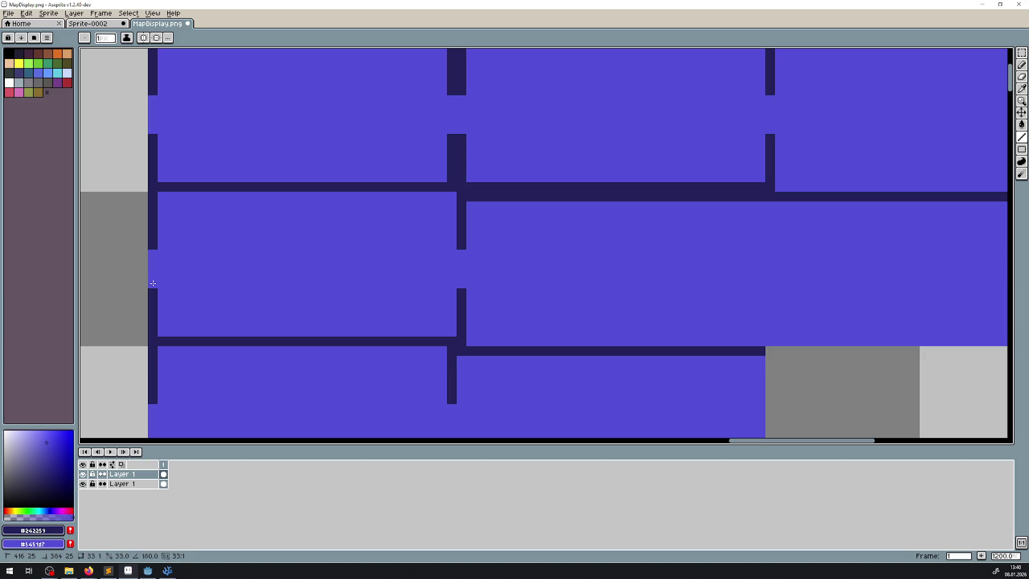
scroll(501, 239, down, 3)
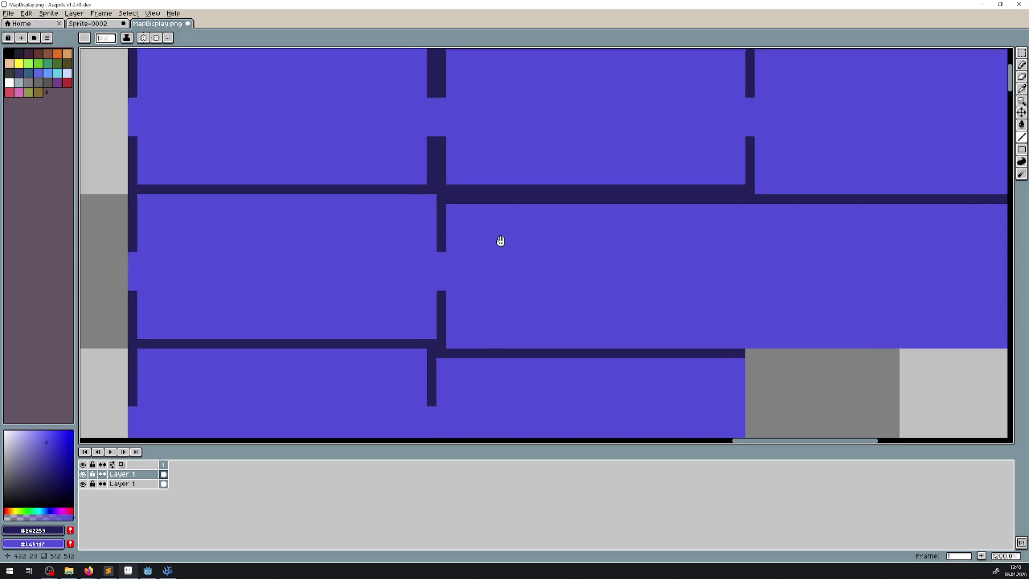
scroll(337, 270, up, 1)
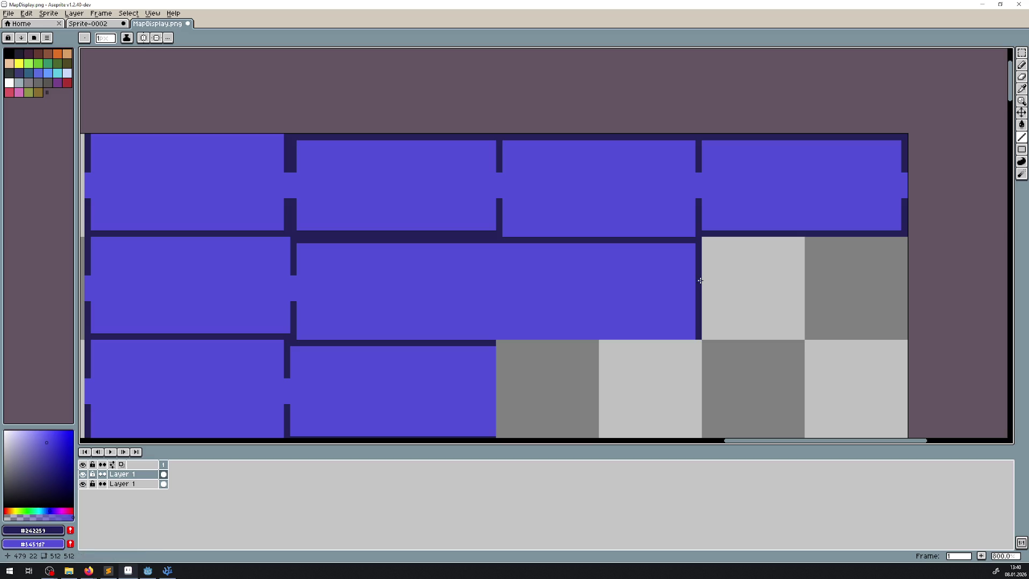
drag(700, 280, 701, 294)
- Draw a navy strip along the upper-left room's top wall, undoing an extra line
scroll(590, 289, down, 3)
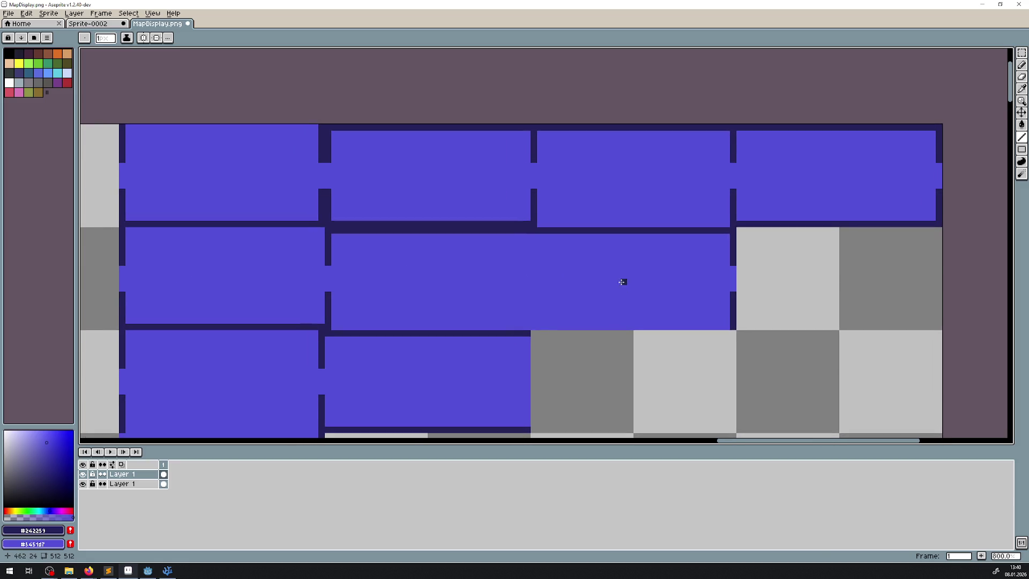
drag(456, 300, 460, 253)
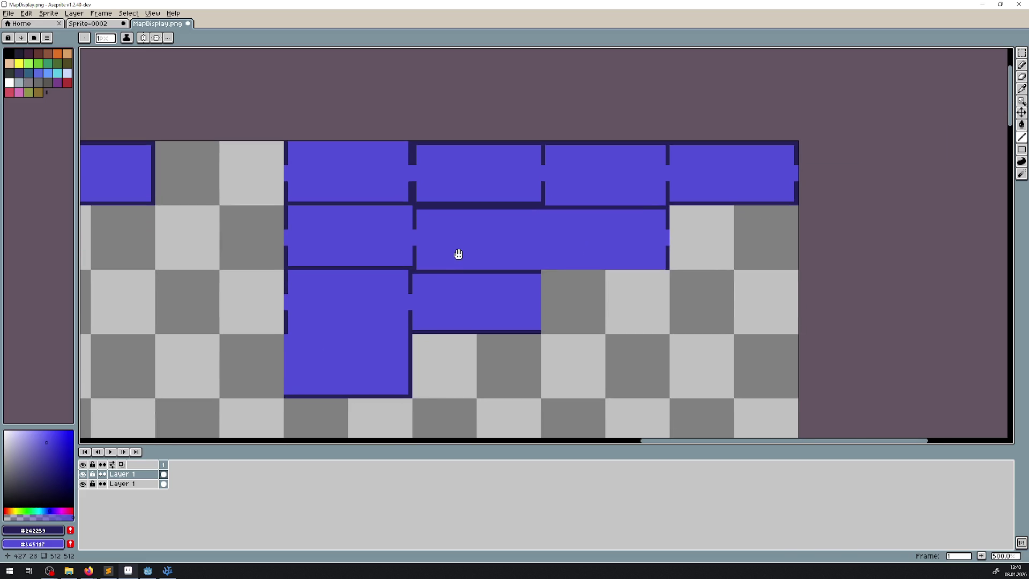
scroll(378, 210, up, 1)
mouse_move(345, 211)
mouse_down()
mouse_move(721, 248)
mouse_move(992, 252)
mouse_move(954, 248)
mouse_up()
scroll(355, 212, down, 3)
mouse_move(356, 212)
mouse_down()
mouse_move(540, 202)
mouse_move(774, 226)
mouse_up()
scroll(288, 327, up, 4)
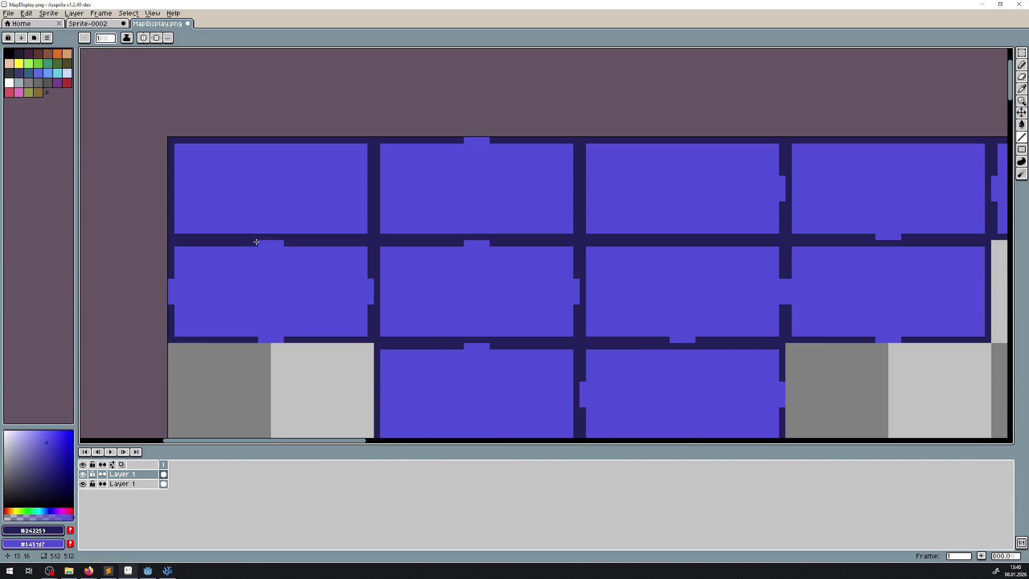
scroll(184, 256, up, 3)
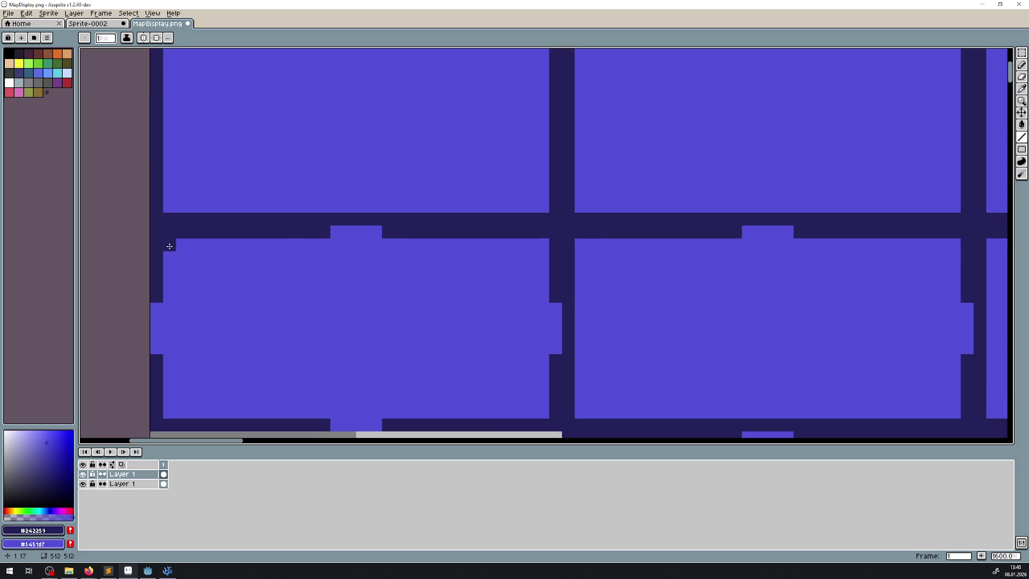
drag(169, 245, 326, 244)
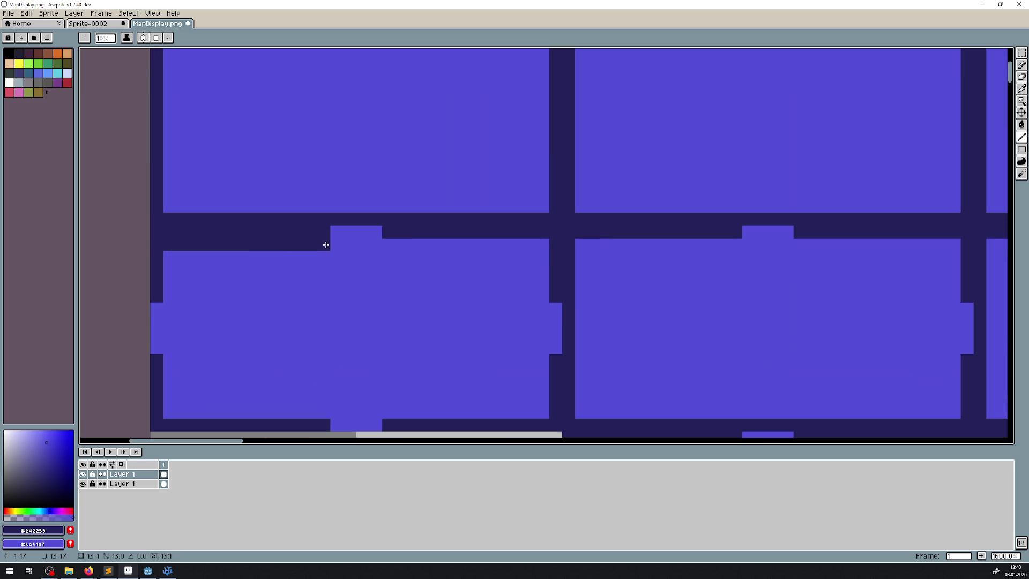
key(v)
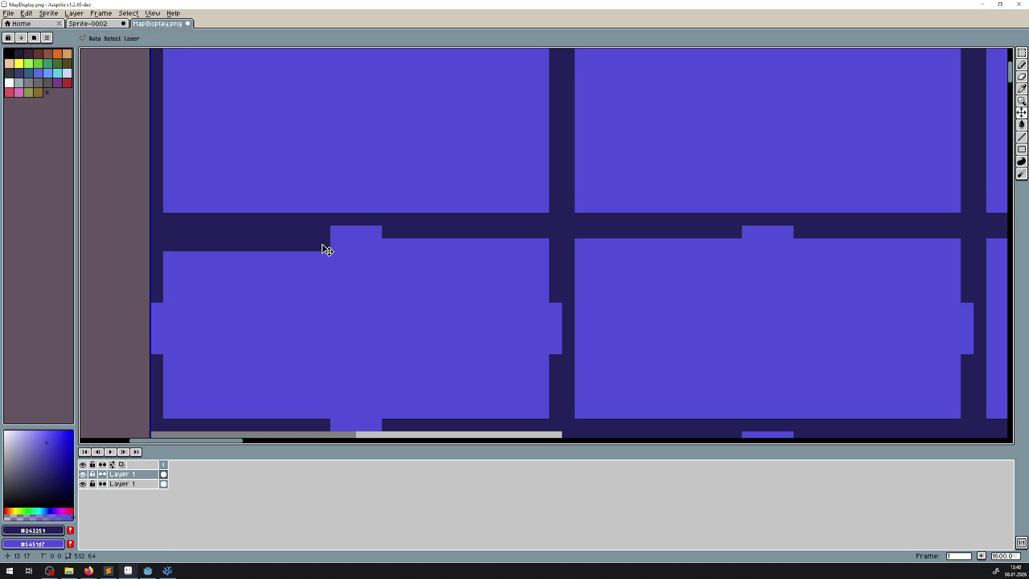
key(ctrl+z)
key(b)
- Pan back to view the full row of rooms
scroll(779, 291, down, 5)
drag(779, 291, 395, 236)
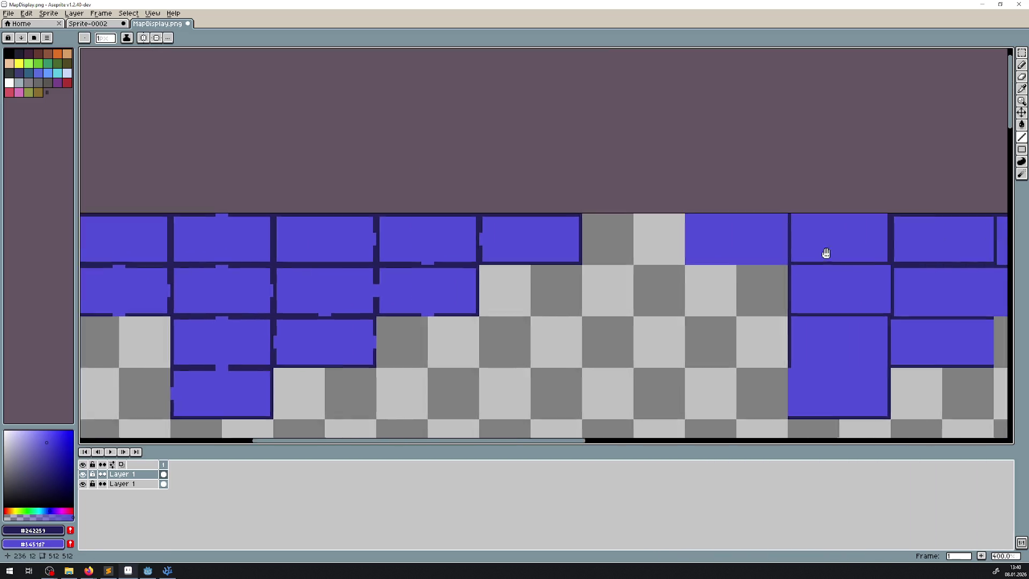
scroll(381, 275, up, 3)
- Draw a navy wall line under the upper room and open a door gap in the middle wall
scroll(368, 282, up, 2)
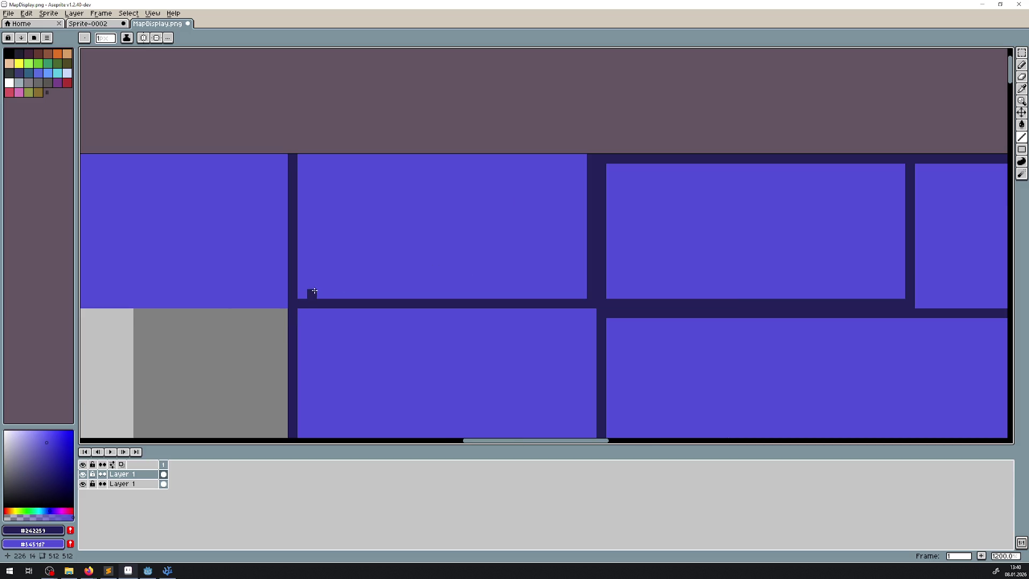
mouse_move(303, 293)
mouse_down()
mouse_move(420, 293)
mouse_move(410, 295)
mouse_move(429, 194)
mouse_move(412, 180)
mouse_move(447, 181)
mouse_up()
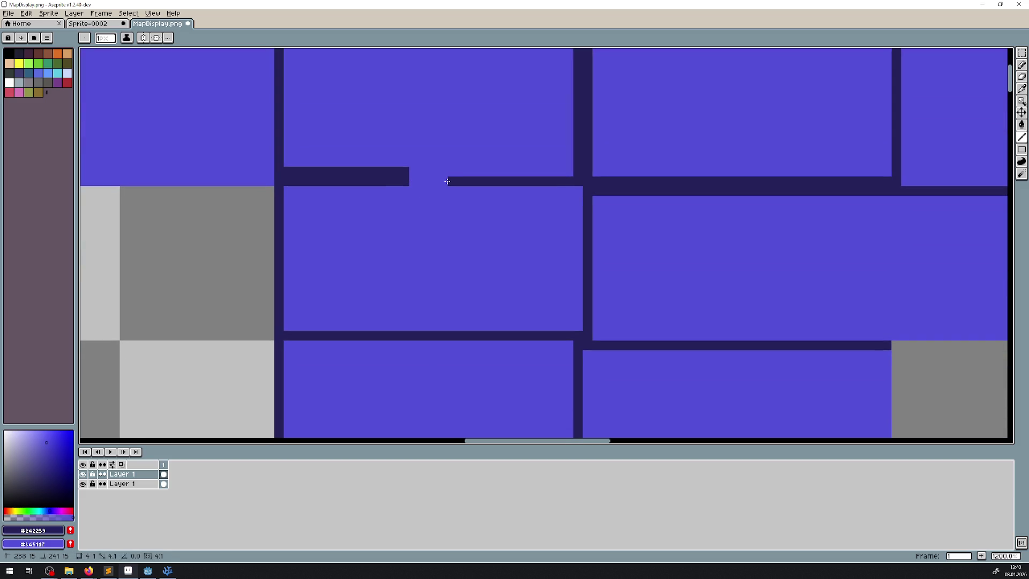
scroll(420, 200, down, 2)
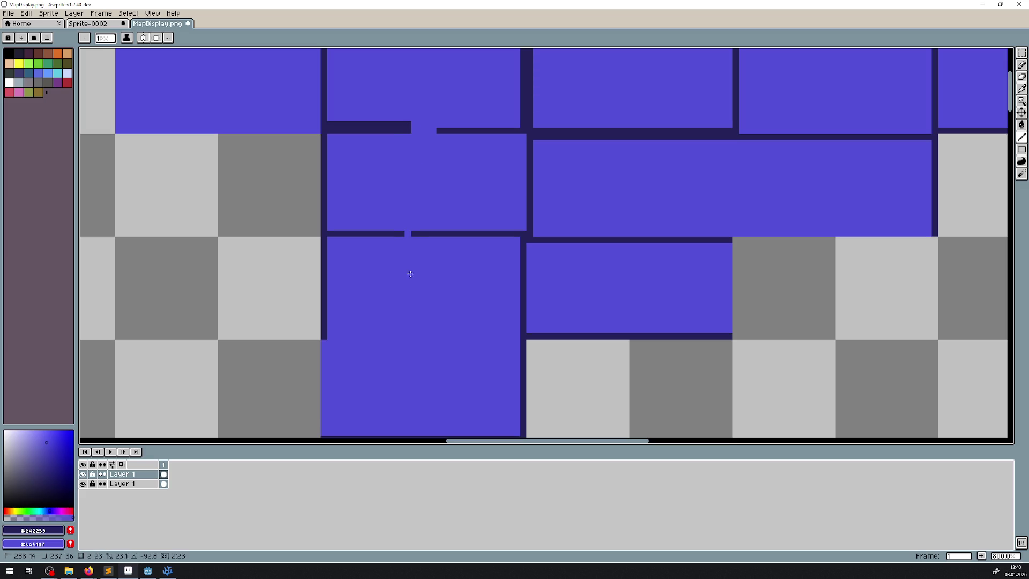
mouse_move(410, 274)
mouse_down()
mouse_move(420, 278)
mouse_move(403, 278)
mouse_move(413, 278)
mouse_move(444, 119)
mouse_move(438, 132)
mouse_up()
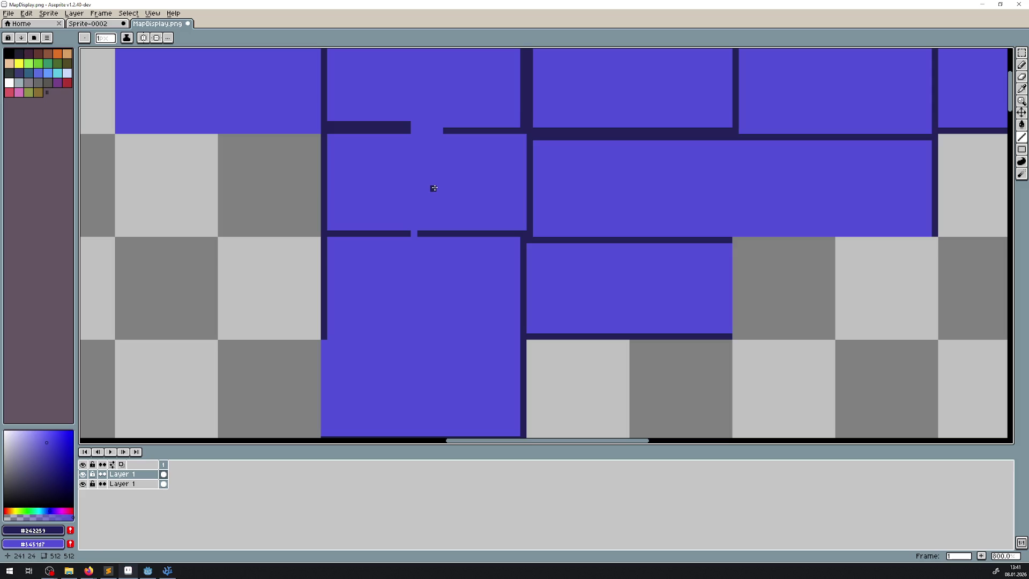
mouse_move(414, 232)
mouse_down()
mouse_move(436, 231)
mouse_move(413, 149)
mouse_move(413, 359)
mouse_move(409, 350)
mouse_up()
- Open a door gap in the lower wall and add a navy pixel inside the tall room
scroll(439, 263, down, 2)
scroll(437, 240, up, 2)
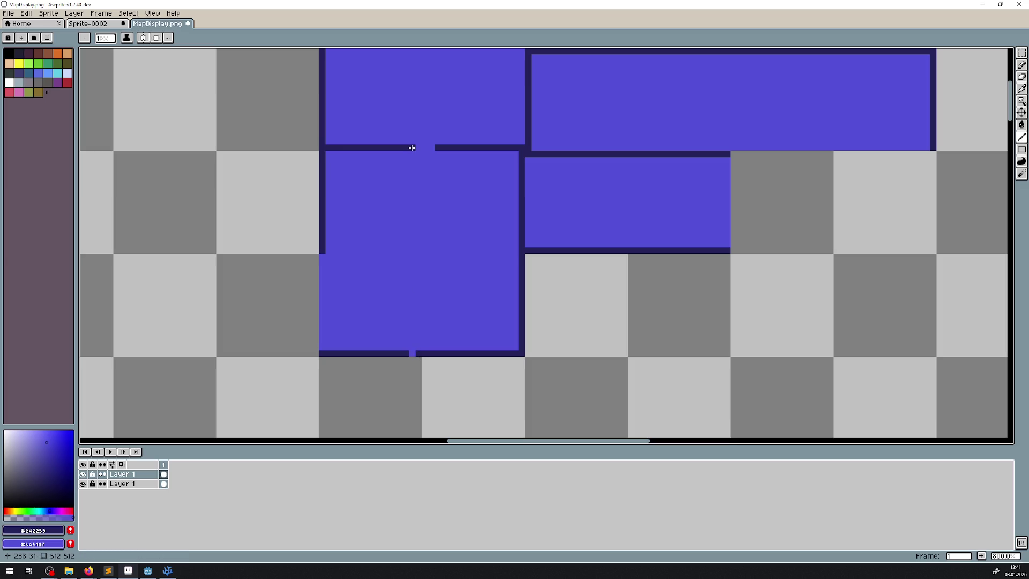
scroll(415, 148, up, 3)
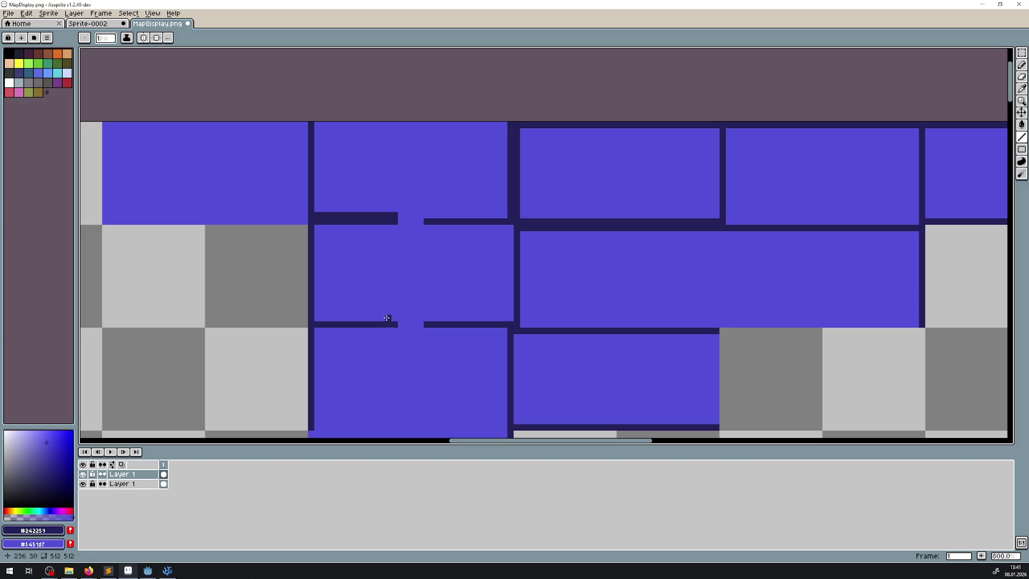
scroll(391, 320, down, 1)
scroll(410, 281, down, 2)
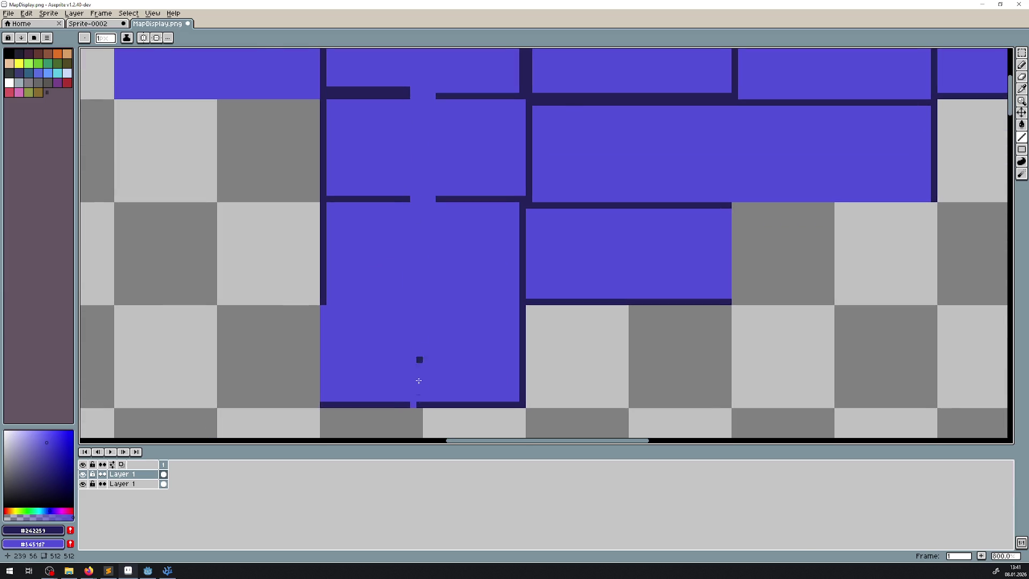
scroll(418, 361, up, 2)
drag(399, 388, 440, 391)
click(427, 311)
- Repaint part of the top navy wall in room blue
scroll(413, 282, down, 2)
scroll(397, 362, up, 3)
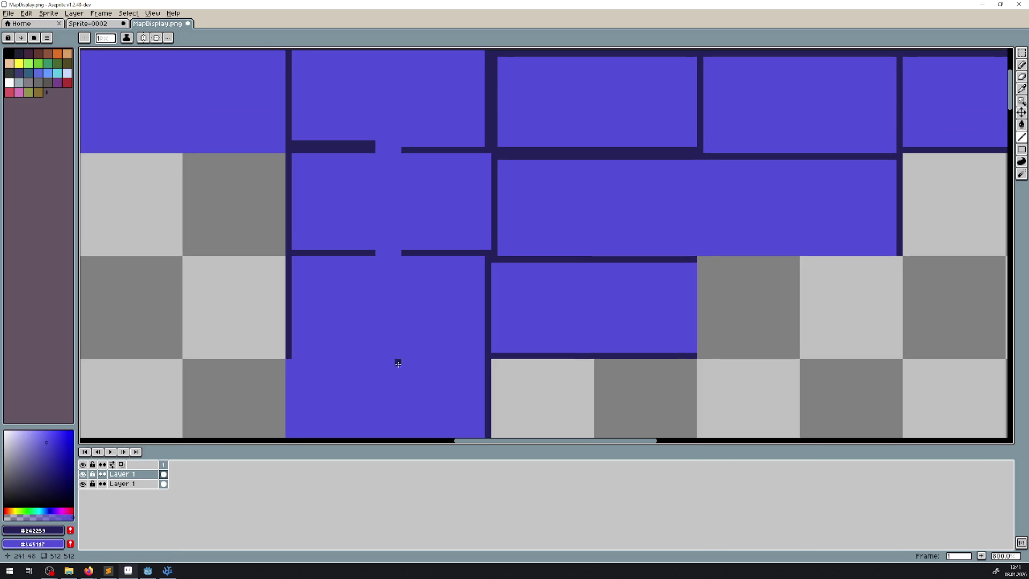
drag(373, 144, 292, 143)
scroll(471, 288, down, 2)
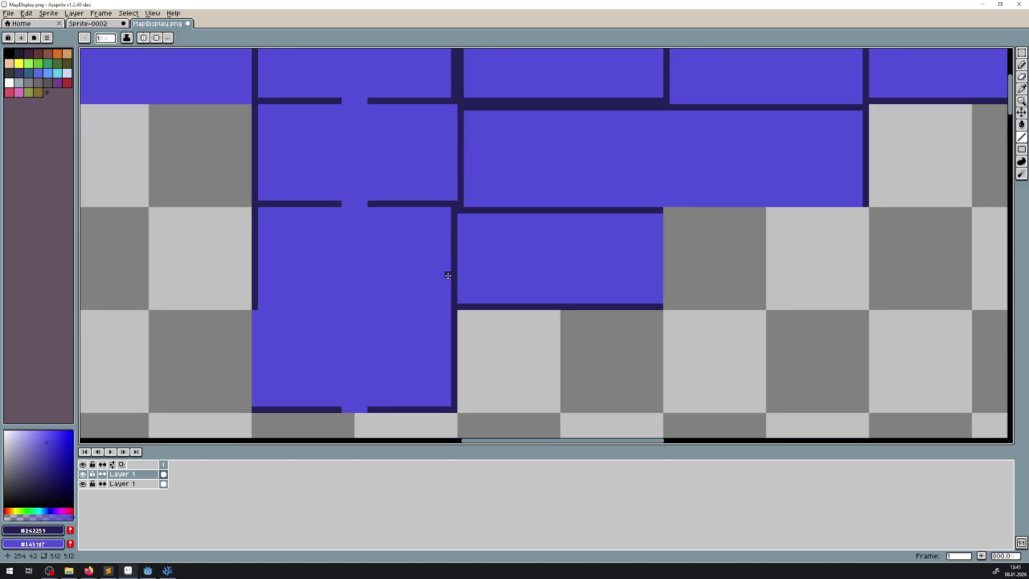
key(v)
key(b)
scroll(574, 323, up, 4)
- Cut a door gap in the right wall and widen it by a pixel each side, saving the file
drag(550, 275, 564, 277)
key(ctrl+s)
click(534, 274)
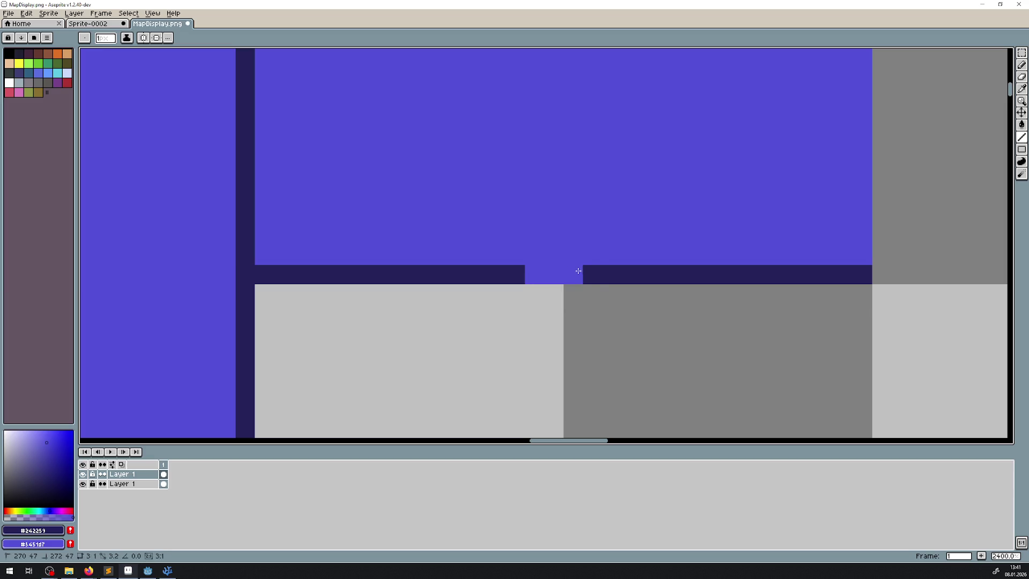
click(592, 274)
- Undo the last two line strokes and save MapDisplay.png
scroll(588, 272, down, 3)
drag(488, 330, 478, 339)
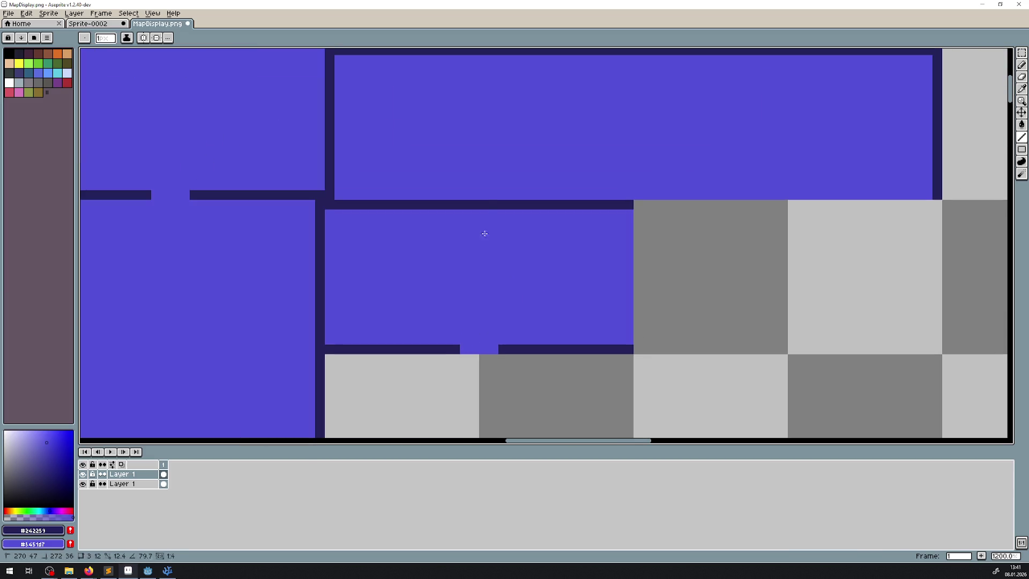
scroll(458, 204, up, 5)
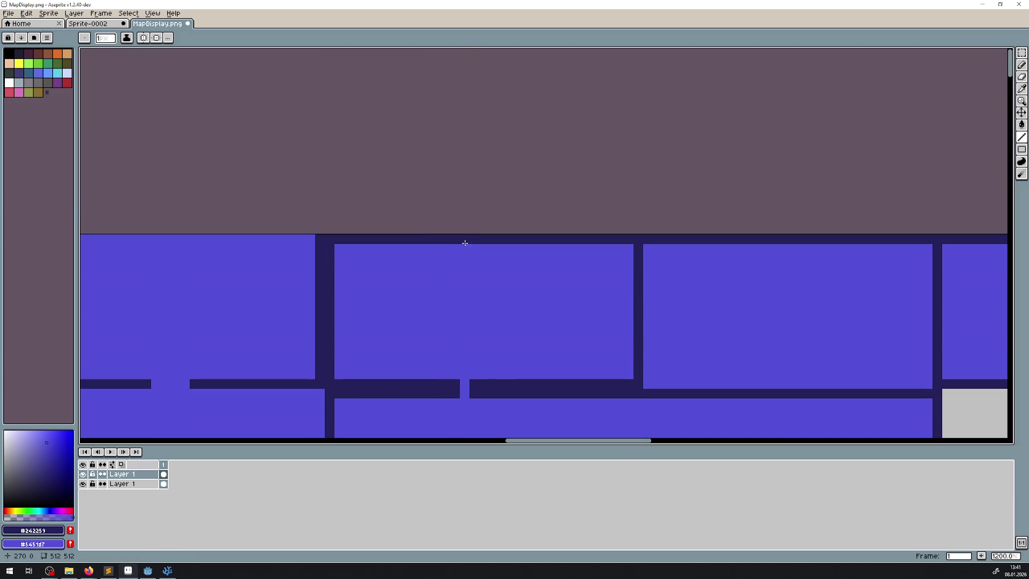
scroll(460, 239, down, 2)
mouse_move(466, 232)
mouse_down()
mouse_move(460, 332)
mouse_move(441, 246)
mouse_move(751, 322)
mouse_move(584, 322)
mouse_up()
scroll(562, 315, down, 4)
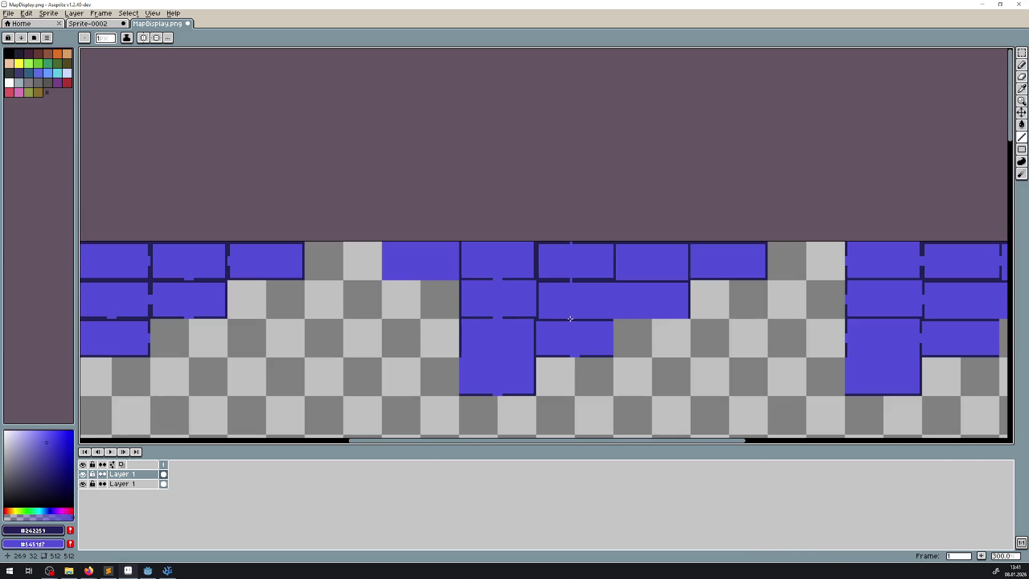
key(ctrl+z)
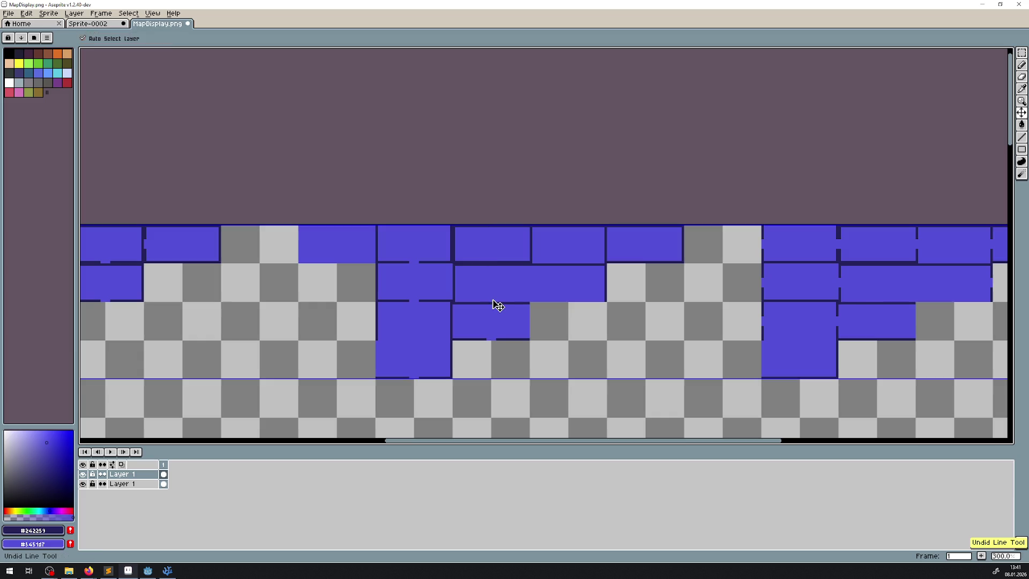
key(ctrl+z)
key(ctrl+z)
key(ctrl+z)
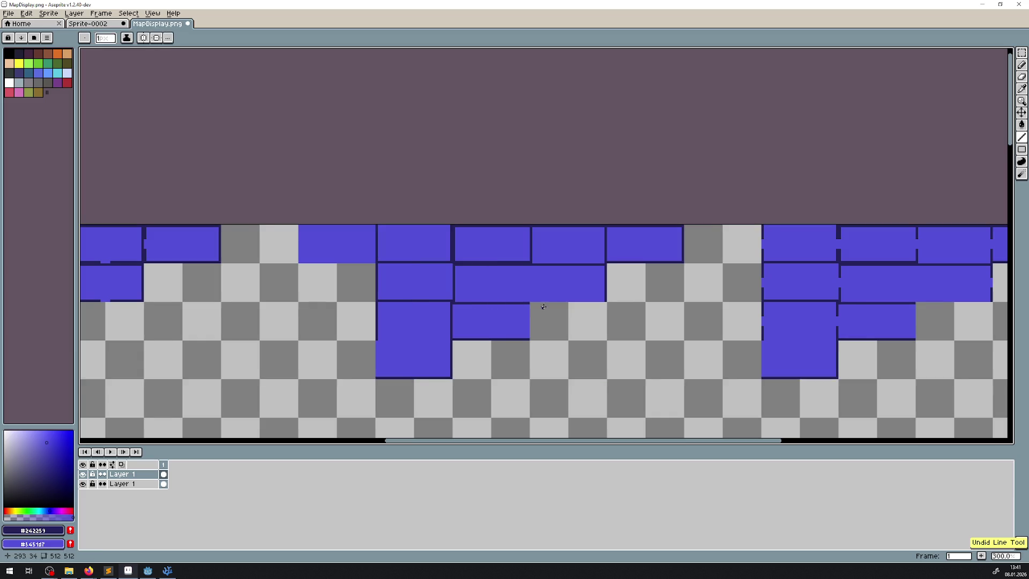
scroll(368, 295, up, 2)
key(ctrl+s)
scroll(362, 285, up, 1)
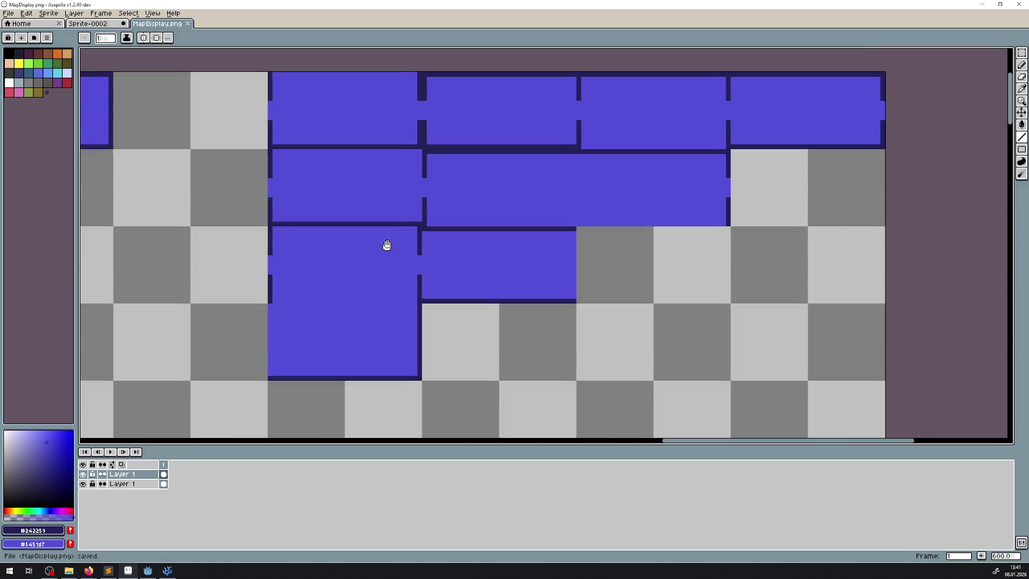
- With a square brush, cut vertical doorway gaps down all four room columns
click(85, 39)
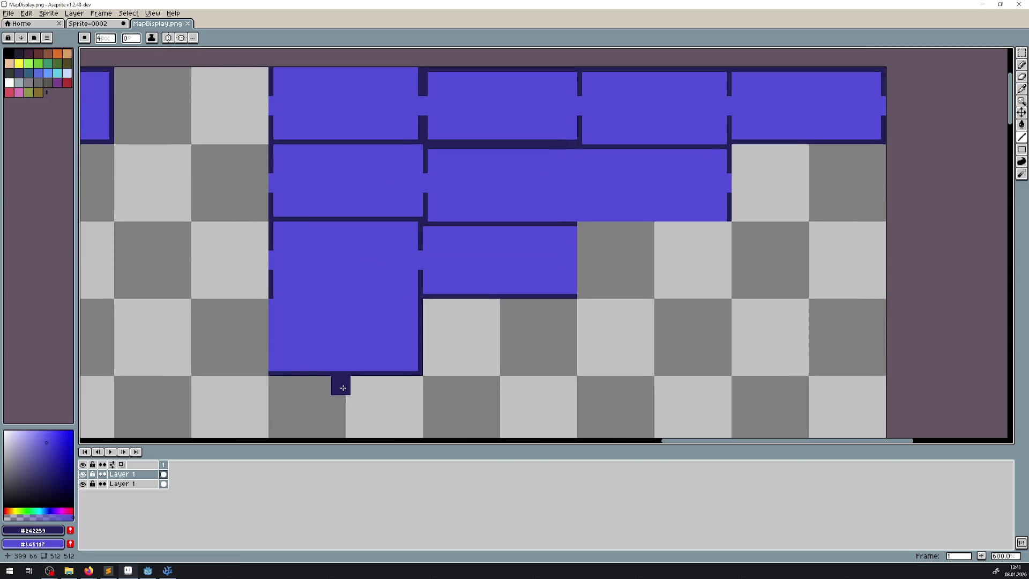
right_click(347, 384)
scroll(344, 383, up, 2)
key(ctrl+z)
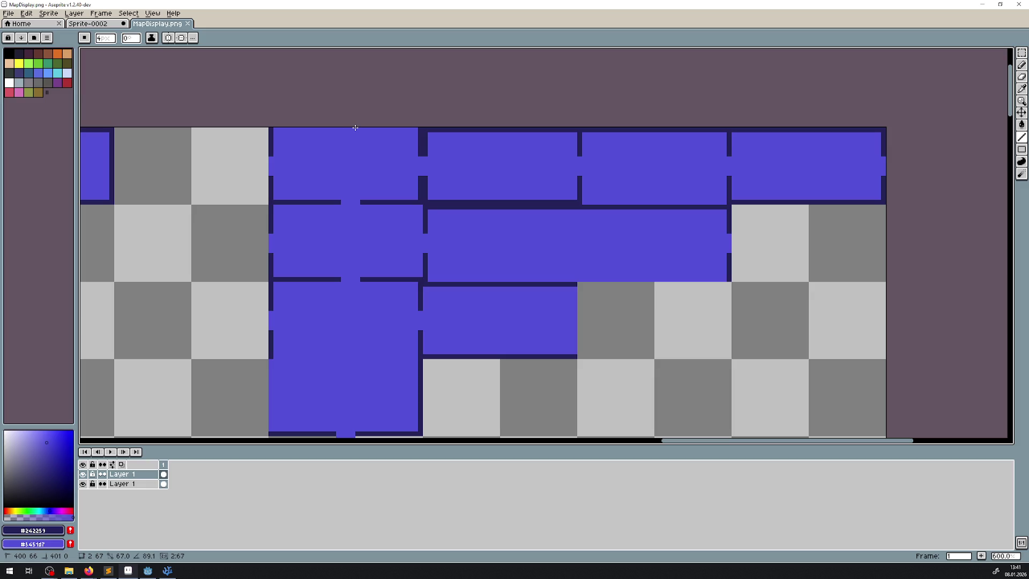
drag(350, 128, 349, 130)
scroll(488, 284, right, 2)
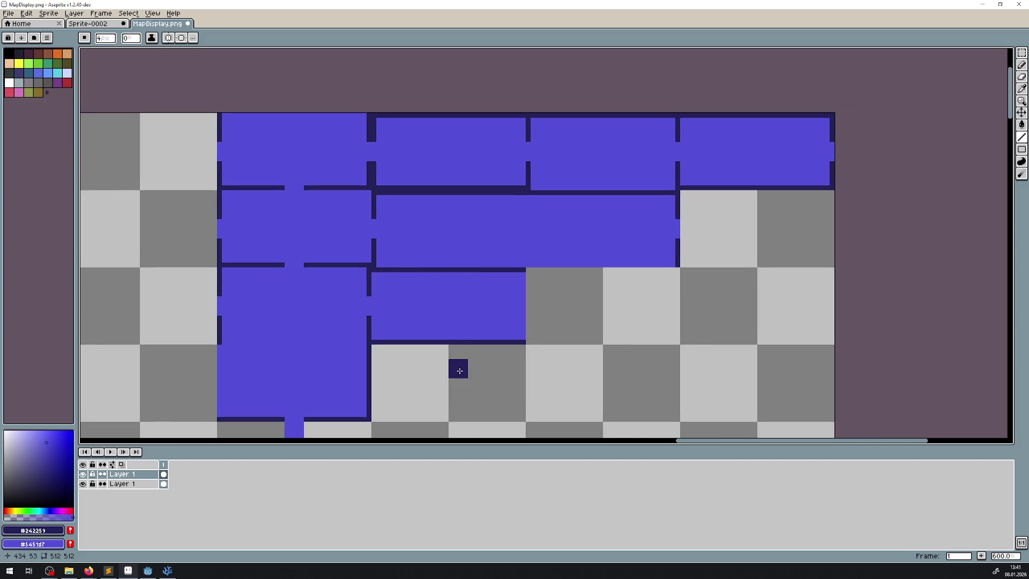
drag(451, 354, 450, 117)
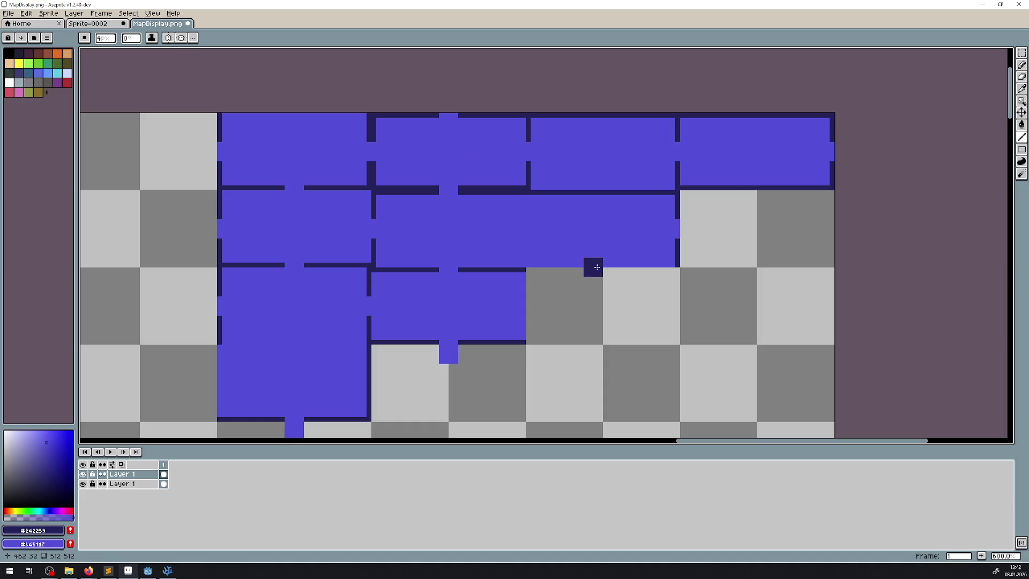
drag(603, 279, 604, 119)
drag(758, 206, 756, 121)
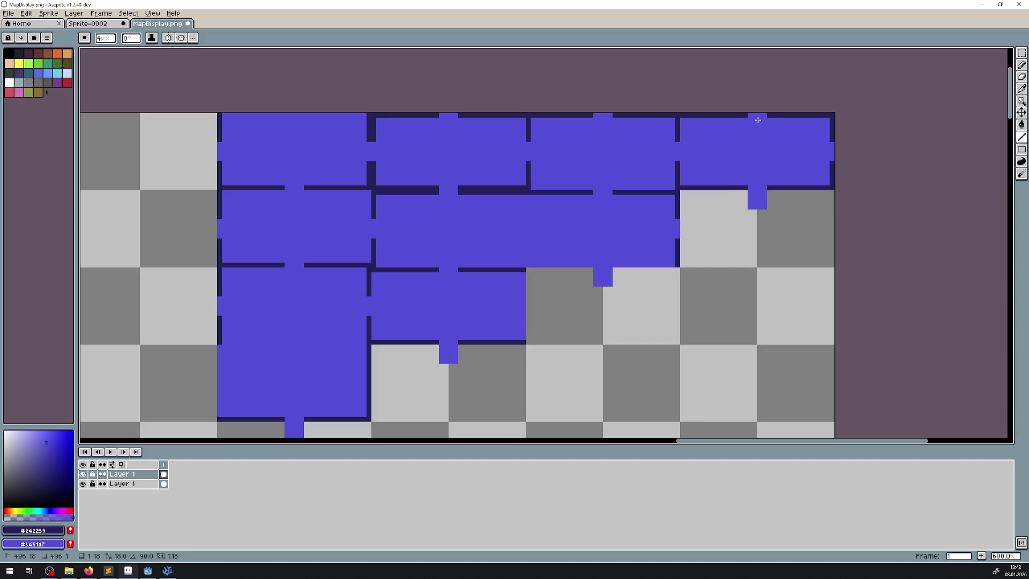
- Erase the four stray blue stubs jutting outside the room cluster's outer walls
click(1022, 76)
scroll(762, 202, up, 3)
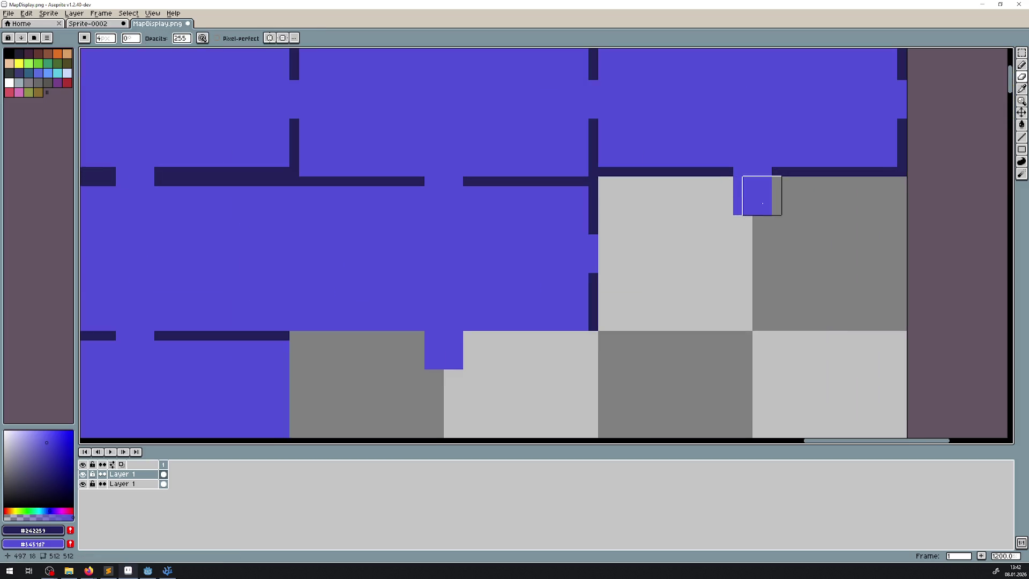
click(753, 203)
drag(656, 328, 700, 194)
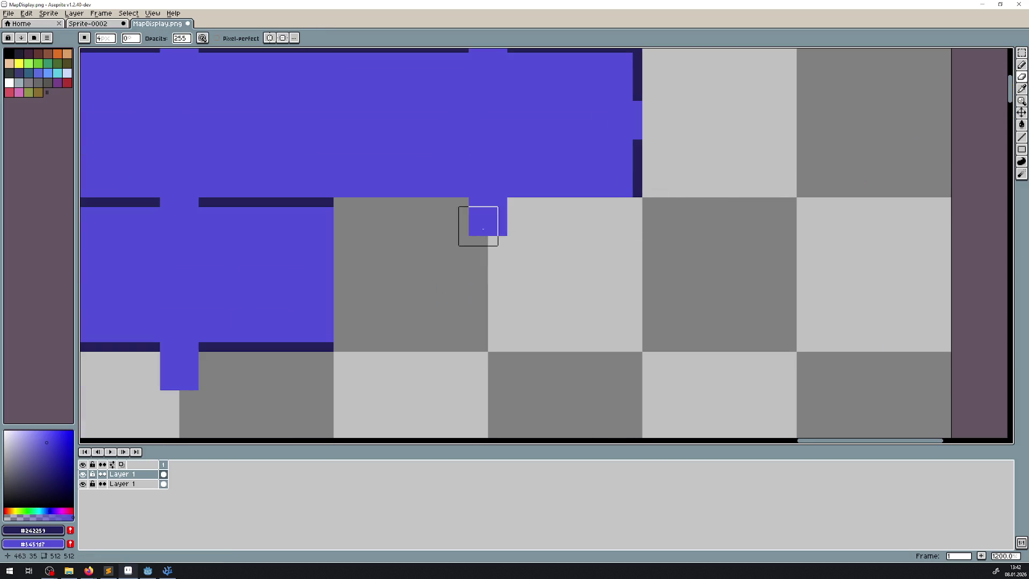
click(483, 228)
drag(352, 304, 507, 239)
click(327, 320)
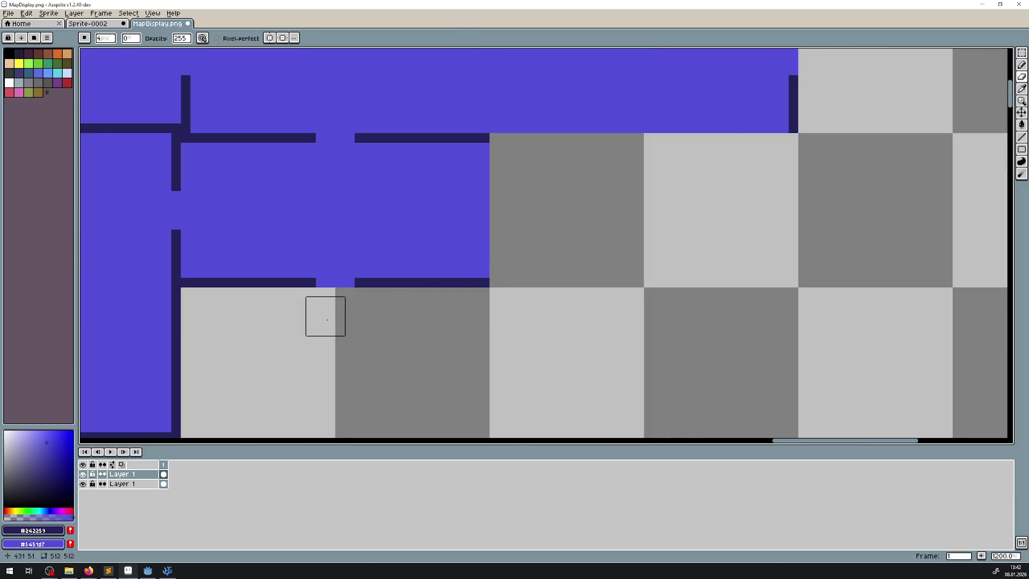
scroll(327, 320, down, 3)
click(249, 355)
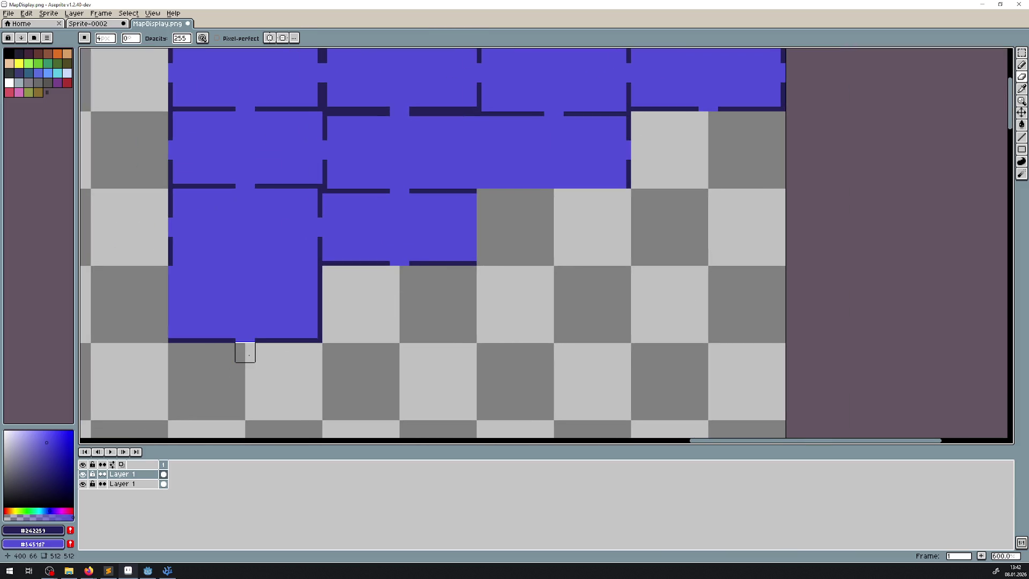
mouse_move(353, 266)
mouse_down()
mouse_move(777, 232)
mouse_move(1004, 252)
mouse_move(374, 352)
mouse_up()
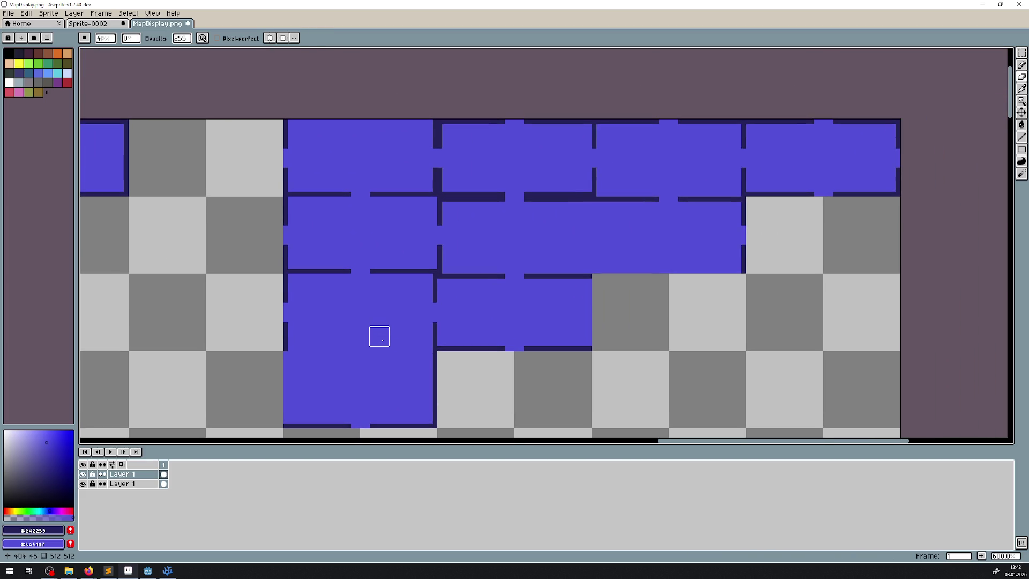
click(1022, 137)
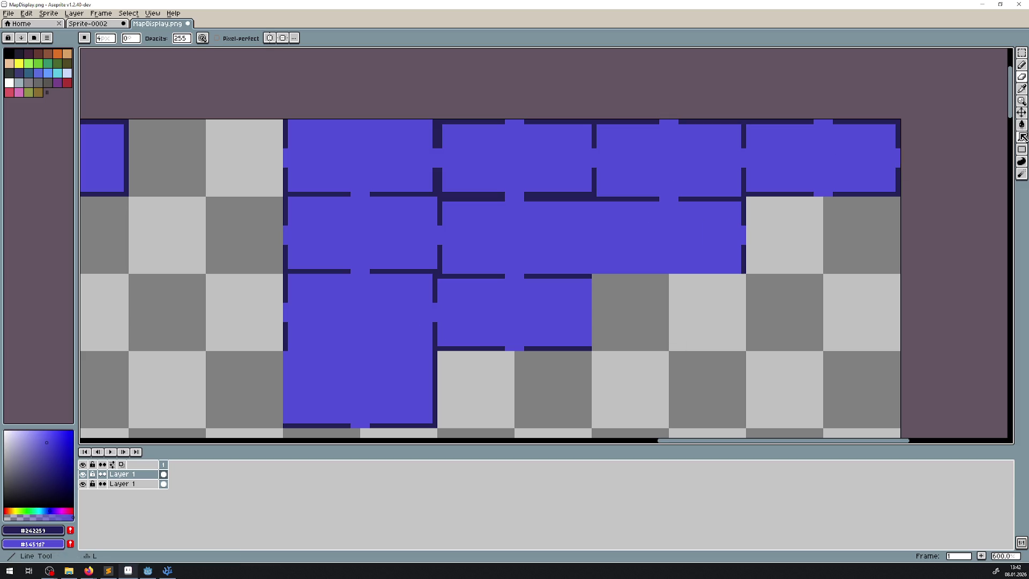
- Redraw the room's thick side wall as a 1 px navy line and save MapDisplay.png
scroll(376, 376, up, 3)
drag(475, 375, 471, 294)
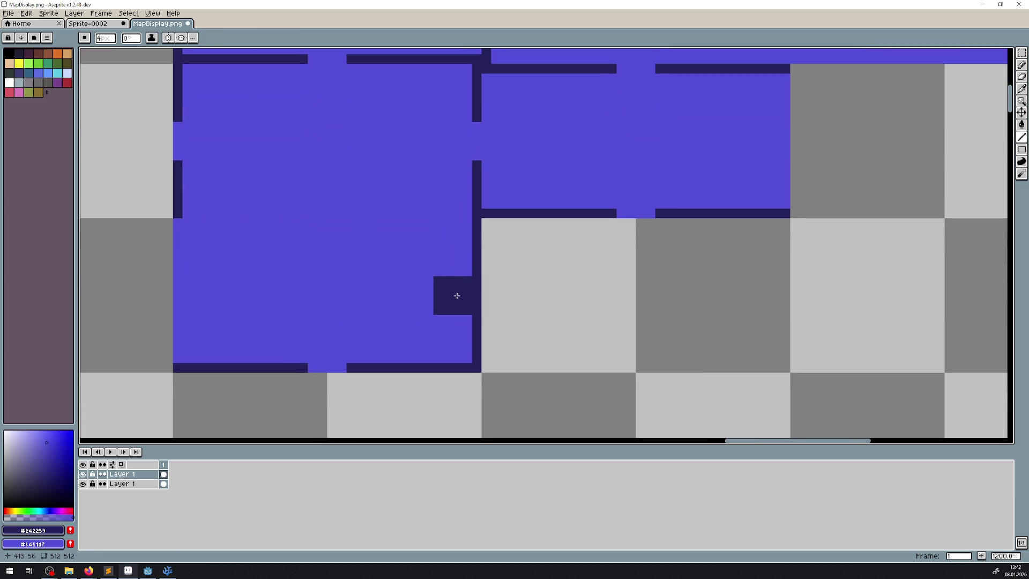
click(105, 38)
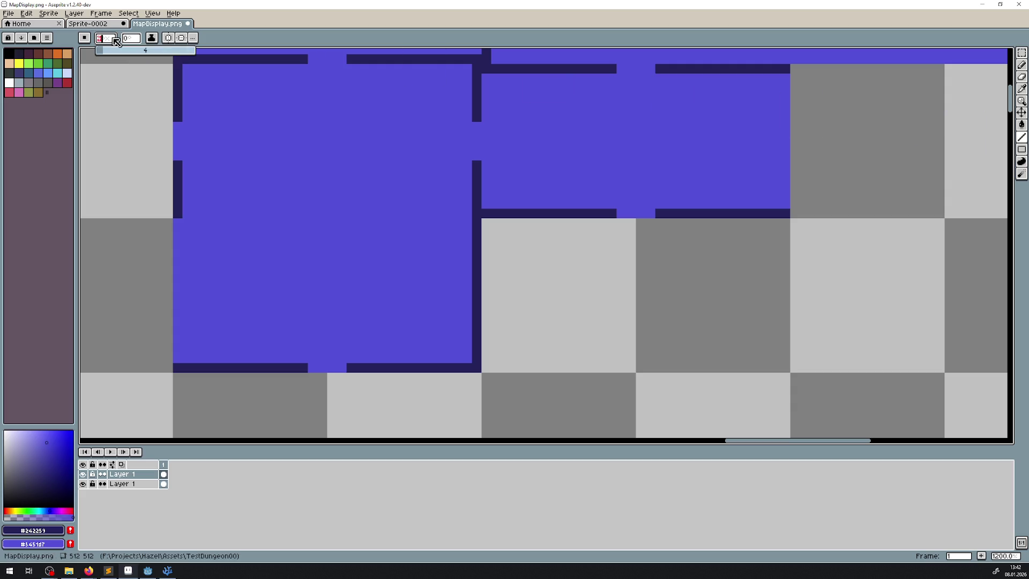
text(1)
drag(467, 359, 479, 275)
click(479, 275)
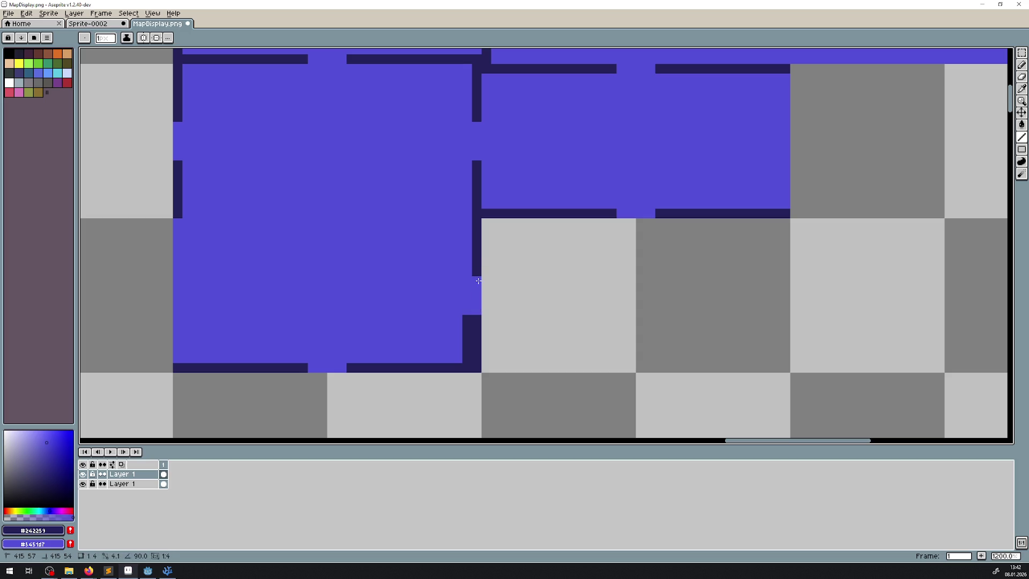
mouse_move(467, 351)
mouse_down()
mouse_move(467, 361)
mouse_move(467, 315)
mouse_up()
scroll(494, 315, down, 4)
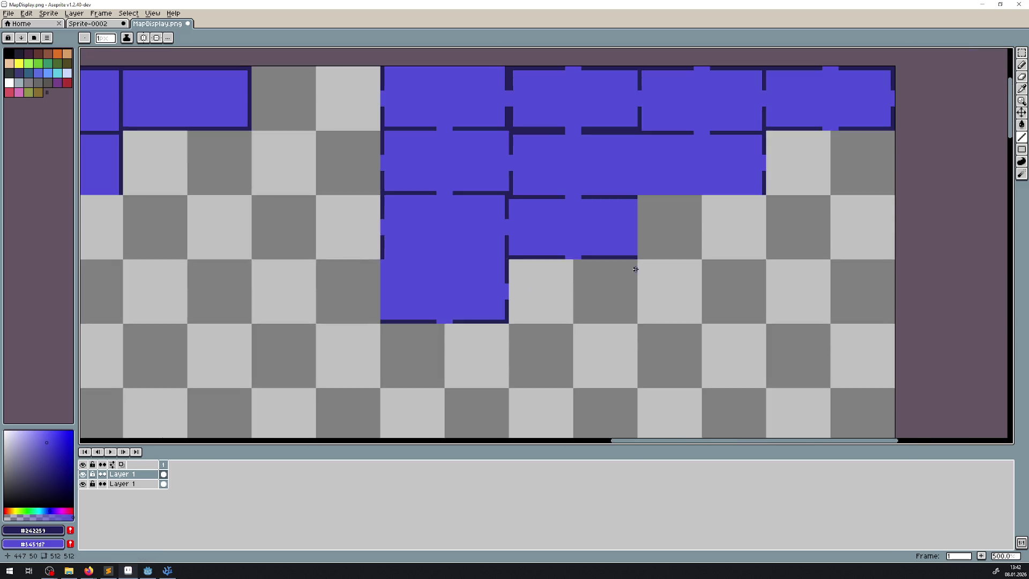
key(ctrl+s)
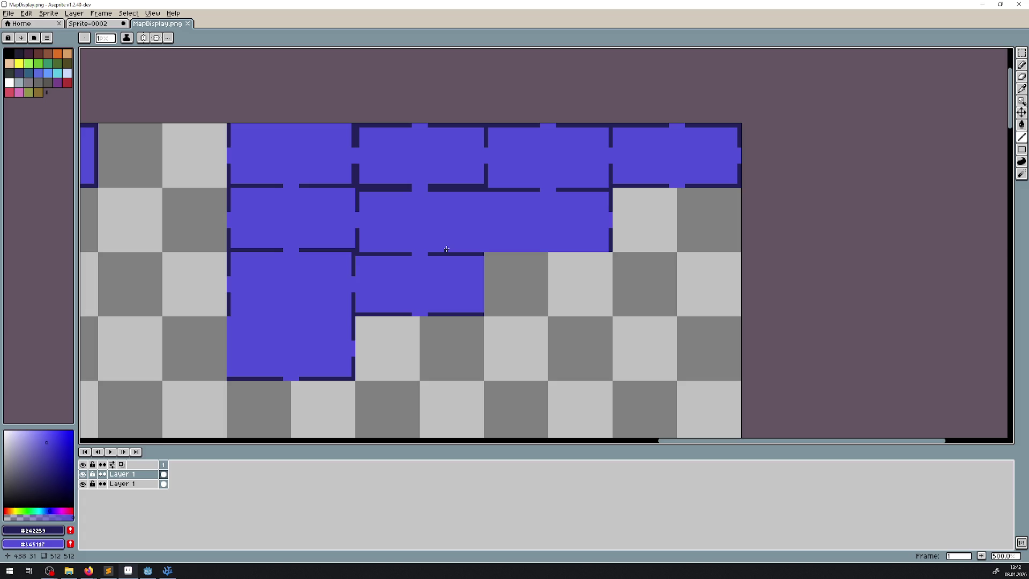
scroll(438, 213, down, 3)
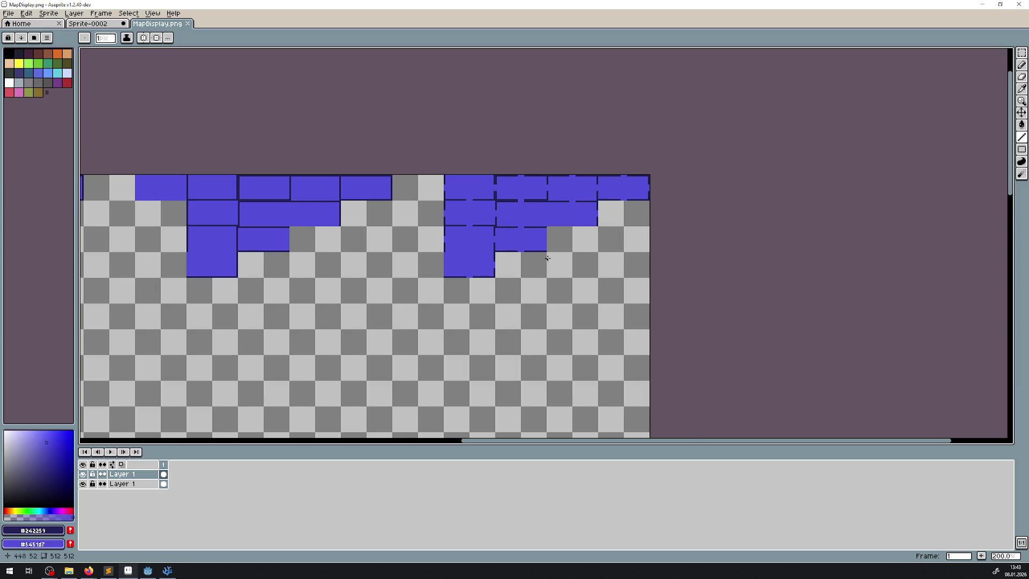
- Select the top-right room tile with the rectangular selection
scroll(561, 278, up, 2)
click(1022, 58)
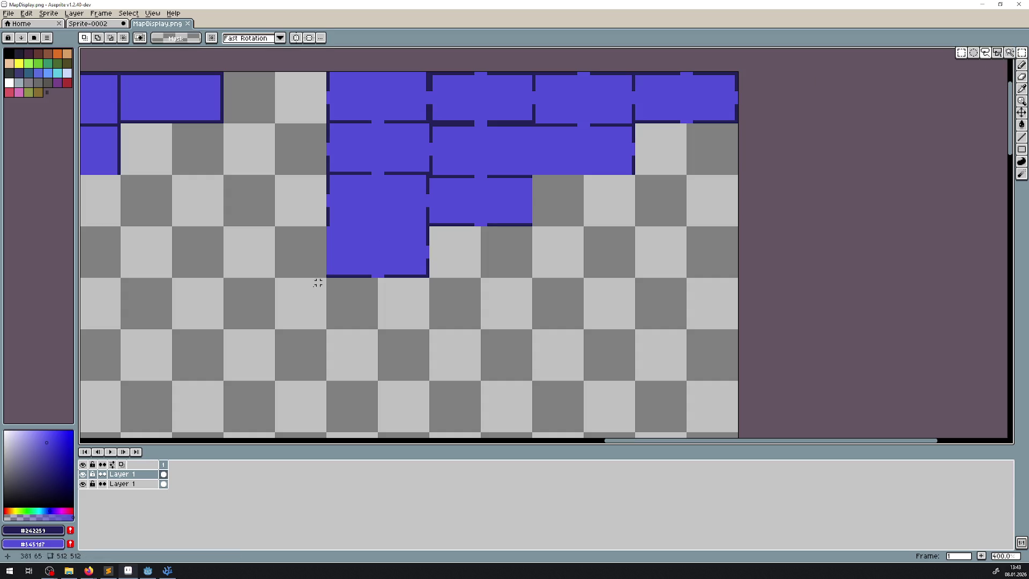
drag(449, 221, 255, 306)
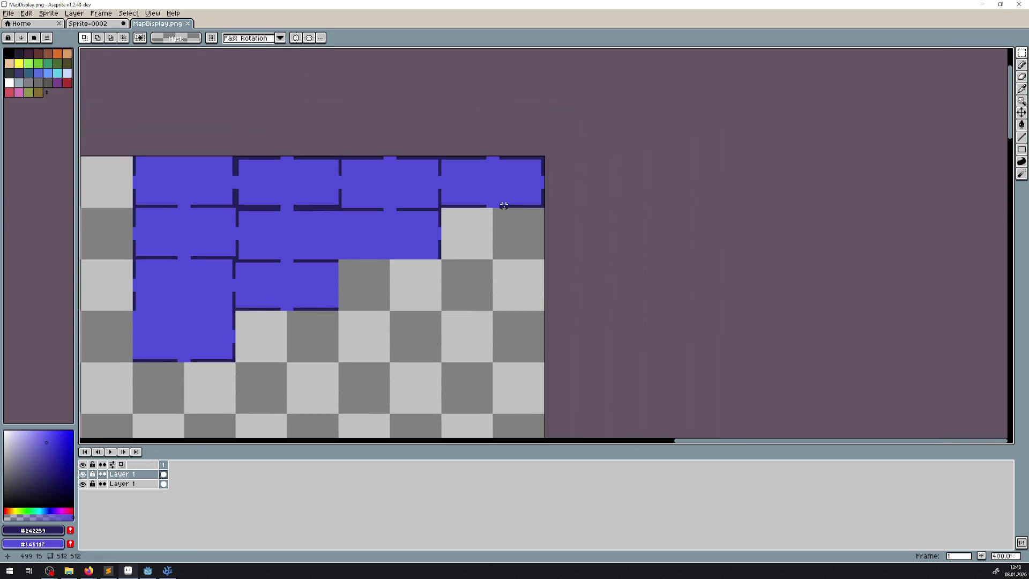
mouse_move(279, 235)
mouse_down()
mouse_move(522, 239)
mouse_move(443, 239)
mouse_up()
scroll(565, 225, down, 2)
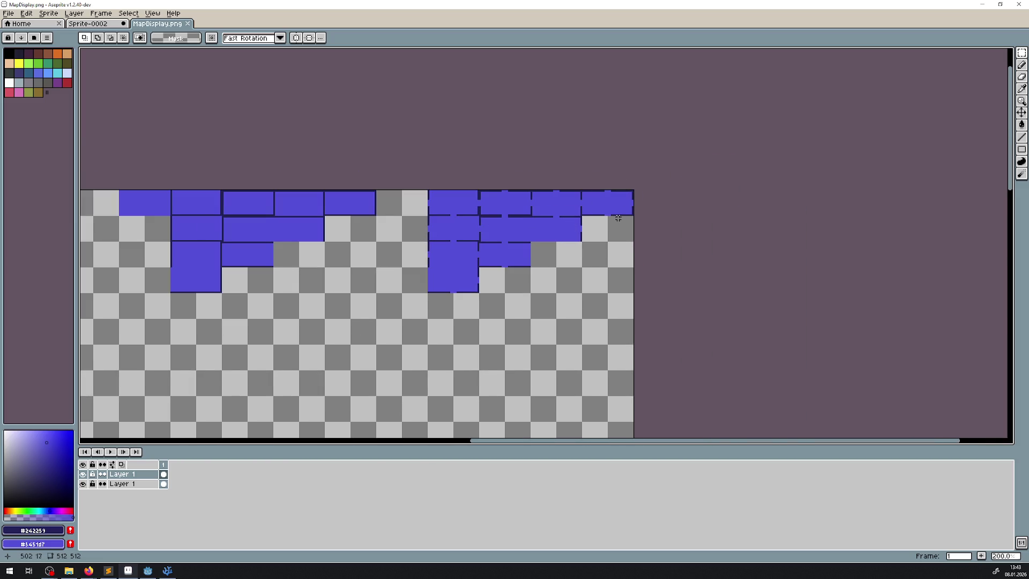
scroll(587, 195, up, 2)
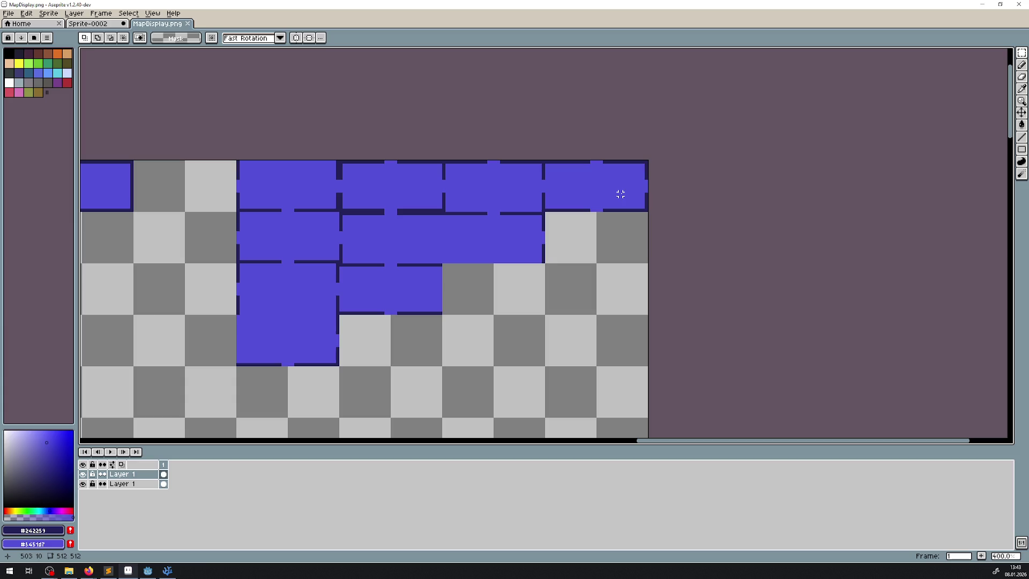
drag(264, 349, 549, 297)
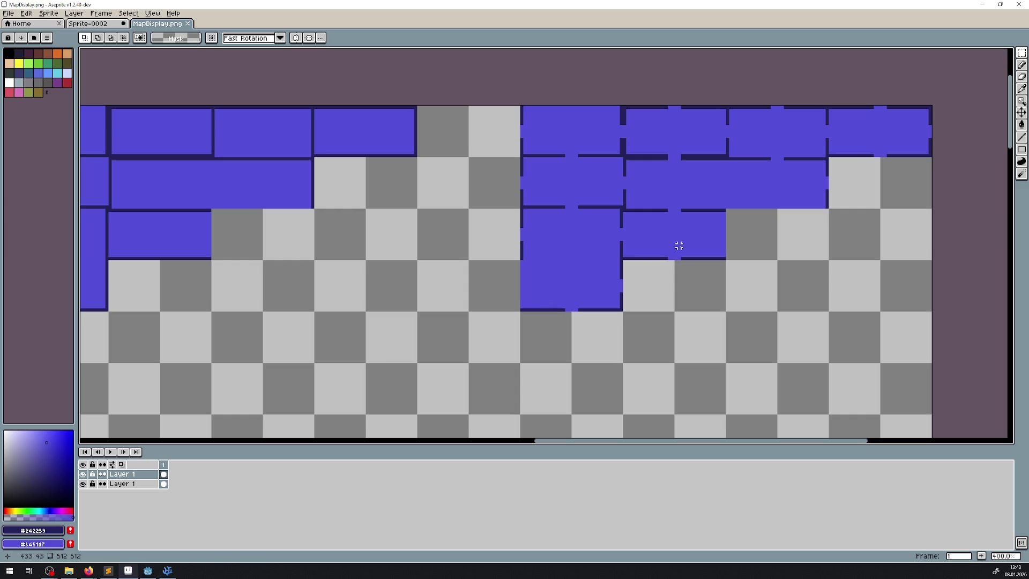
drag(765, 236, 420, 239)
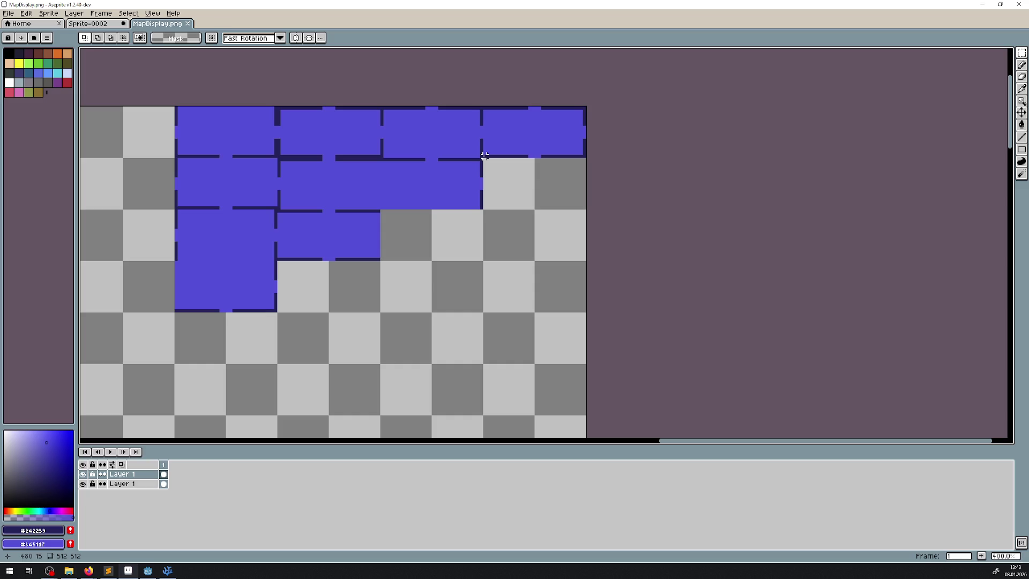
drag(484, 156, 581, 108)
drag(585, 108, 584, 109)
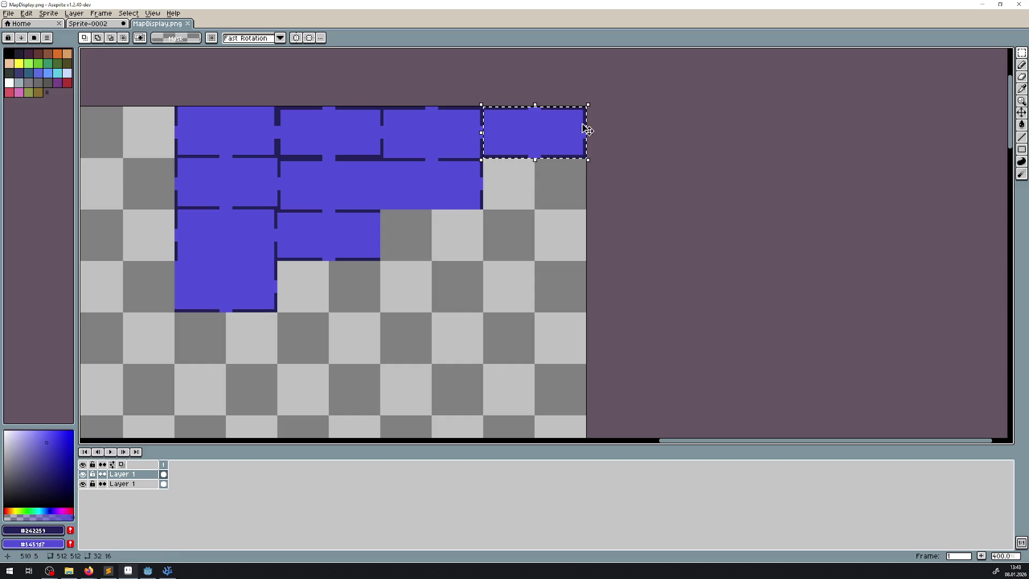
- Place a copy of the room tile lower down, commit it and deselect
scroll(320, 213, down, 1)
scroll(320, 214, down, 1)
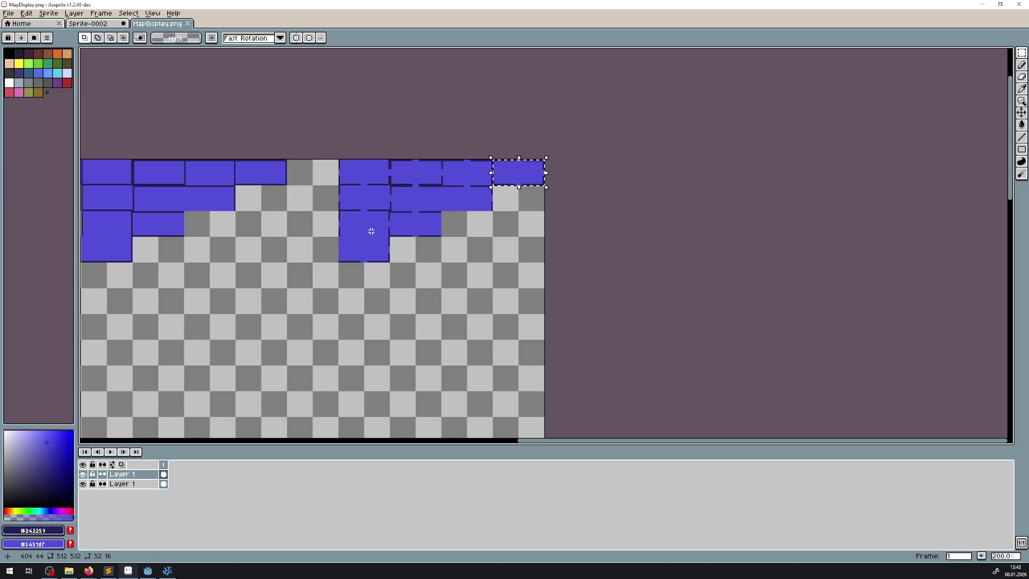
scroll(544, 225, left, 5)
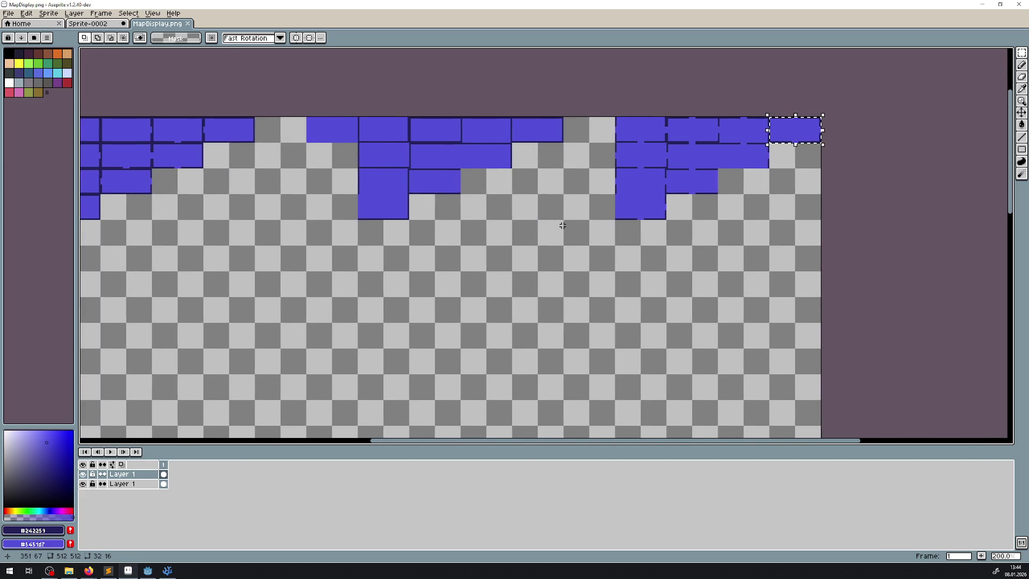
scroll(563, 225, up, 2)
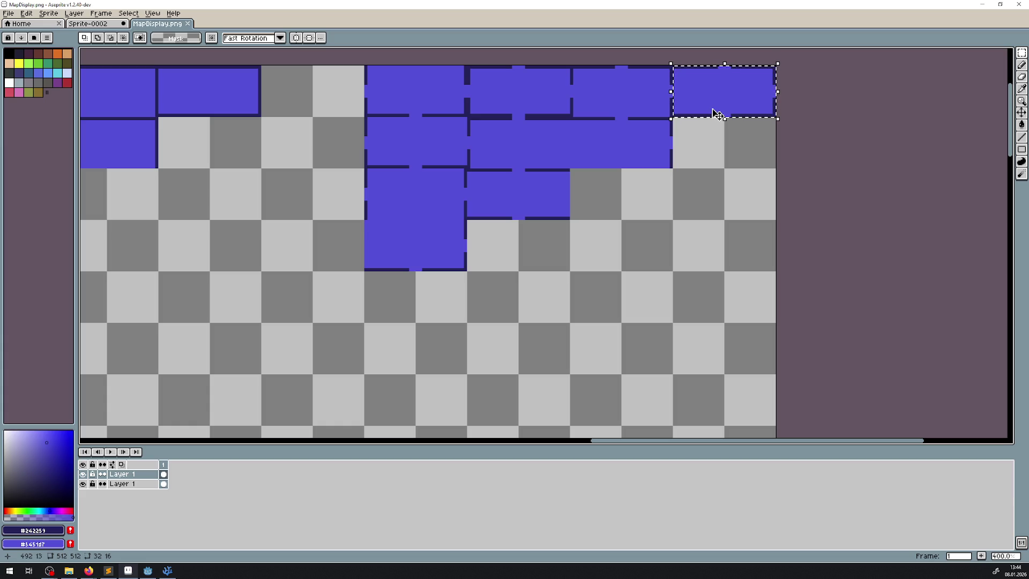
mouse_move(715, 117)
mouse_down()
mouse_move(718, 363)
mouse_move(658, 172)
mouse_move(641, 234)
mouse_move(640, 294)
mouse_move(641, 283)
mouse_up()
key(Return)
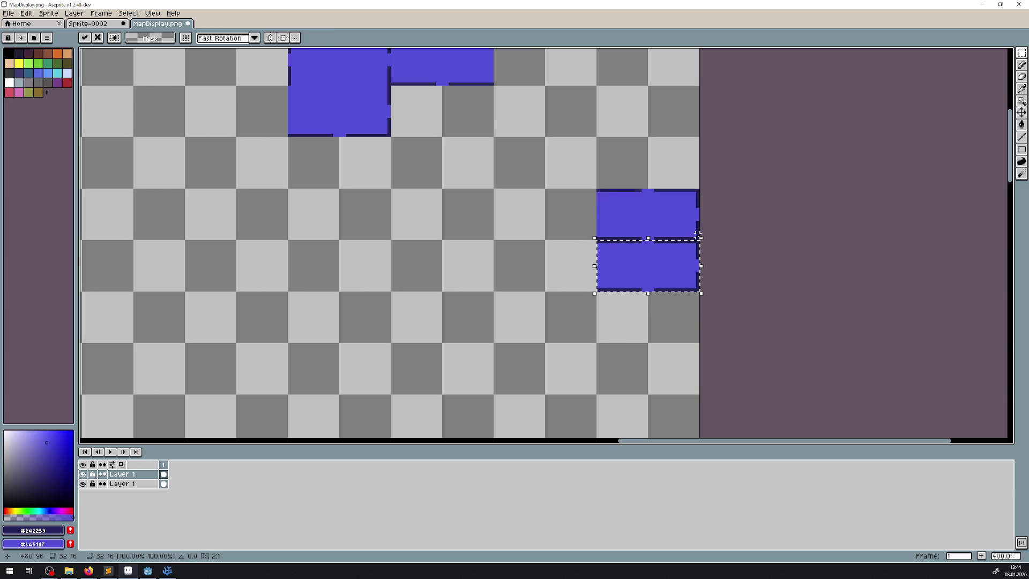
key(ctrl+d)
scroll(730, 230, up, 2)
click(1022, 138)
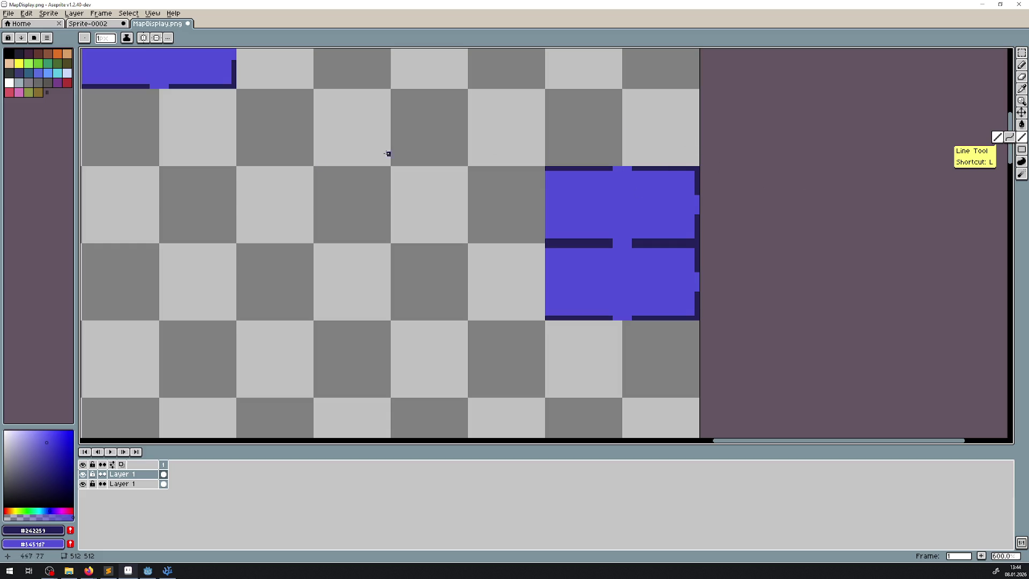
- Seal the gaps in the shared wall, right outer wall and bottom wall with navy lines
scroll(379, 321, down, 4)
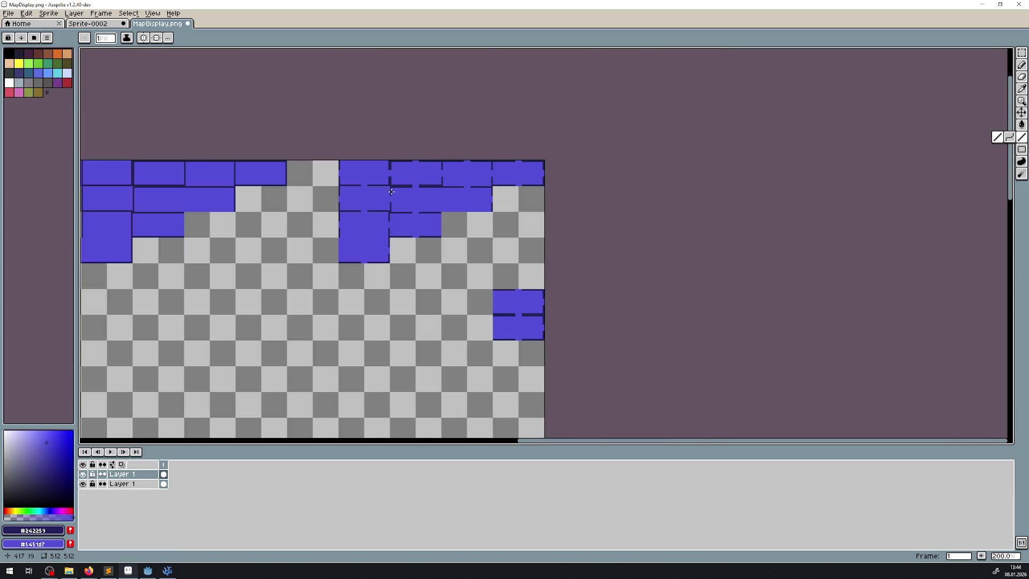
scroll(542, 241, up, 3)
drag(512, 344, 458, 199)
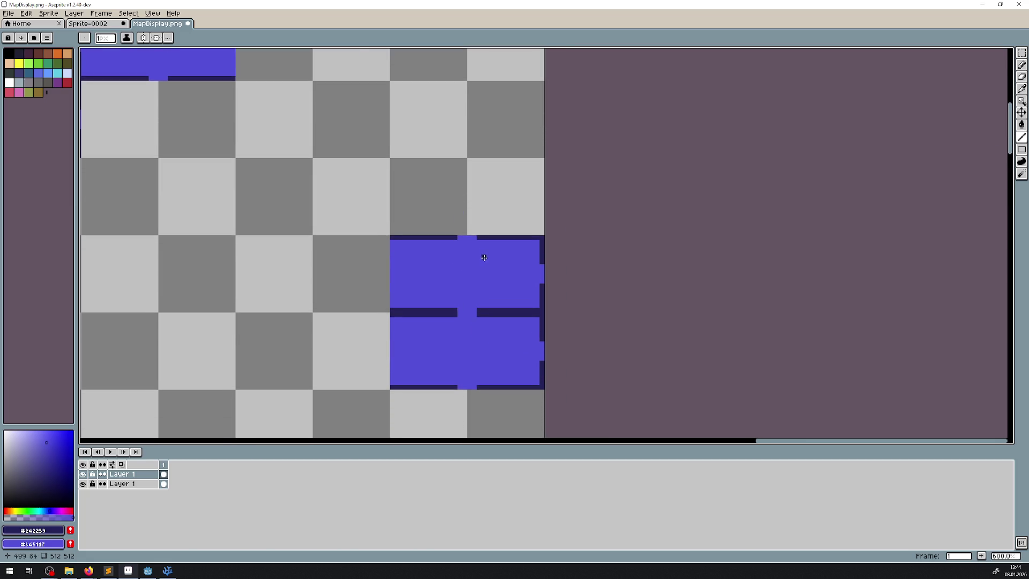
scroll(484, 259, up, 2)
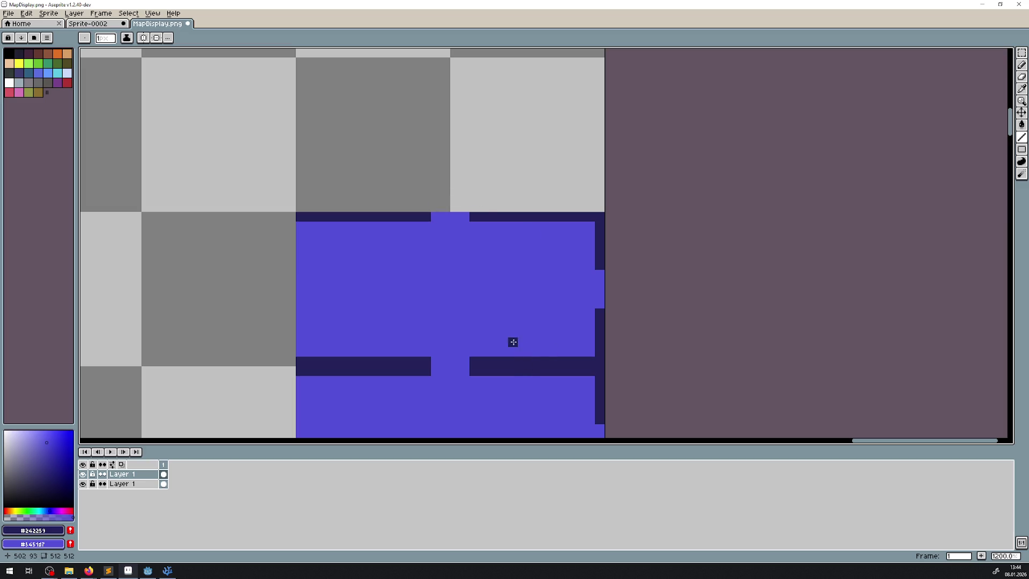
scroll(420, 223, down, 4)
drag(410, 181, 411, 203)
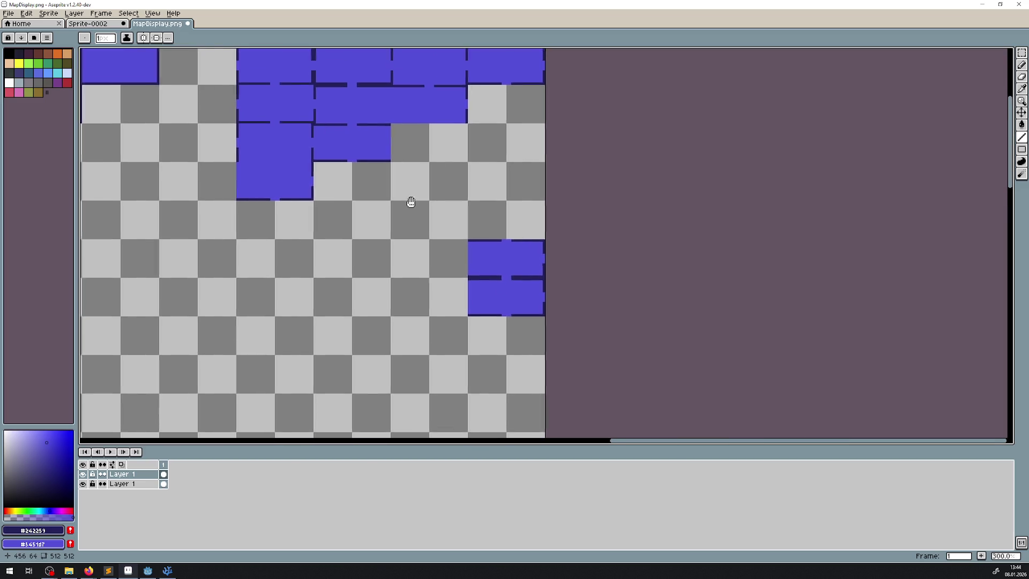
drag(384, 239, 389, 153)
scroll(523, 165, up, 2)
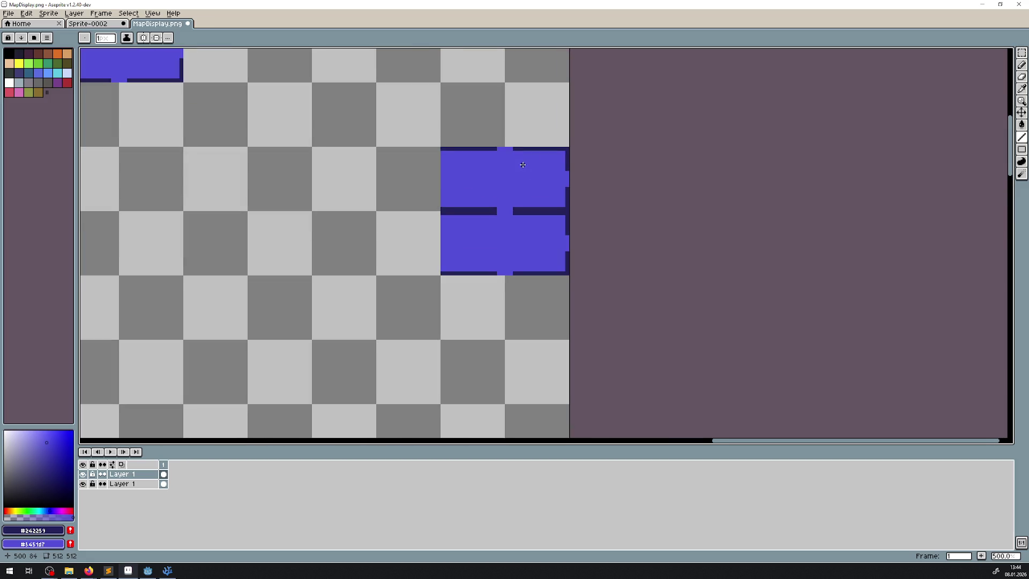
scroll(476, 200, up, 2)
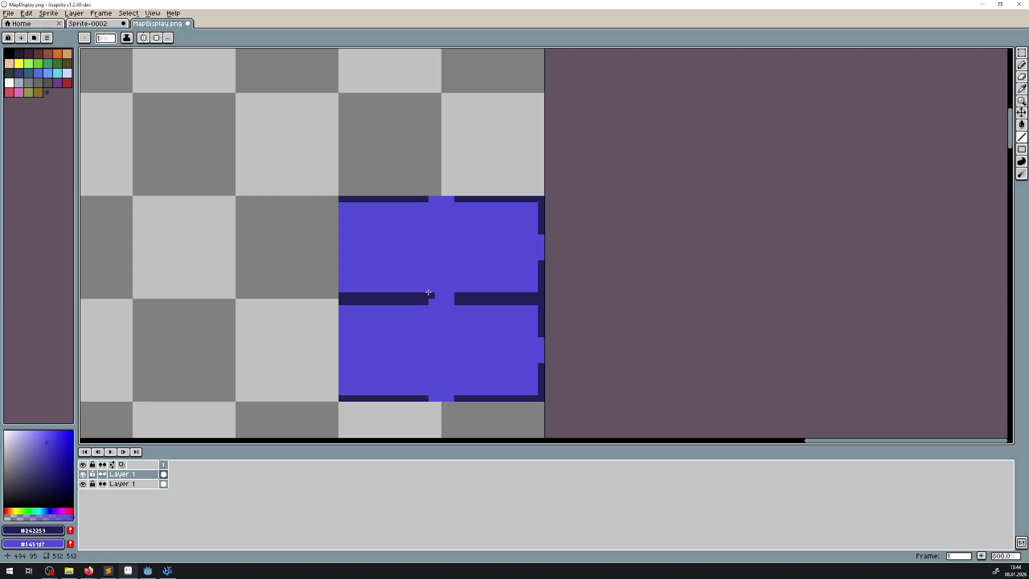
drag(430, 295, 451, 294)
drag(540, 237, 541, 258)
drag(429, 398, 453, 398)
scroll(562, 284, down, 2)
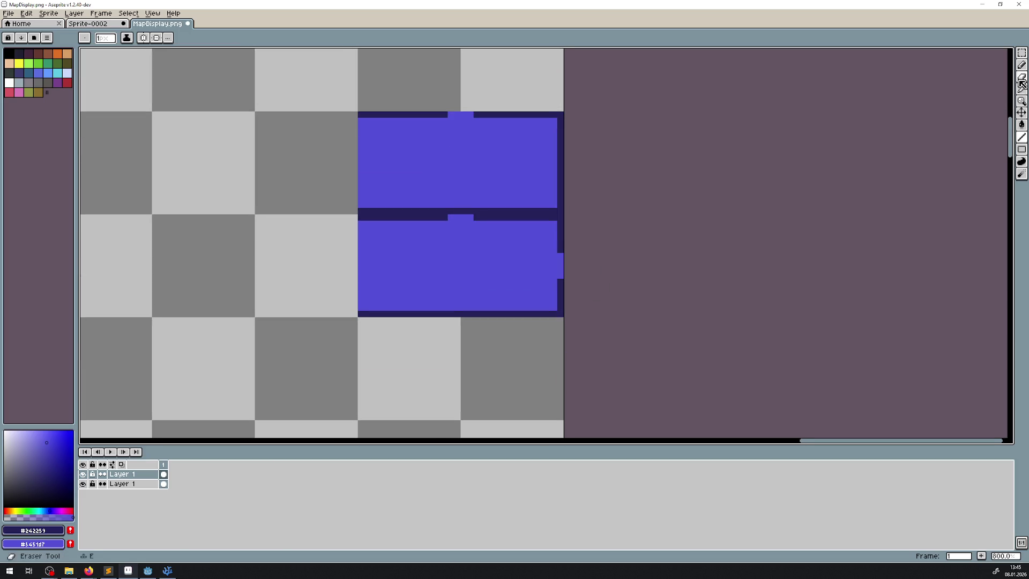
- Select the top room tile, duplicate it and place the copy third in the column
click(1022, 53)
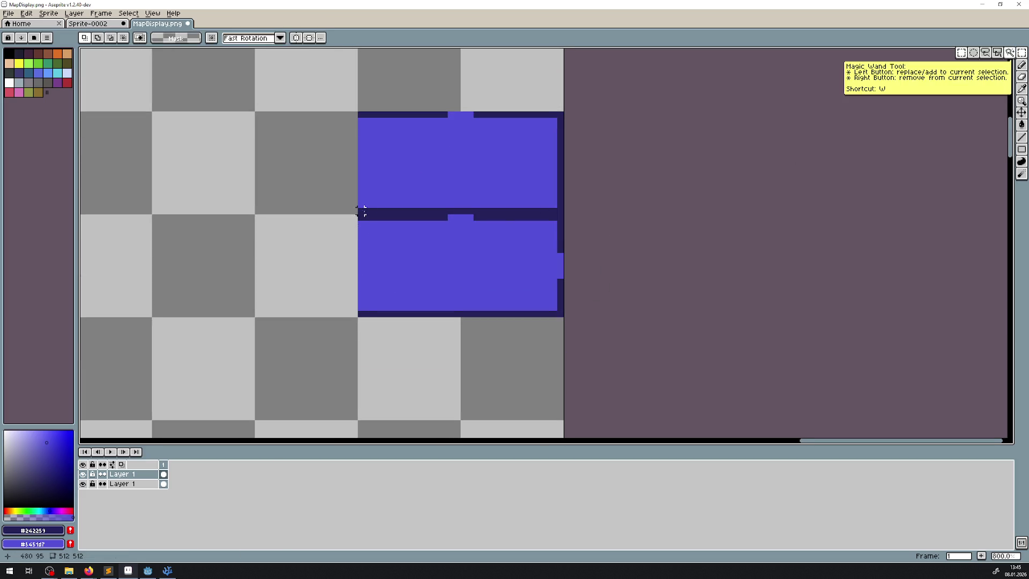
scroll(361, 210, up, 2)
scroll(429, 248, down, 5)
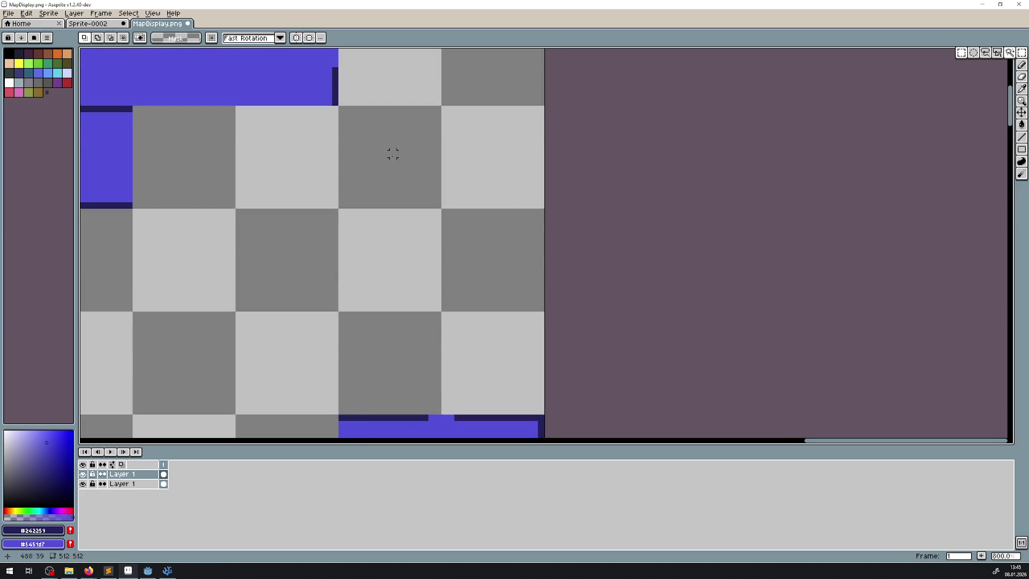
scroll(390, 154, down, 2)
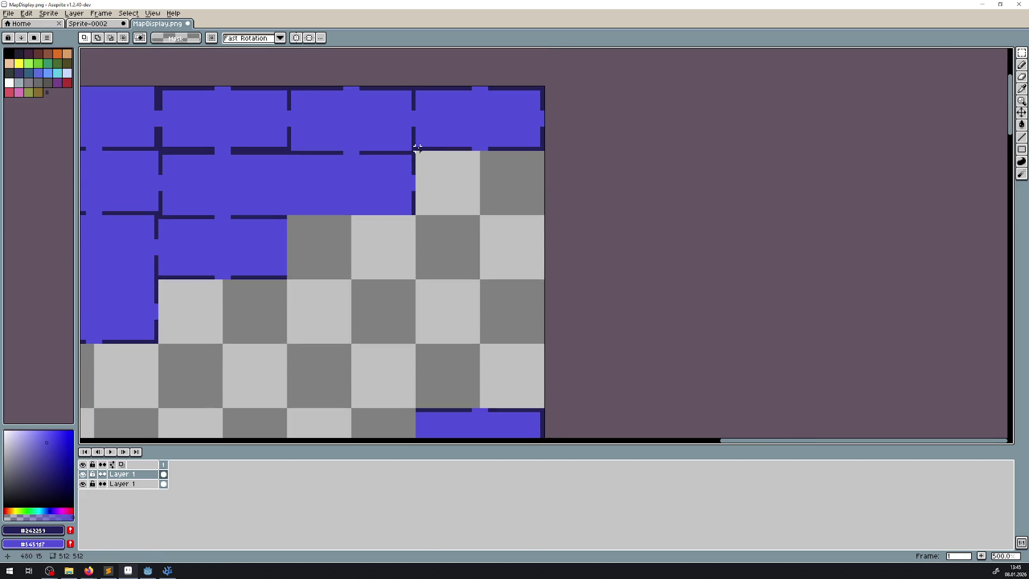
mouse_move(417, 150)
mouse_down()
mouse_move(542, 88)
mouse_move(519, 421)
mouse_move(528, 389)
mouse_up()
key(ctrl+t)
scroll(432, 255, down, 2)
key(Return)
scroll(574, 292, down, 2)
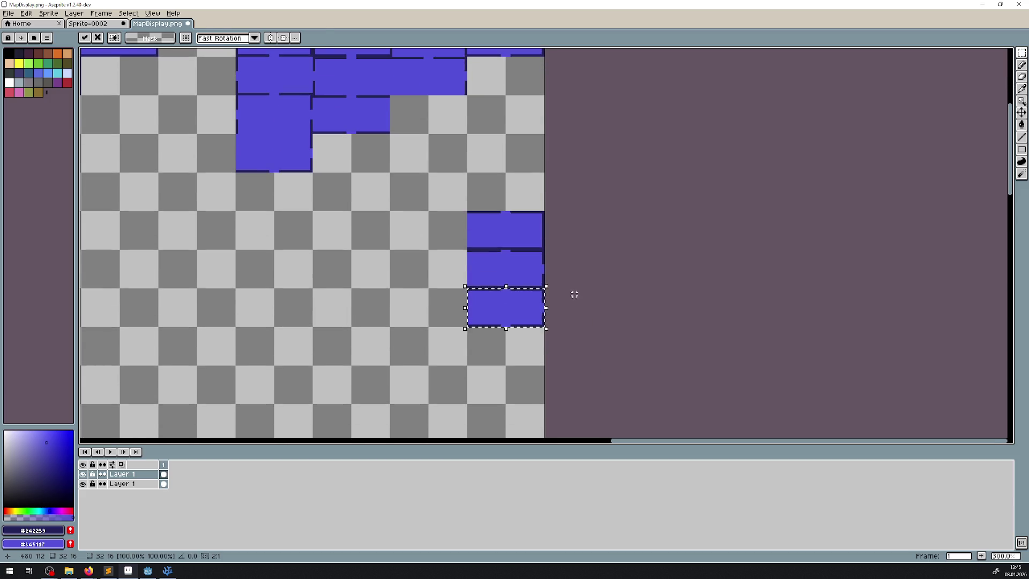
scroll(566, 305, up, 3)
click(1021, 137)
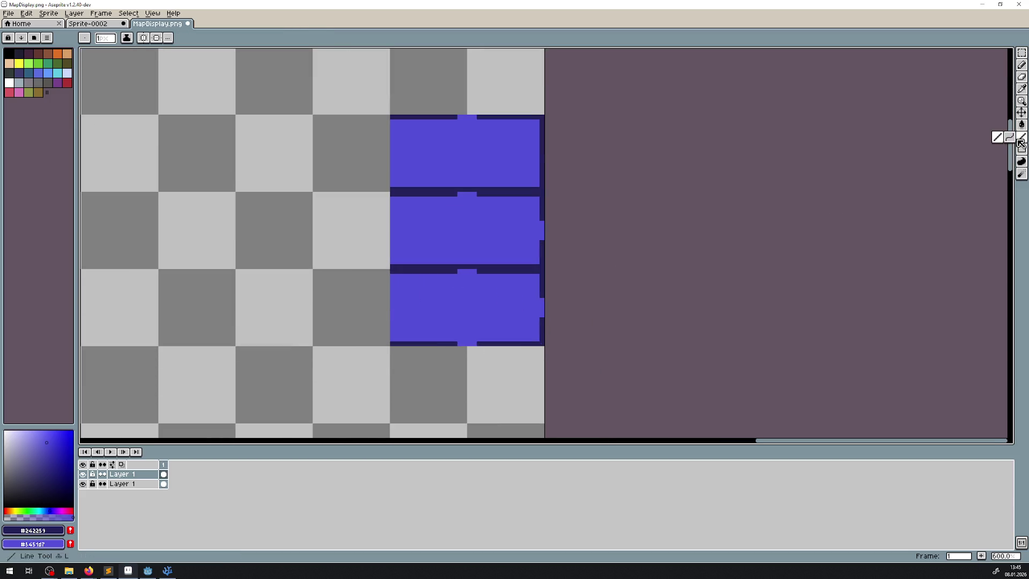
scroll(542, 301, up, 3)
scroll(539, 319, down, 3)
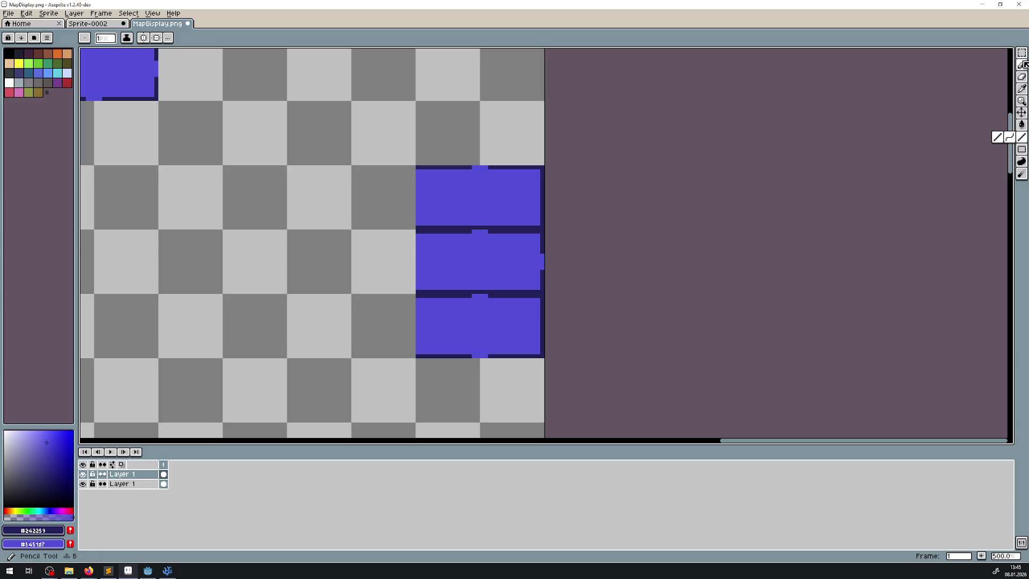
- Copy the lowest room and set it flush beneath as the fourth room
key(m)
scroll(498, 278, down, 3)
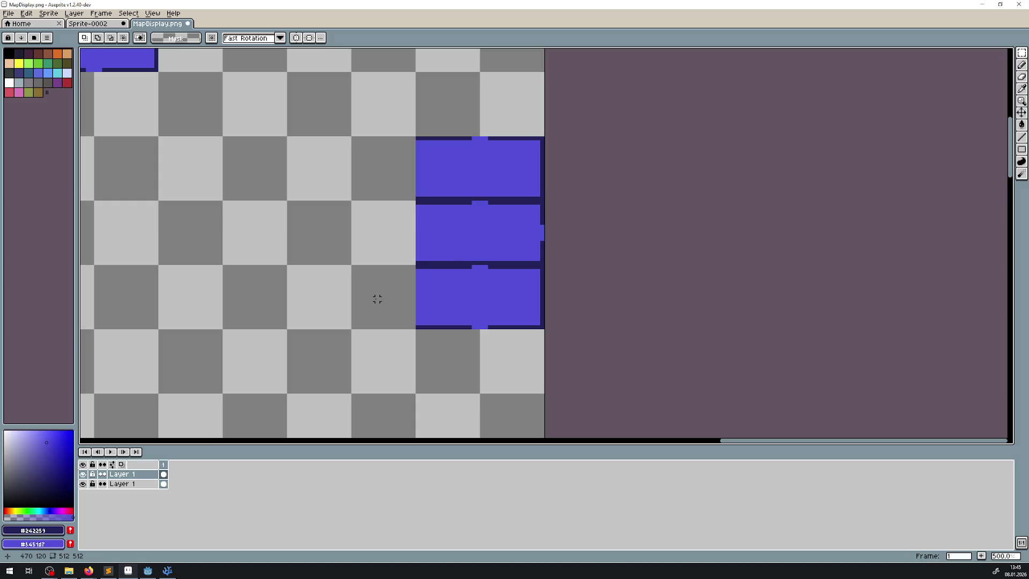
scroll(378, 299, up, 2)
mouse_move(439, 345)
mouse_down()
mouse_move(615, 247)
mouse_move(639, 250)
mouse_up()
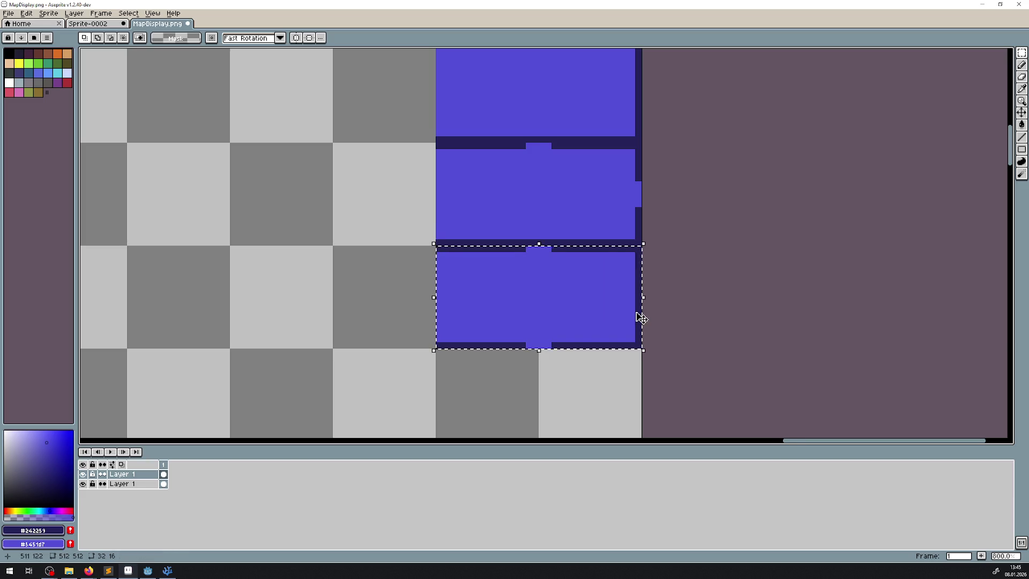
mouse_move(641, 317)
mouse_down()
mouse_move(568, 268)
mouse_move(492, 383)
mouse_move(504, 360)
mouse_up()
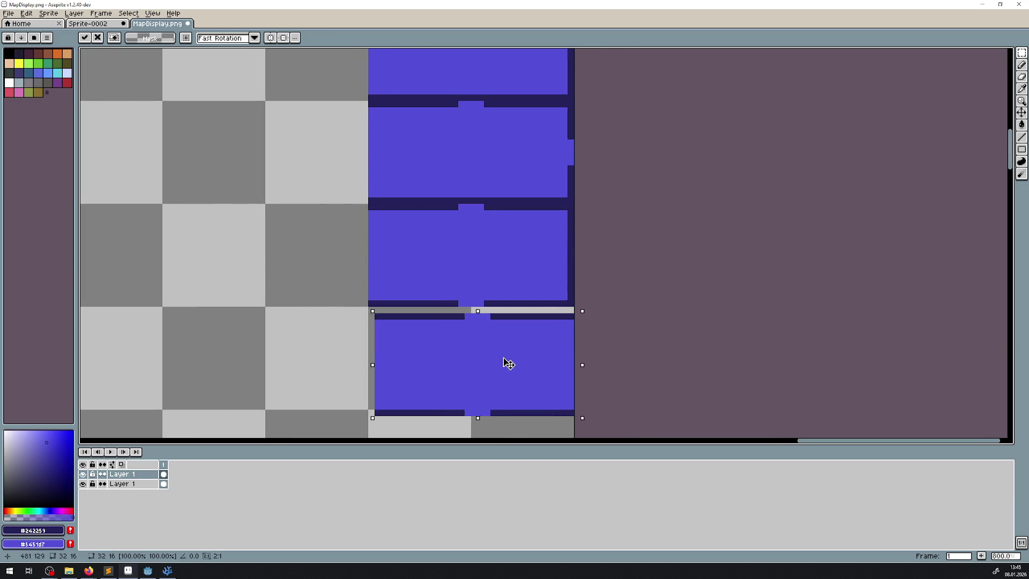
click(680, 315)
click(1021, 137)
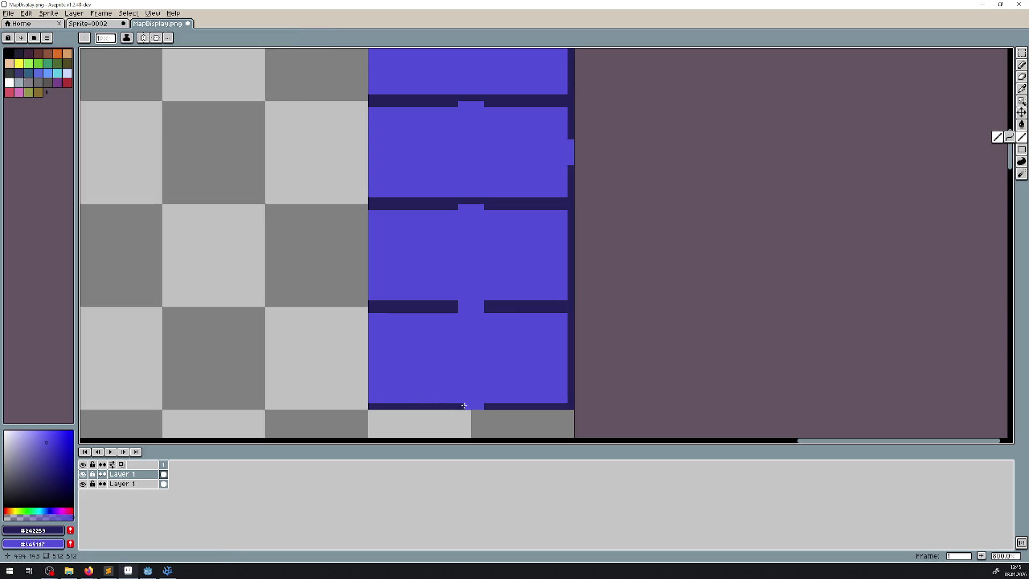
scroll(464, 406, down, 4)
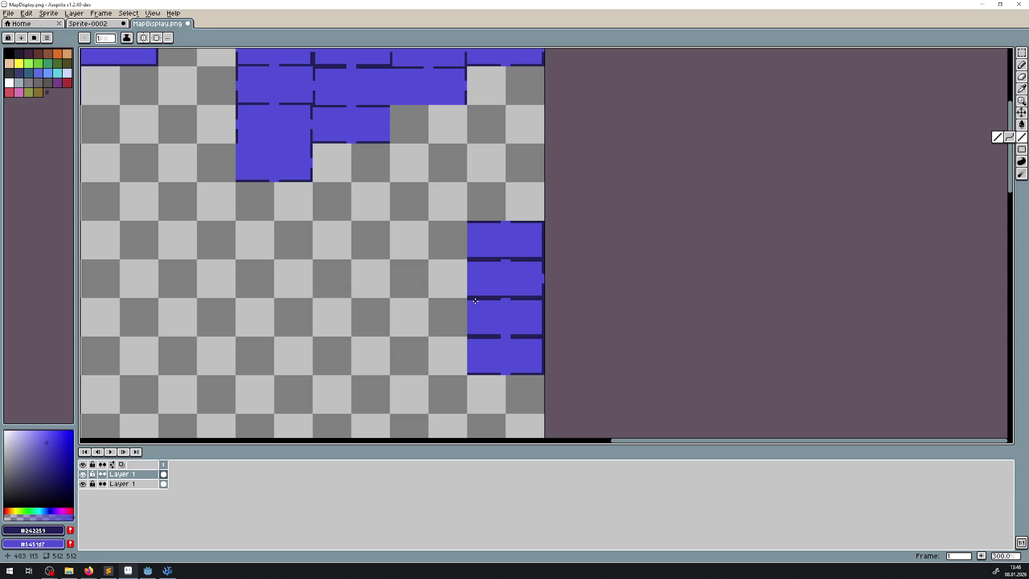
scroll(356, 248, down, 2)
- Fill the lower door gap with navy, keeping the right wall strip room blue
scroll(346, 116, up, 1)
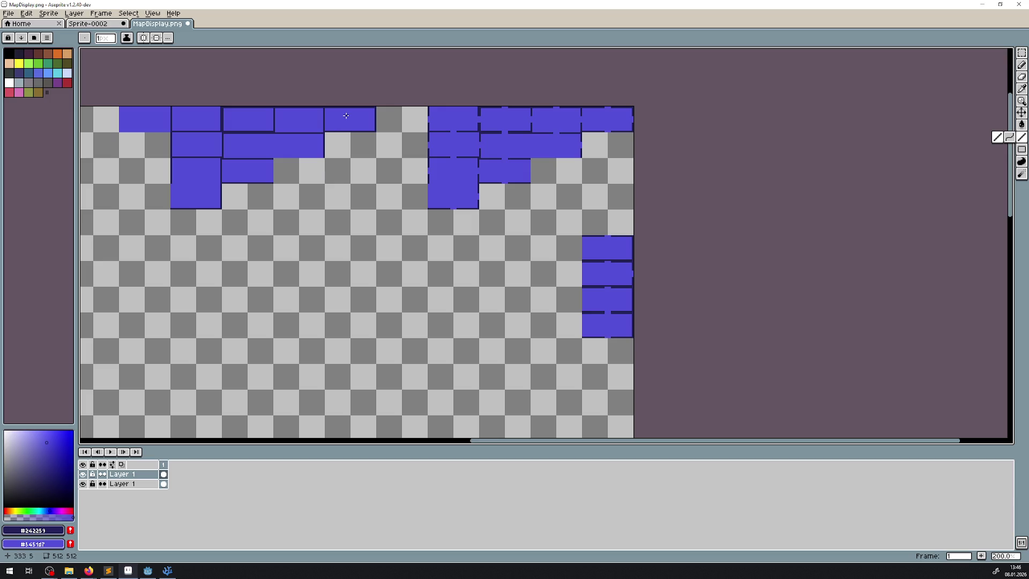
scroll(595, 188, up, 2)
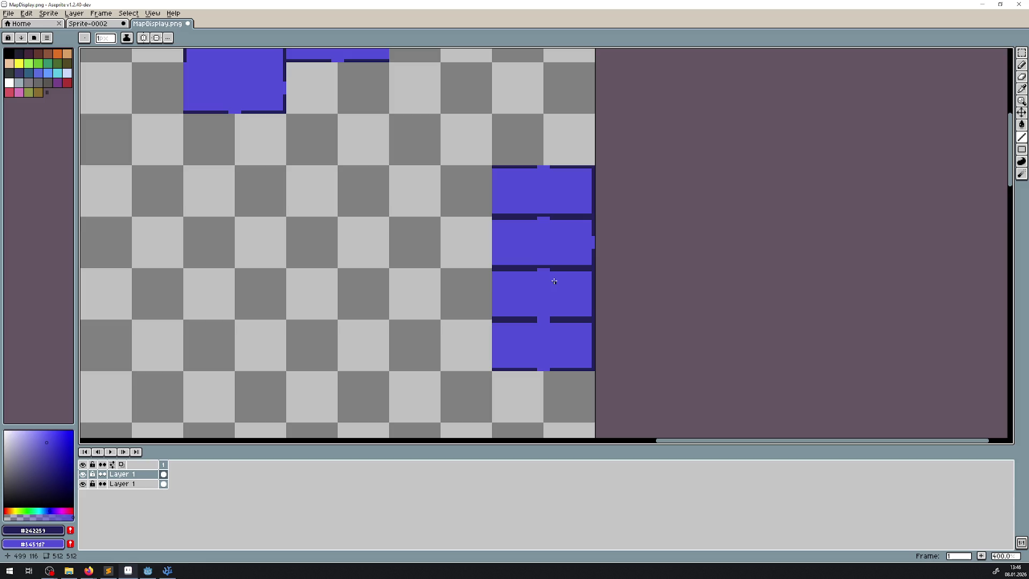
scroll(501, 272, down, 1)
scroll(501, 272, right, 1)
scroll(502, 271, up, 5)
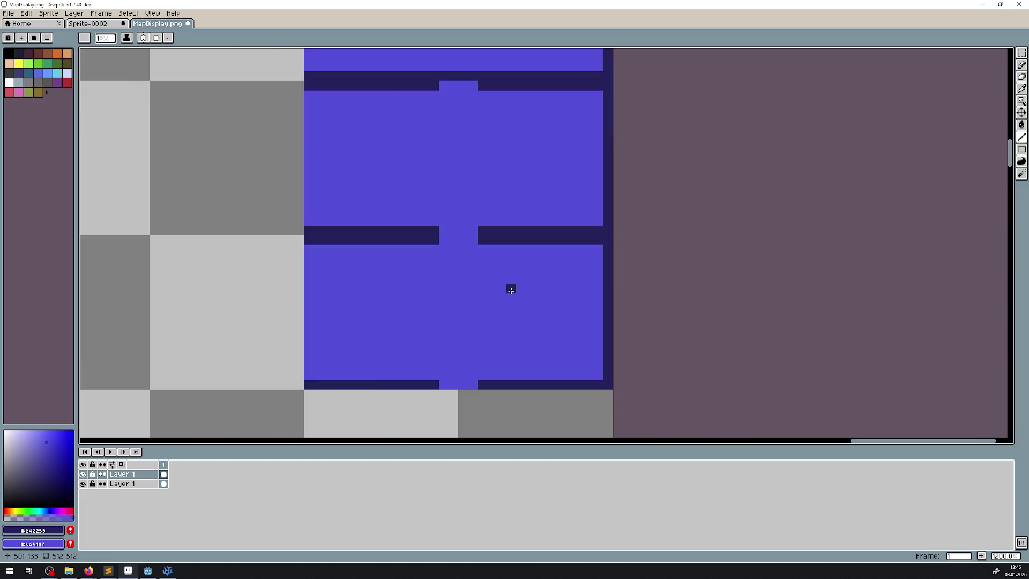
scroll(511, 288, down, 3)
scroll(510, 301, up, 3)
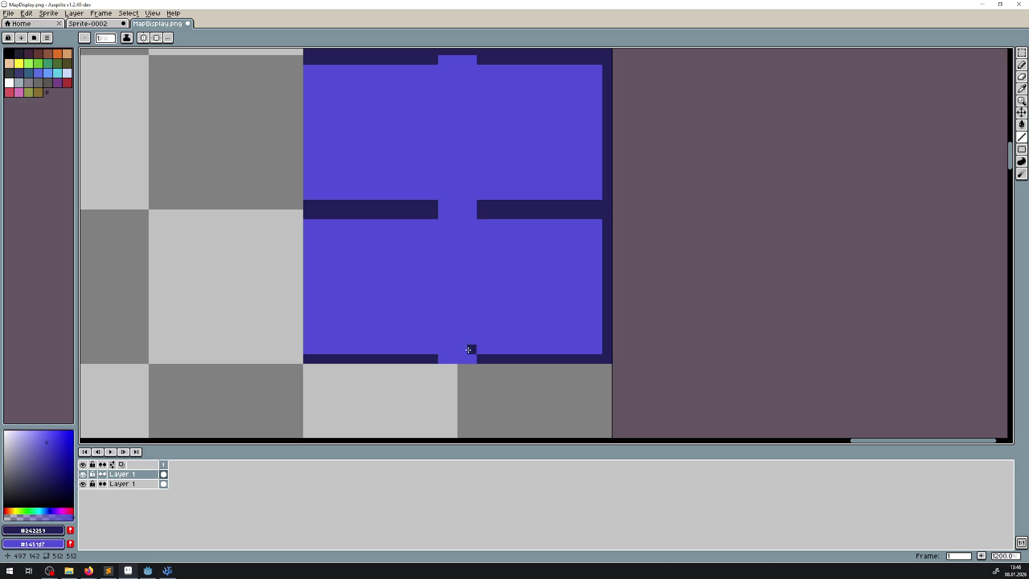
drag(444, 212, 472, 213)
mouse_move(603, 229)
mouse_down()
mouse_move(594, 267)
mouse_move(609, 306)
mouse_up()
drag(602, 266, 593, 223)
scroll(537, 275, down, 8)
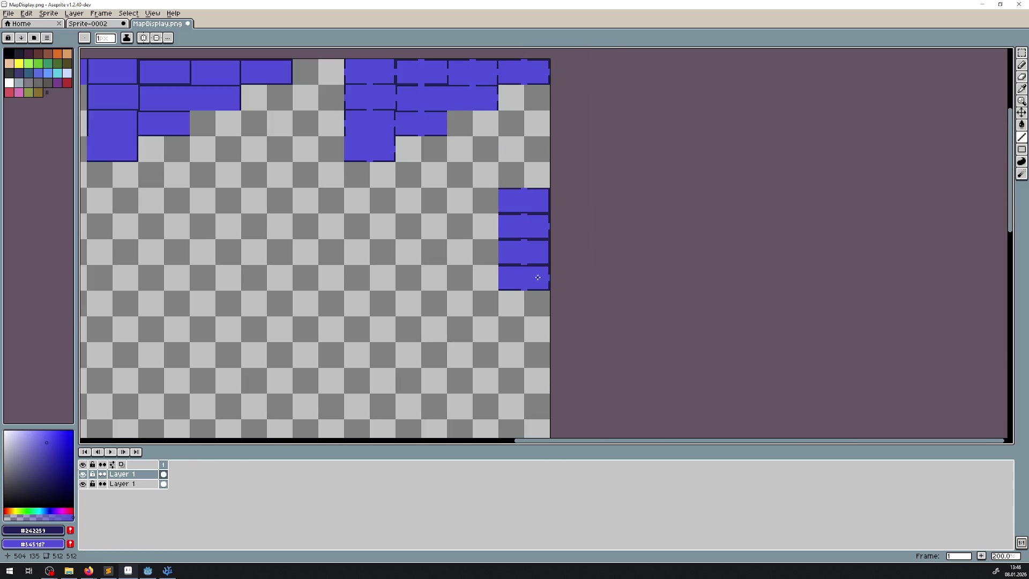
- Save MapDisplay.png and pick the Rectangular Marquee tool
key(ctrl+s)
scroll(403, 116, down, 1)
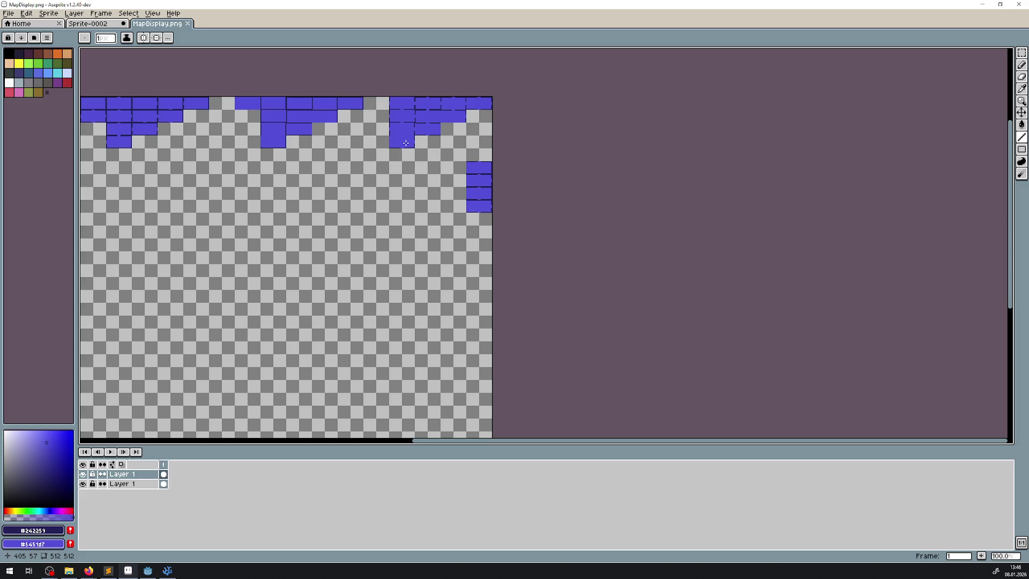
scroll(406, 144, up, 3)
scroll(696, 168, right, 3)
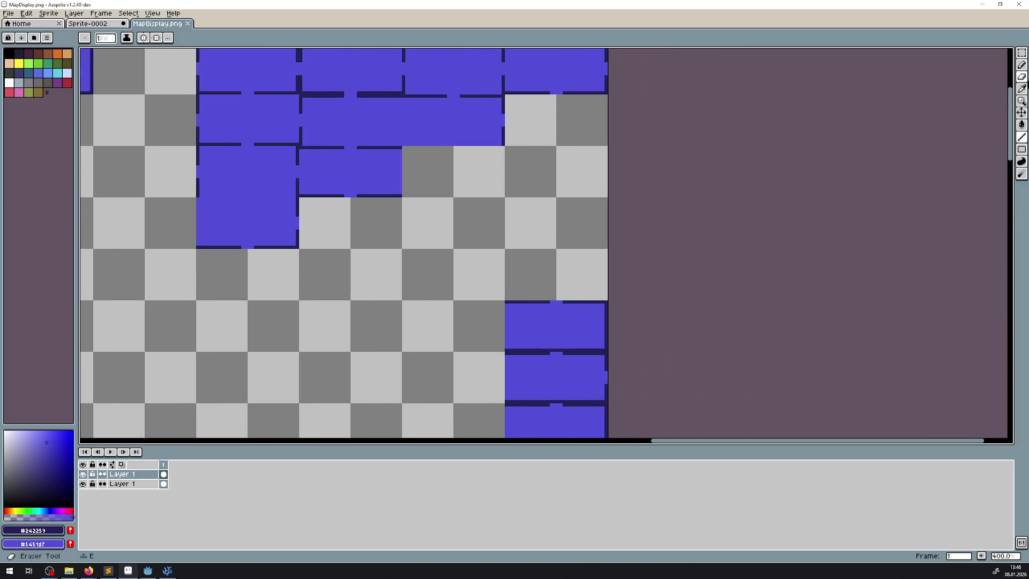
click(1023, 54)
scroll(552, 217, down, 1)
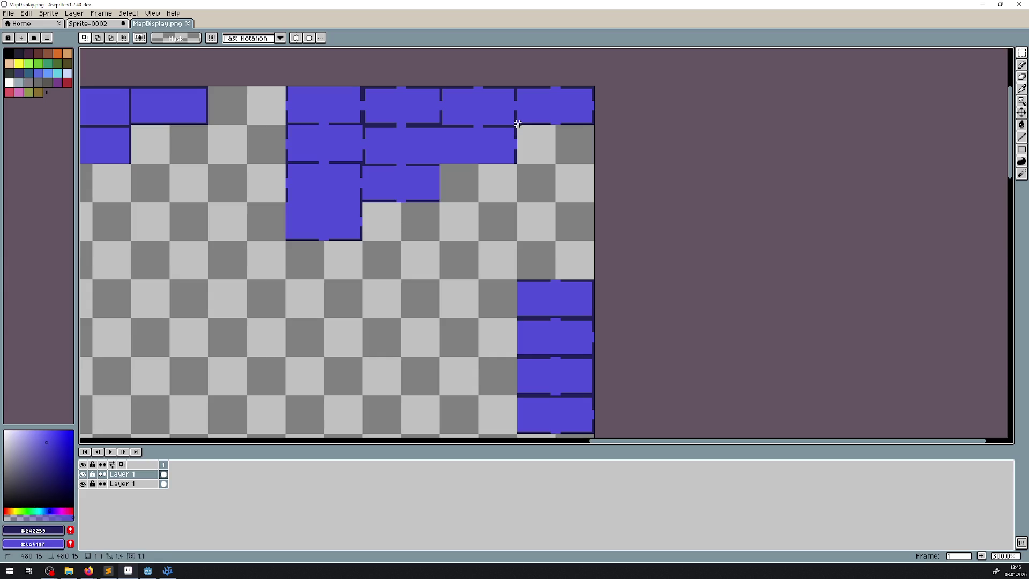
- Select the top-right room tile and drop it into column alignment
mouse_move(518, 125)
mouse_down()
mouse_move(574, 87)
mouse_move(594, 90)
mouse_move(568, 241)
mouse_move(576, 253)
mouse_move(460, 389)
mouse_up()
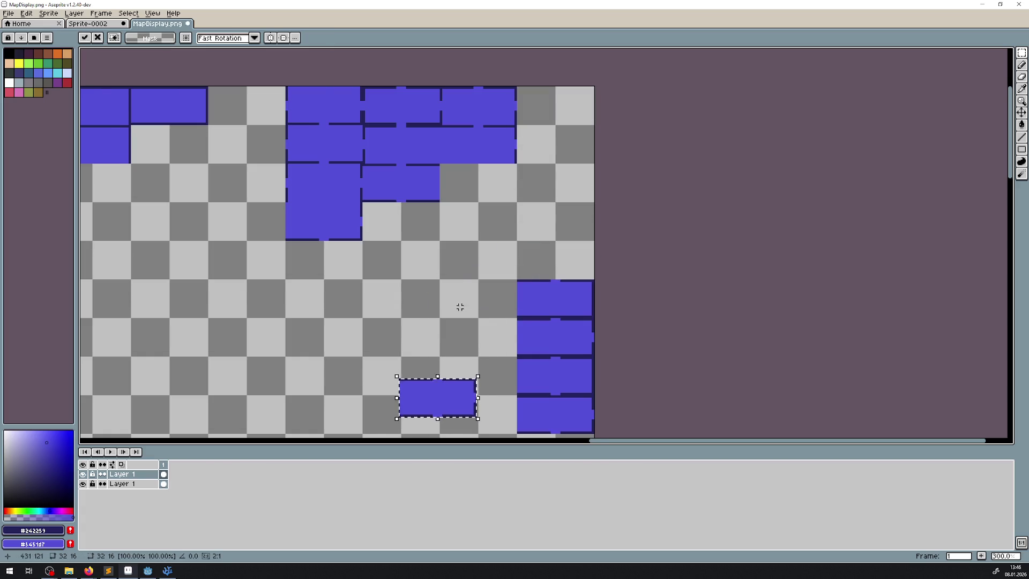
scroll(444, 268, down, 5)
scroll(445, 268, right, 1)
mouse_move(434, 230)
mouse_down()
mouse_move(512, 298)
mouse_move(550, 281)
mouse_up()
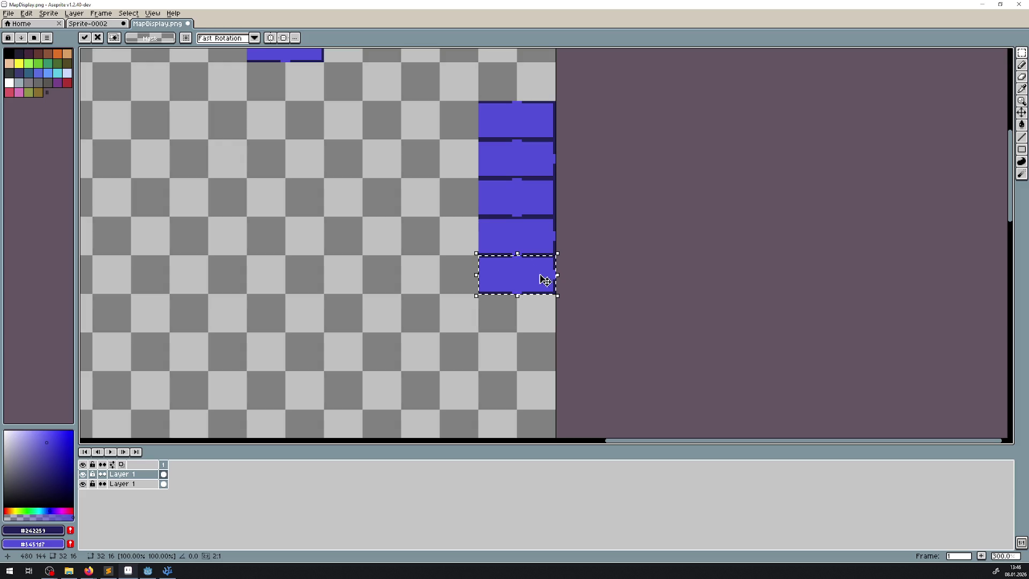
click(290, 154)
scroll(300, 214, up, 5)
scroll(300, 214, left, 2)
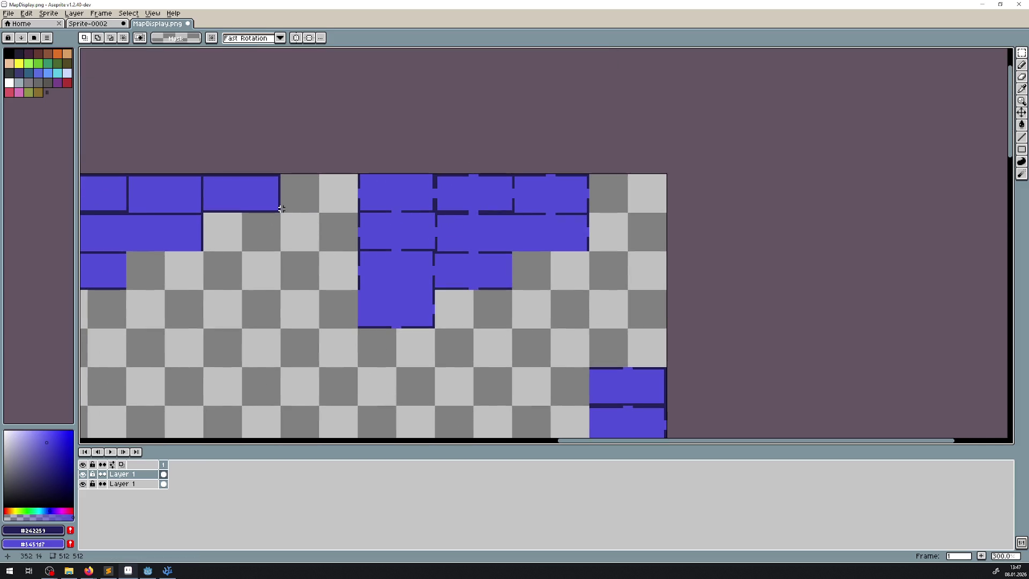
- Move the room at the end of the top row onto the right column
mouse_move(281, 208)
mouse_down()
mouse_move(204, 174)
mouse_move(742, 396)
mouse_move(625, 339)
mouse_move(618, 355)
mouse_up()
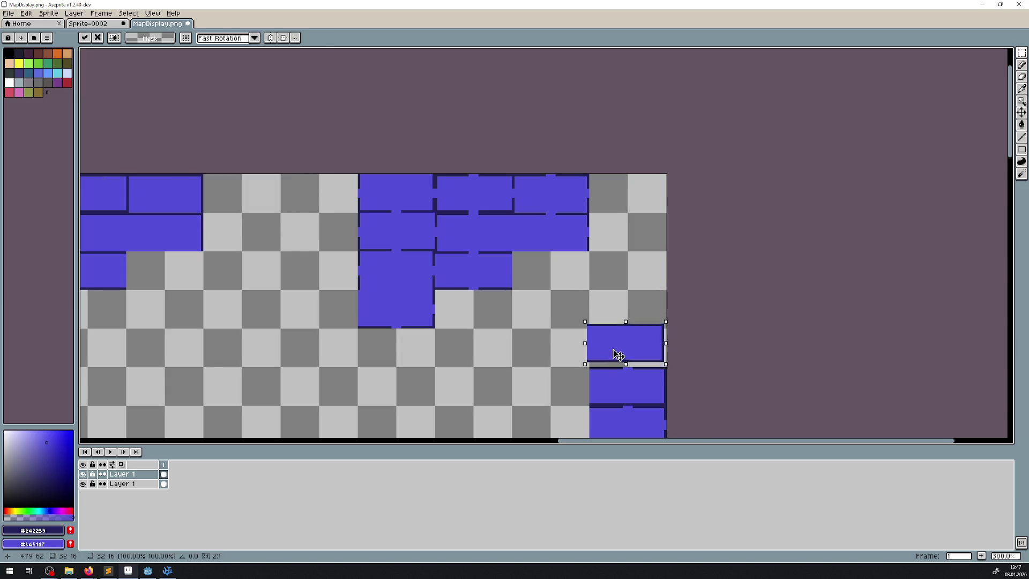
scroll(542, 269, down, 5)
scroll(542, 269, right, 2)
click(511, 147)
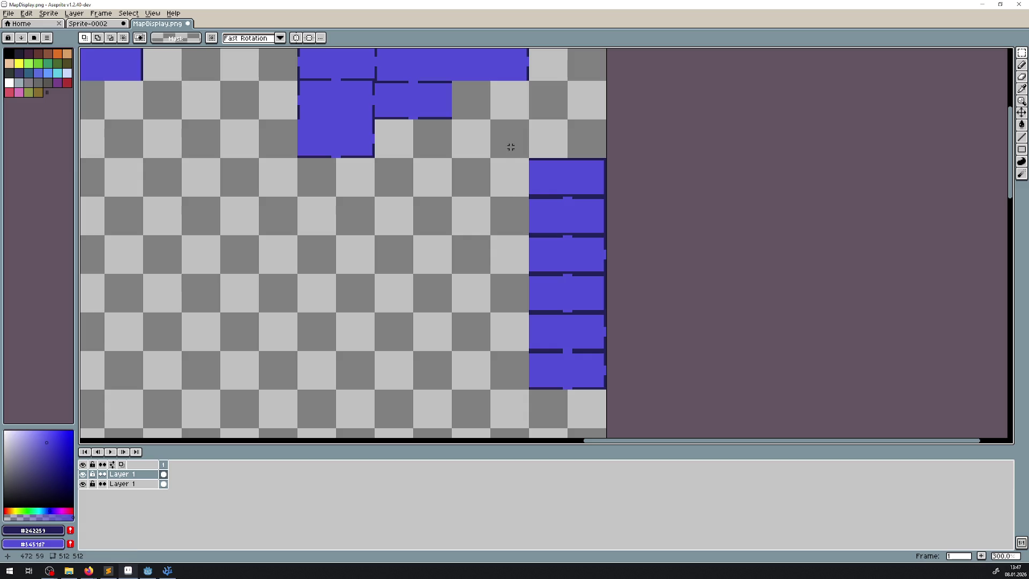
- Move the whole four-room column to the map's left edge, nudge it left and commit
mouse_move(511, 147)
mouse_down()
mouse_move(609, 413)
mouse_move(605, 388)
mouse_up()
scroll(604, 388, down, 3)
mouse_move(520, 261)
mouse_down()
mouse_move(109, 262)
mouse_move(128, 268)
mouse_up()
scroll(128, 268, up, 3)
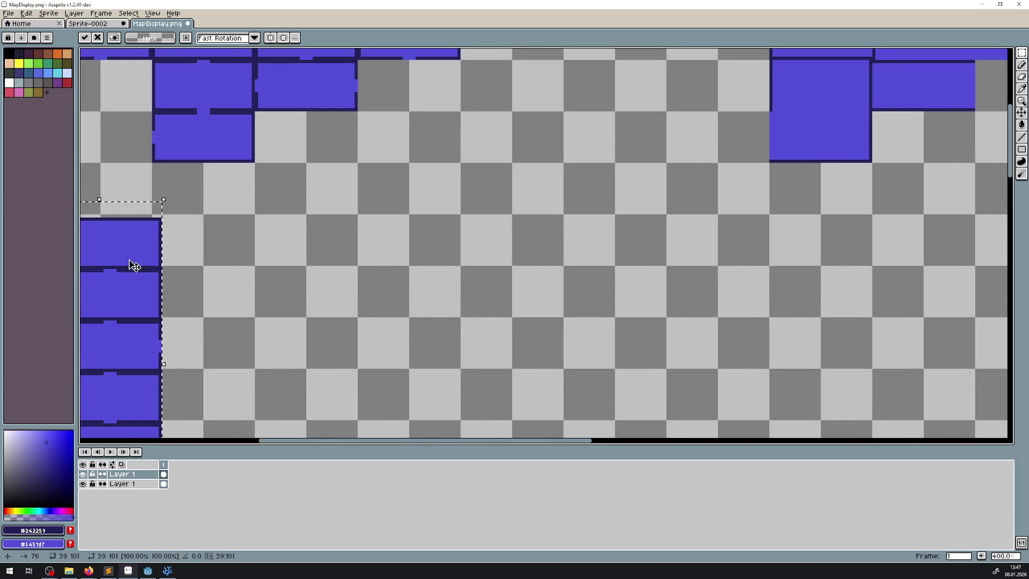
drag(265, 234, 258, 229)
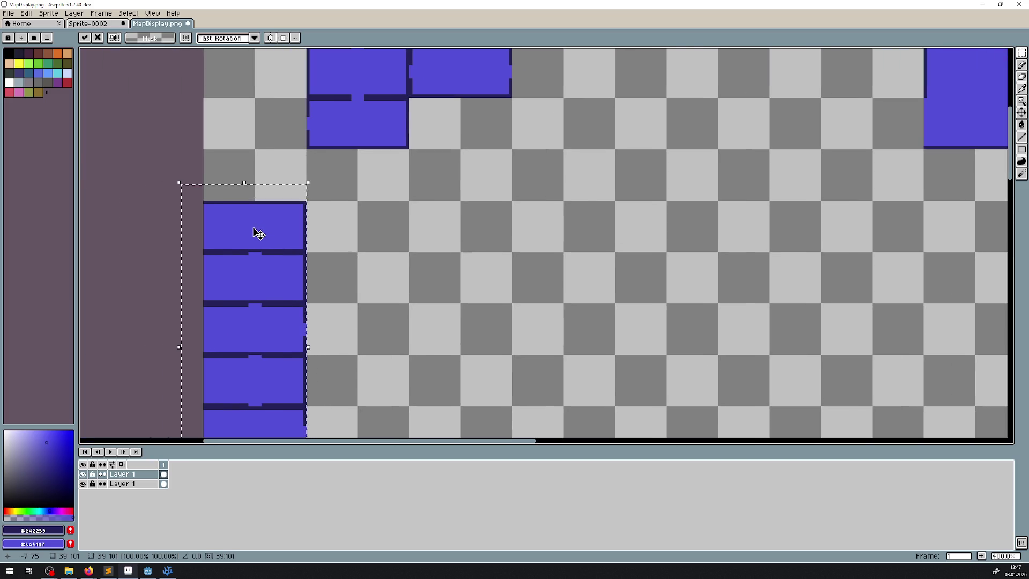
key(Return)
scroll(475, 267, down, 4)
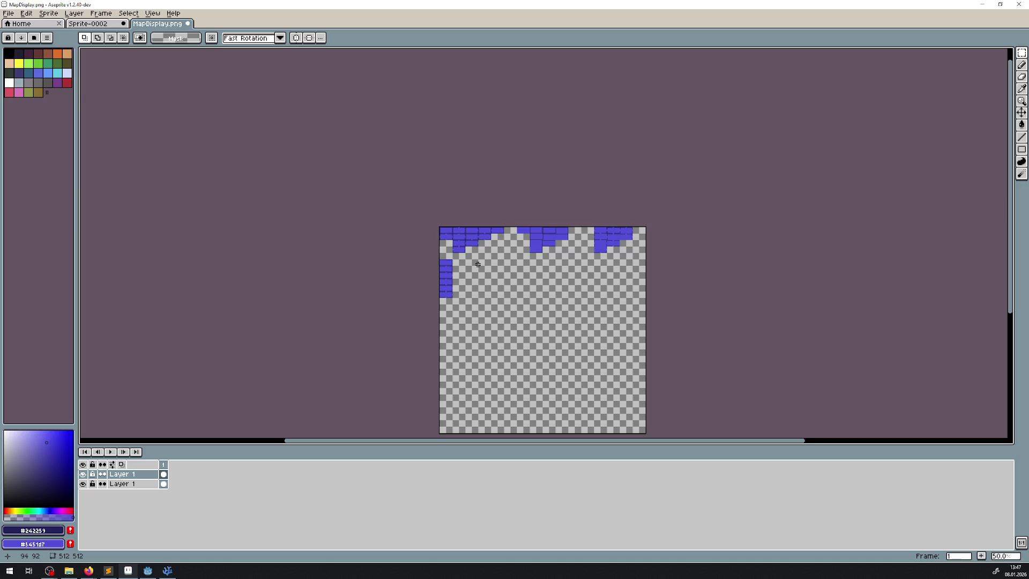
- Move a top-row room into the left cluster's third row and commit it
scroll(478, 264, up, 3)
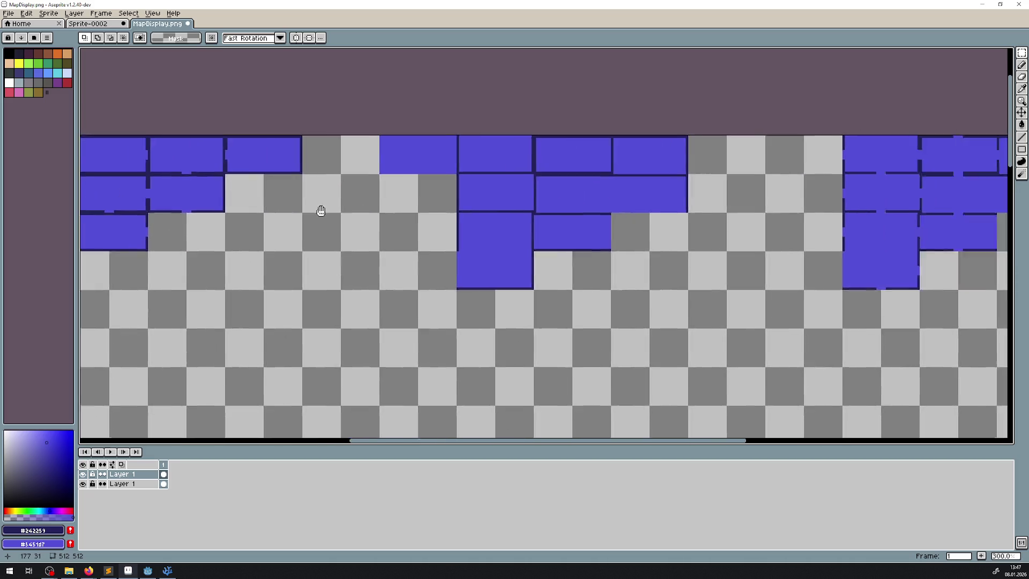
scroll(135, 206, down, 2)
scroll(347, 204, up, 2)
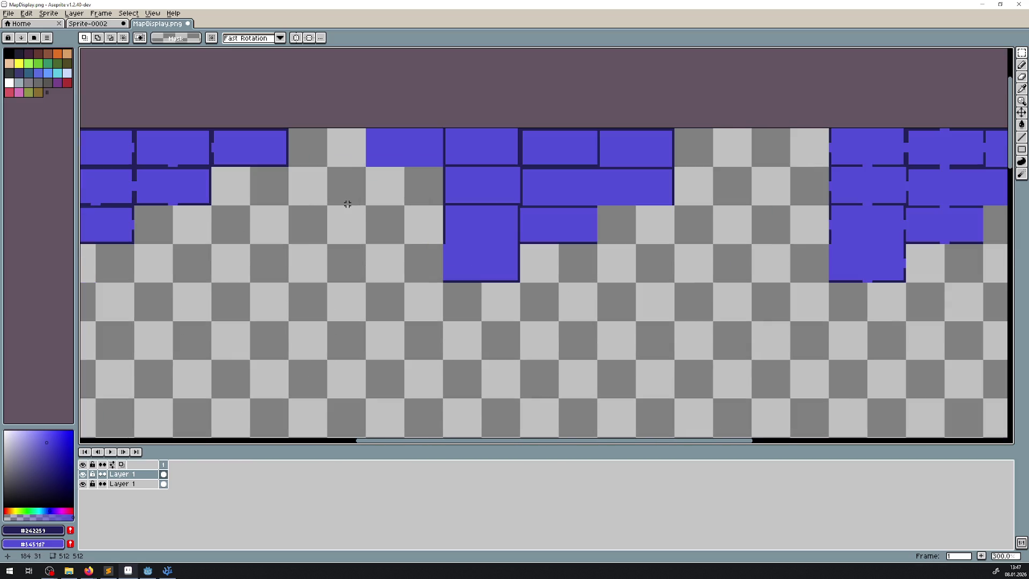
mouse_move(367, 165)
mouse_down()
mouse_move(444, 129)
mouse_move(694, 100)
mouse_up()
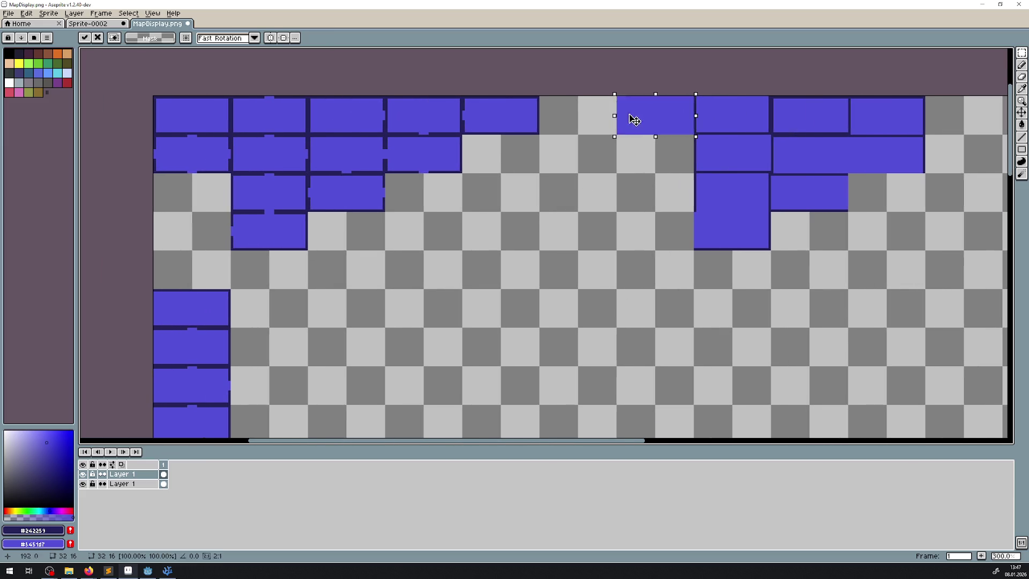
drag(632, 119, 171, 197)
key(ctrl+d)
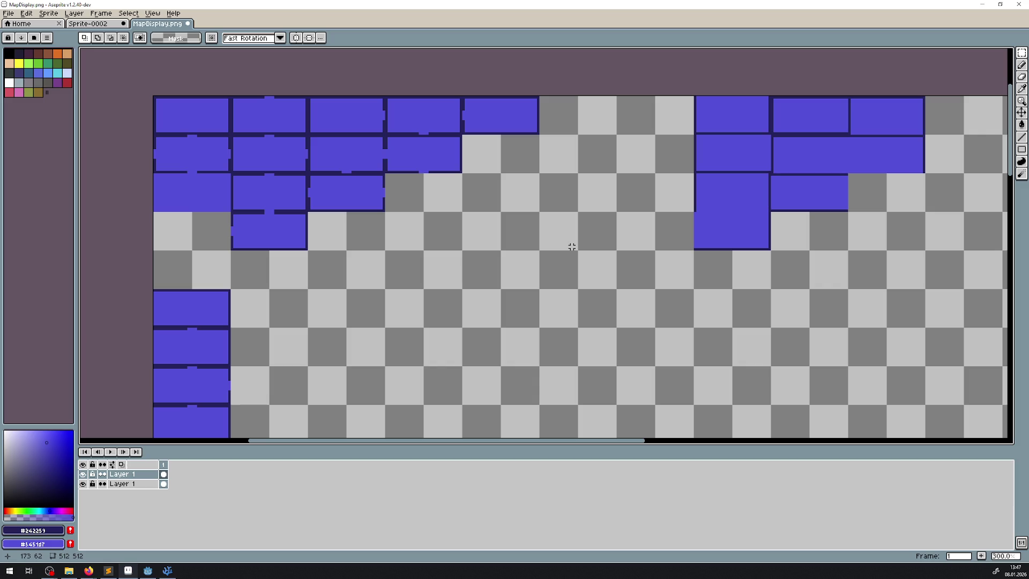
- Select the middle cluster's top-left room
scroll(146, 263, up, 3)
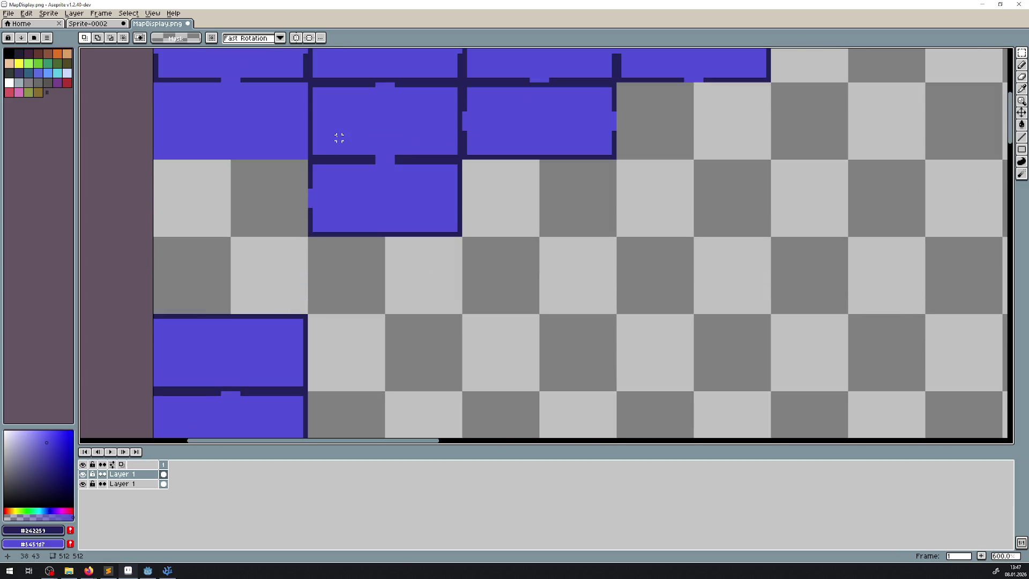
scroll(339, 138, down, 4)
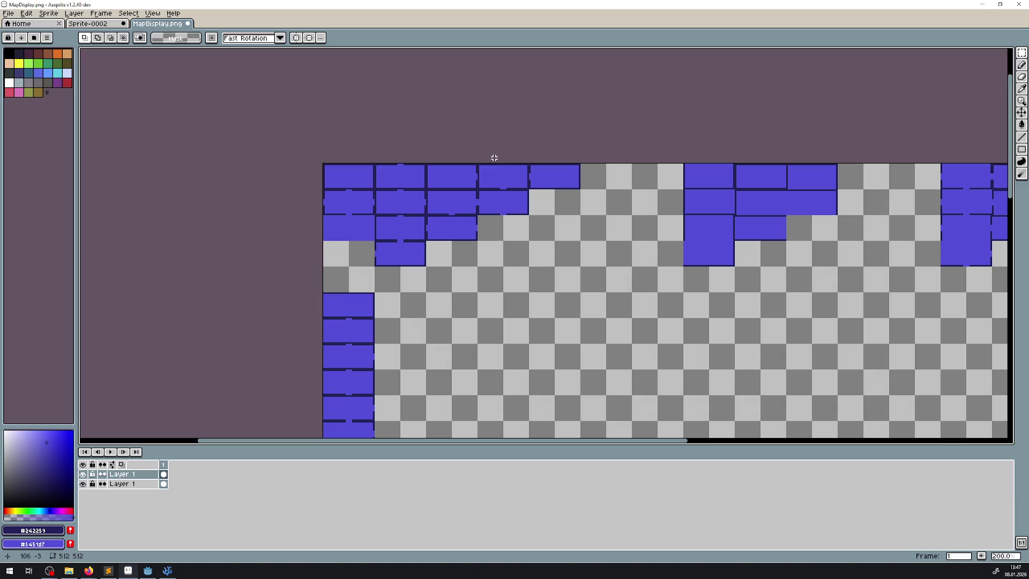
scroll(605, 262, right, 5)
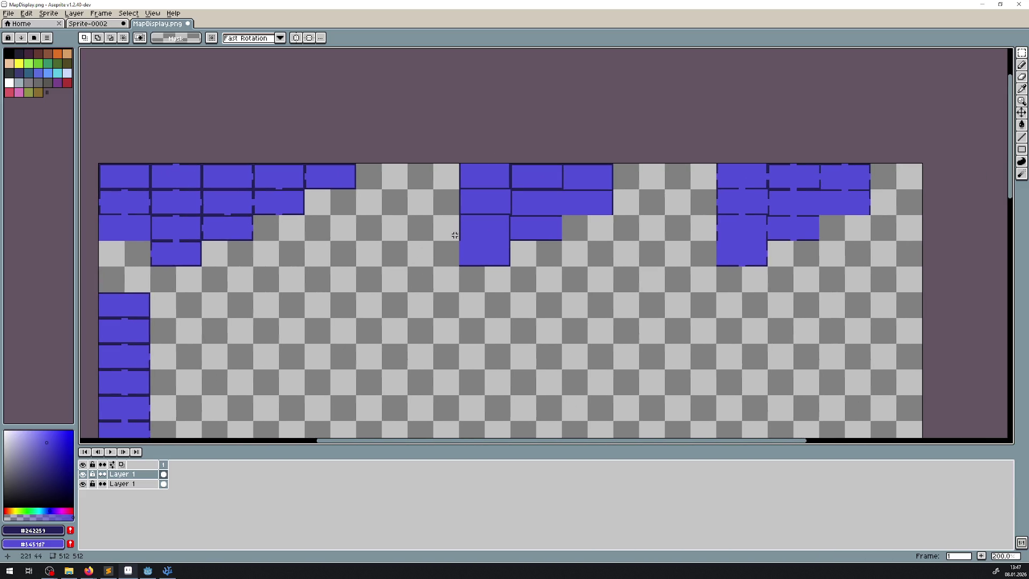
scroll(536, 203, right, 2)
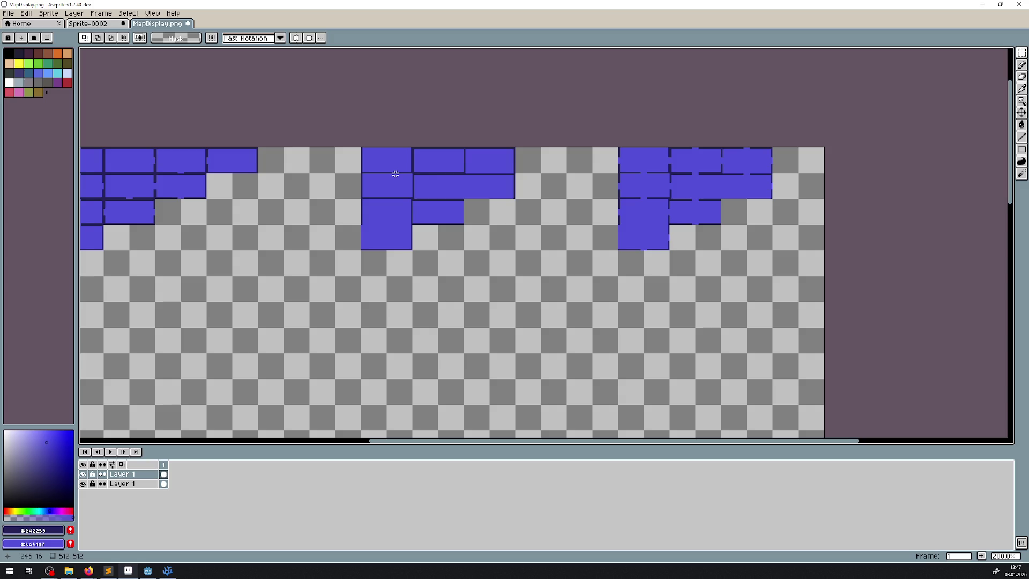
scroll(395, 174, up, 2)
scroll(406, 232, up, 1)
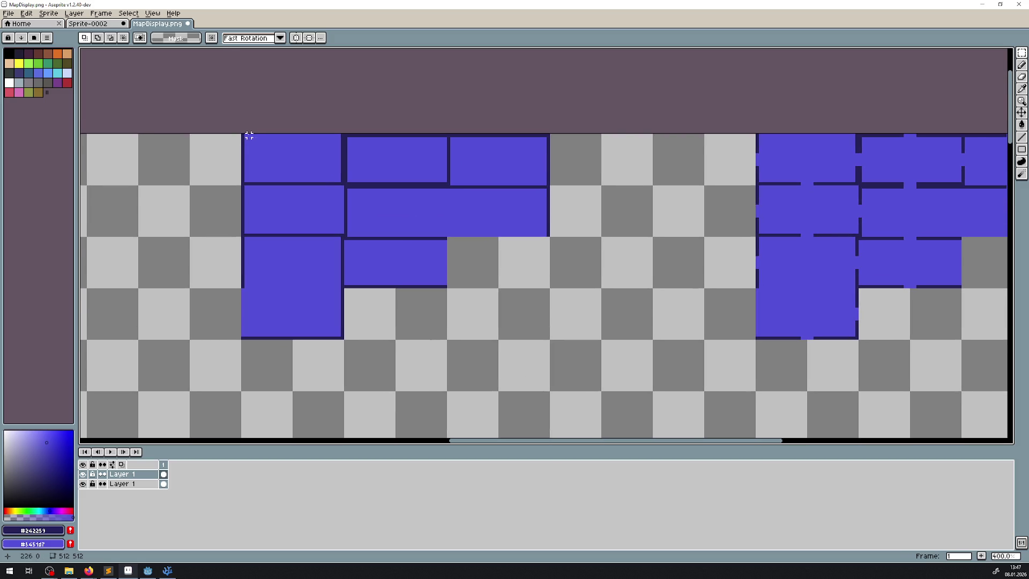
drag(246, 135, 345, 183)
drag(477, 267, 445, 230)
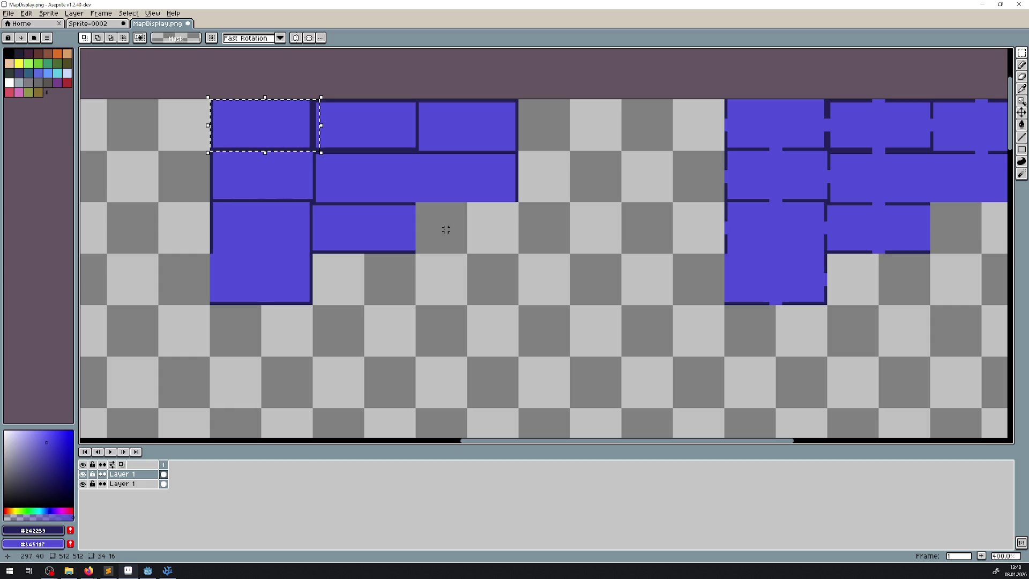
- Move a single room from the middle cluster two cells lower
scroll(379, 285, down, 3)
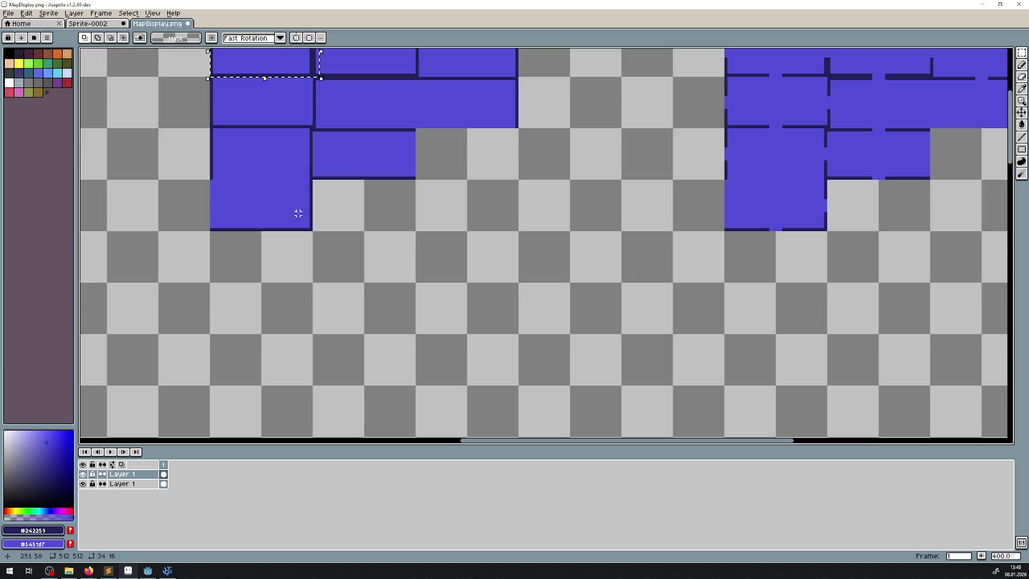
drag(221, 229, 311, 182)
scroll(375, 188, down, 3)
scroll(375, 187, left, 5)
drag(406, 127, 410, 232)
click(872, 149)
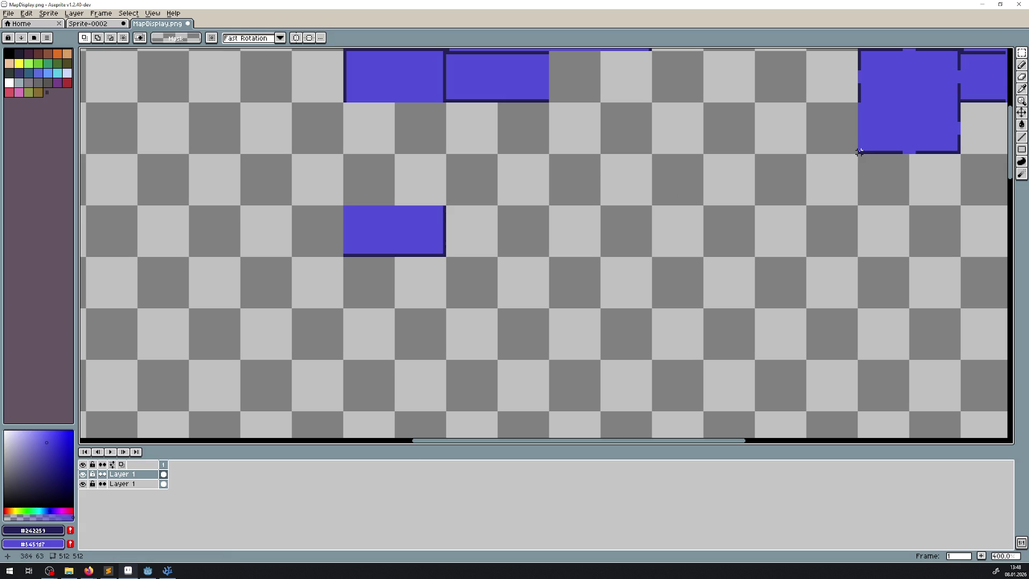
- Stack another room beneath it to start a vertical column
mouse_move(859, 152)
mouse_down()
mouse_move(960, 101)
mouse_move(489, 354)
mouse_move(378, 322)
mouse_up()
scroll(378, 322, left, 10)
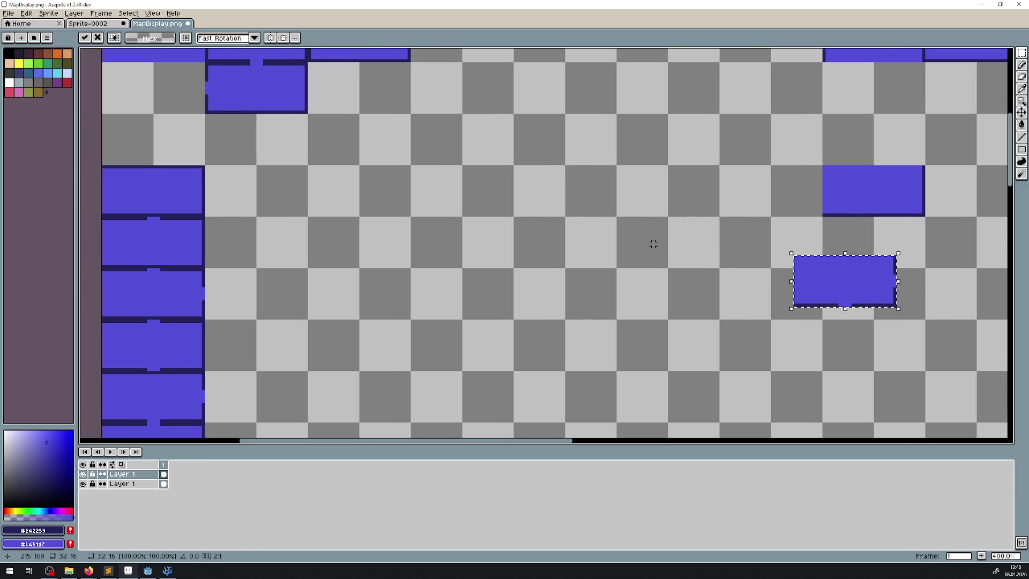
scroll(381, 246, right, 6)
mouse_move(551, 287)
mouse_down()
mouse_move(577, 343)
mouse_move(579, 406)
mouse_move(579, 257)
mouse_up()
scroll(641, 269, right, 2)
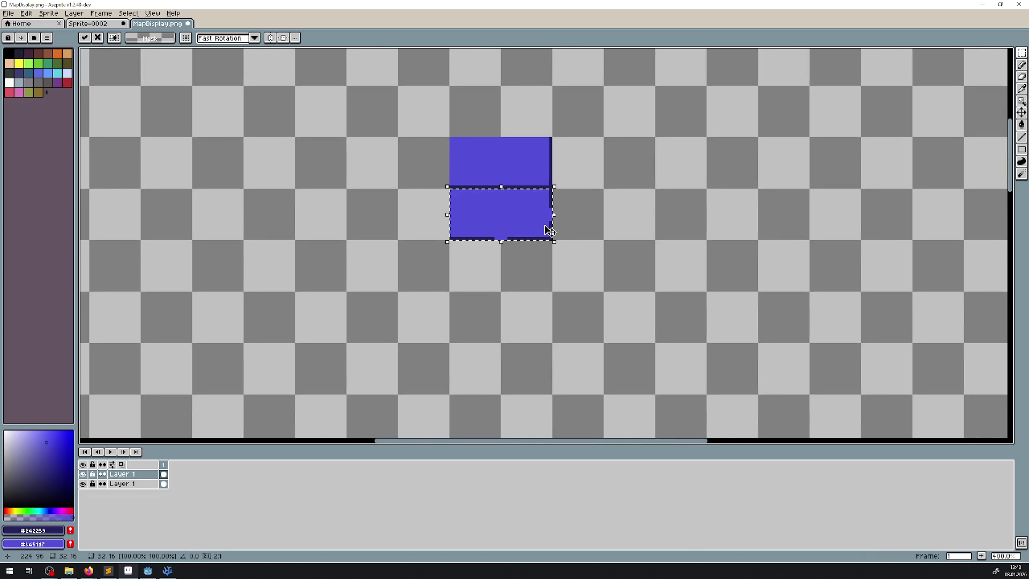
drag(535, 227, 532, 271)
click(621, 247)
- Copy the lowest room one tile down to make a four-room column
scroll(592, 241, up, 1)
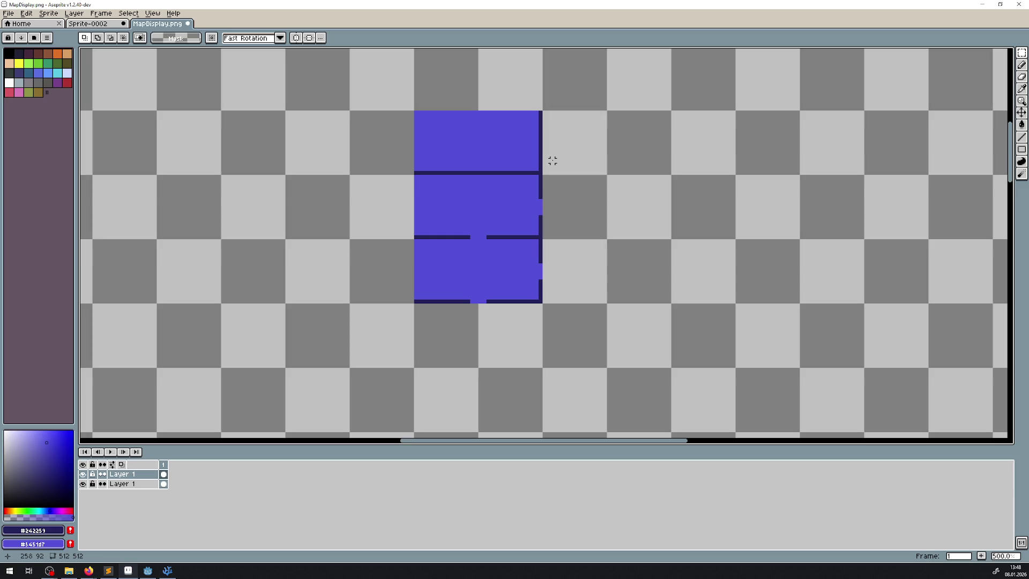
scroll(543, 205, up, 1)
scroll(549, 284, down, 3)
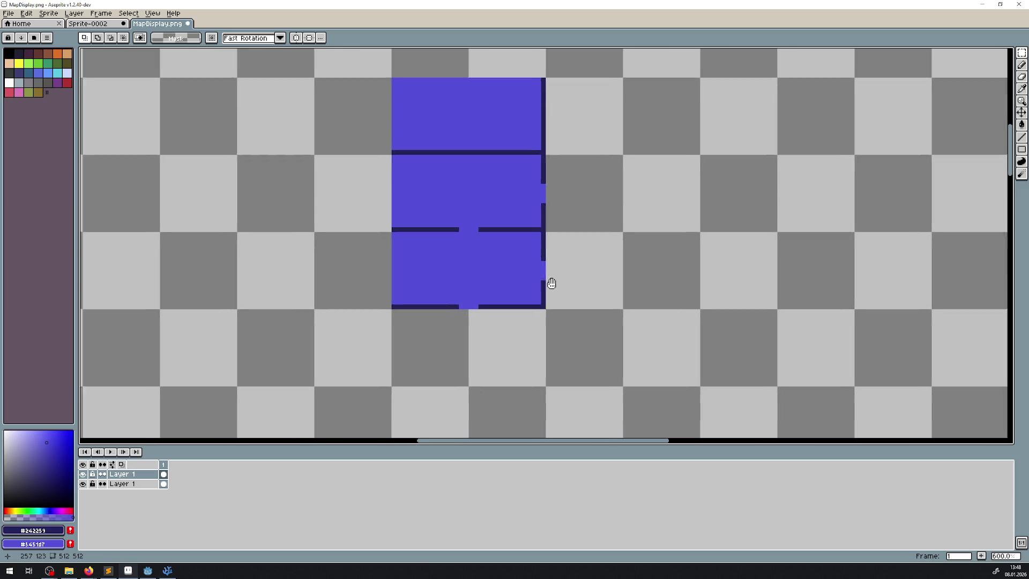
mouse_move(532, 252)
mouse_down()
mouse_move(489, 216)
mouse_move(402, 180)
mouse_move(383, 185)
mouse_up()
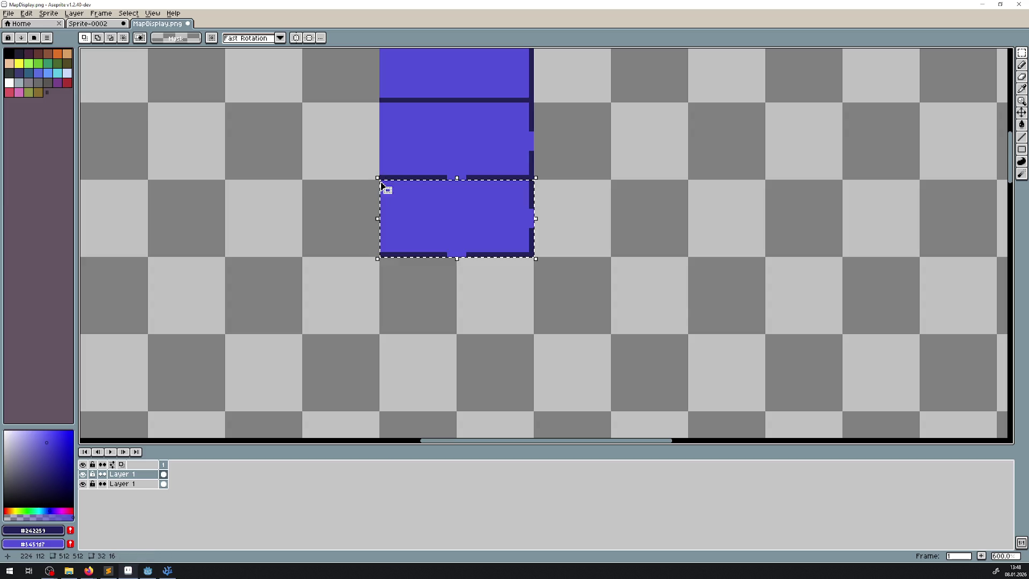
mouse_move(421, 214)
ctrl+mouse_down()
mouse_move(432, 230)
mouse_move(425, 292)
ctrl+mouse_up()
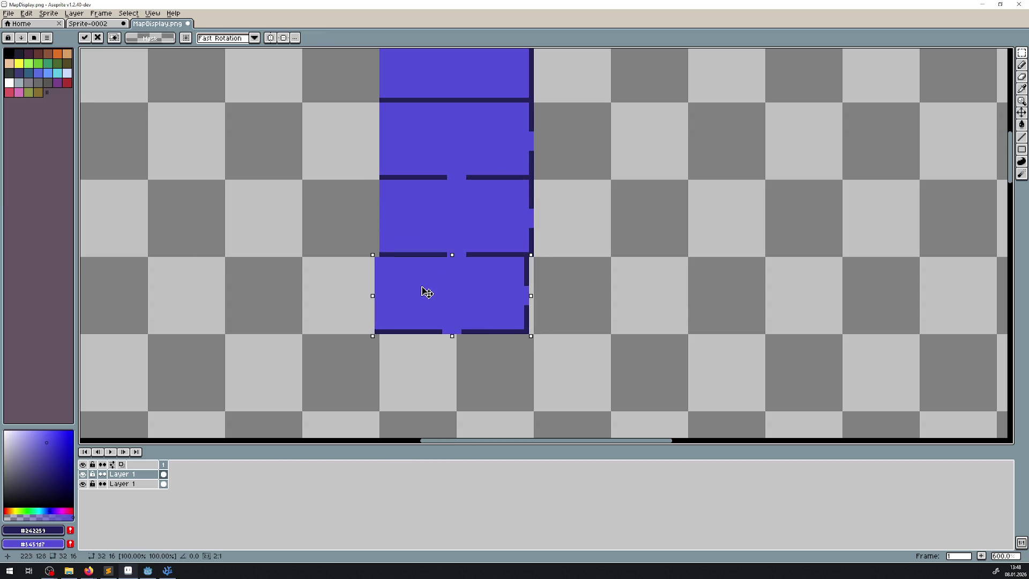
click(628, 225)
- Draw navy lines closing a horizontal wall's door gap and the column's right-wall gap
key(l)
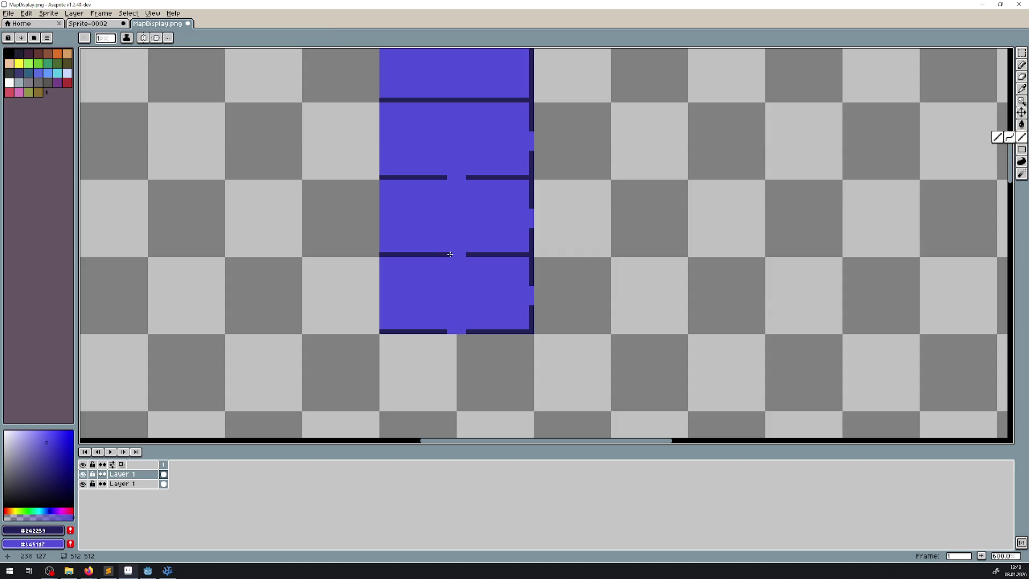
drag(449, 254, 465, 254)
drag(532, 286, 532, 306)
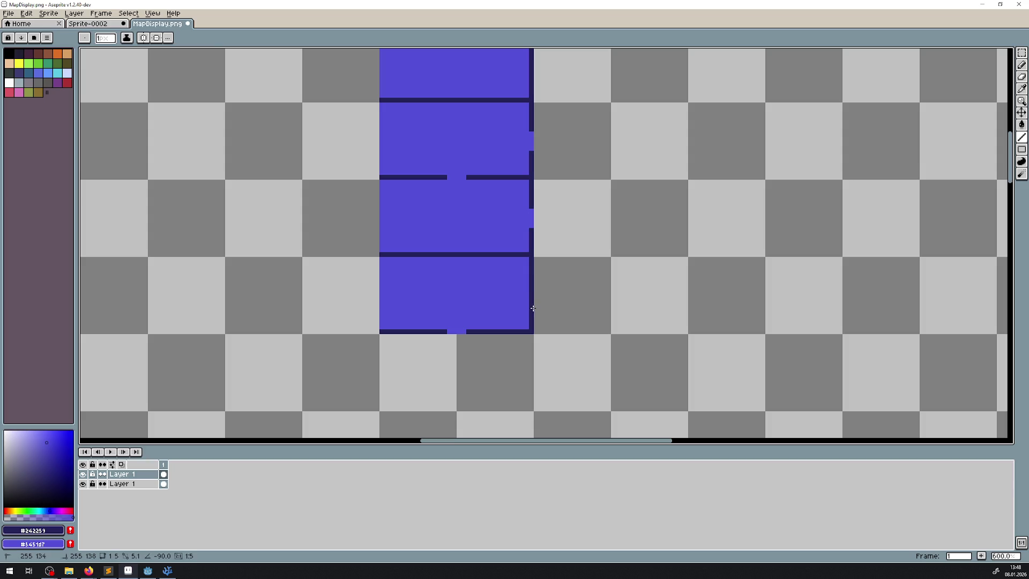
scroll(533, 290, down, 3)
click(1024, 53)
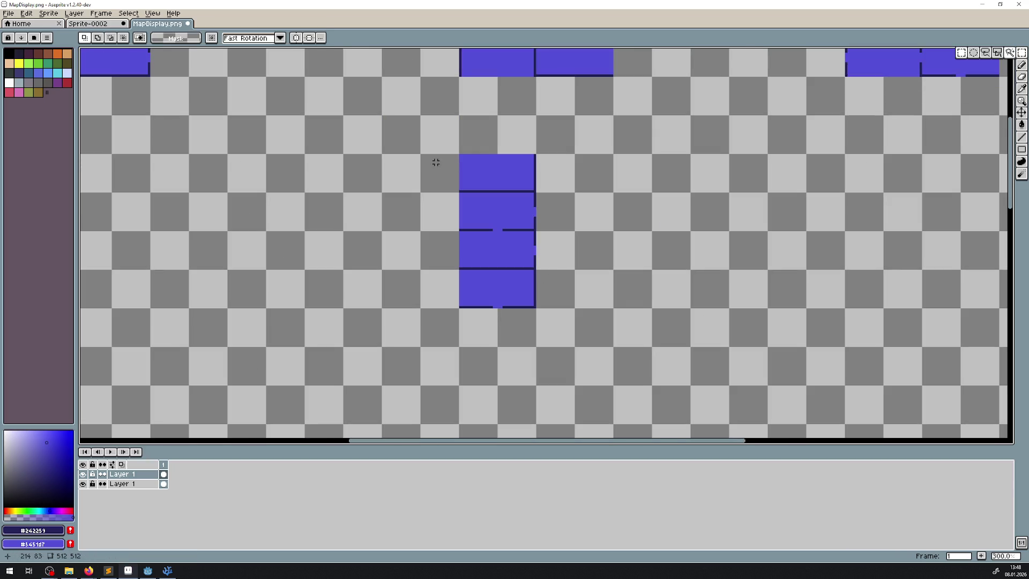